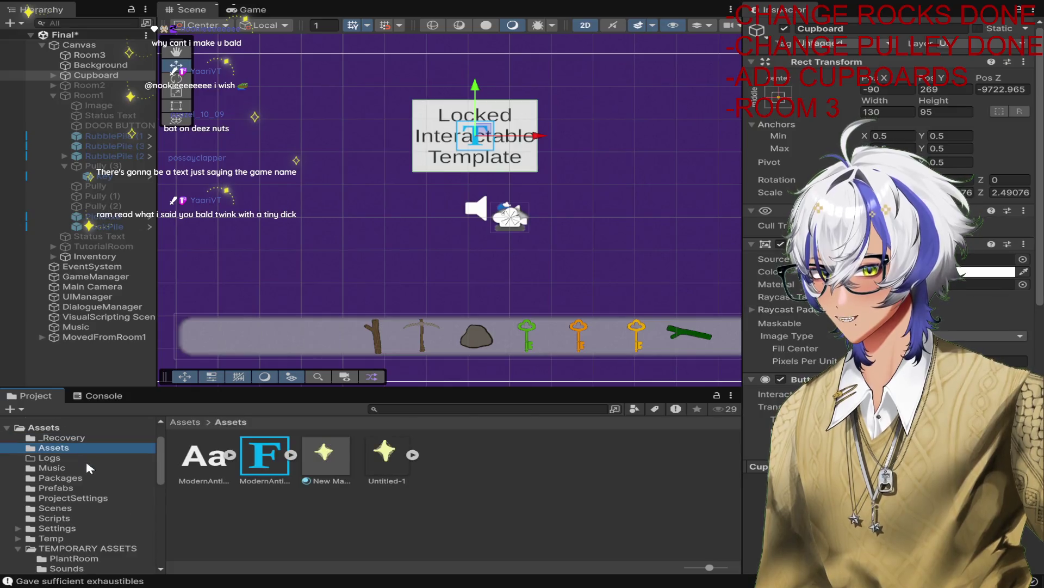
Step: Open TEMPORARY ASSETS, look inside PlantRoom, then return to TEMPORARY ASSETS and clear the selection
scroll(86, 462, down, 2)
click(87, 510)
scroll(87, 490, down, 2)
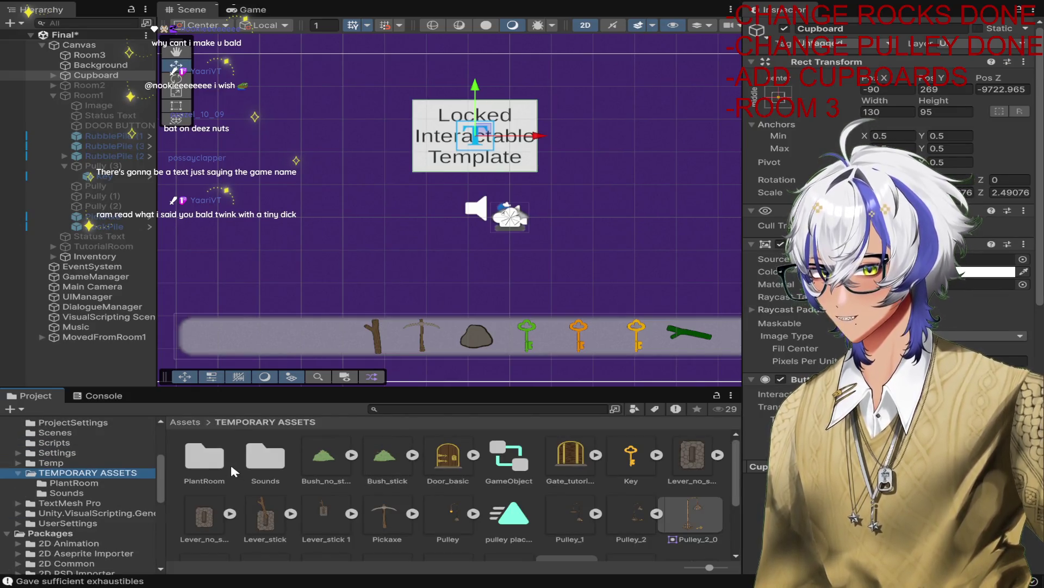
click(107, 483)
click(87, 472)
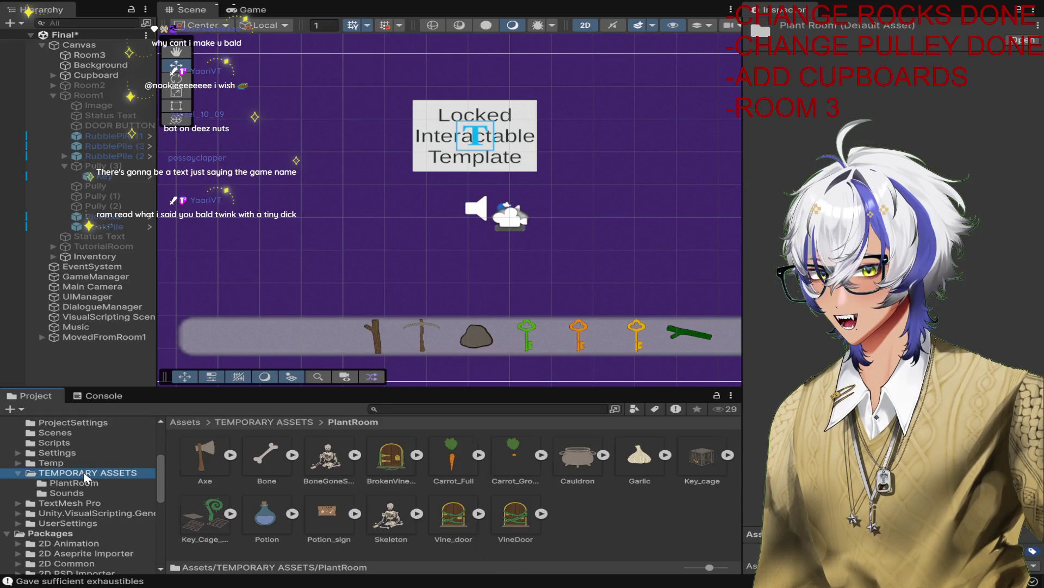
scroll(469, 472, down, 5)
scroll(421, 472, up, 4)
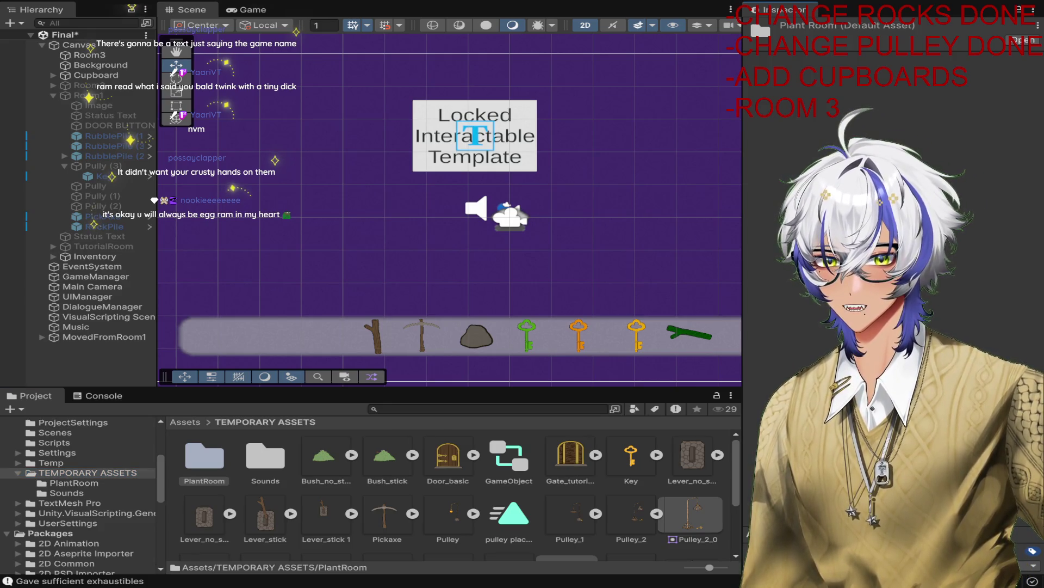
scroll(553, 458, down, 3)
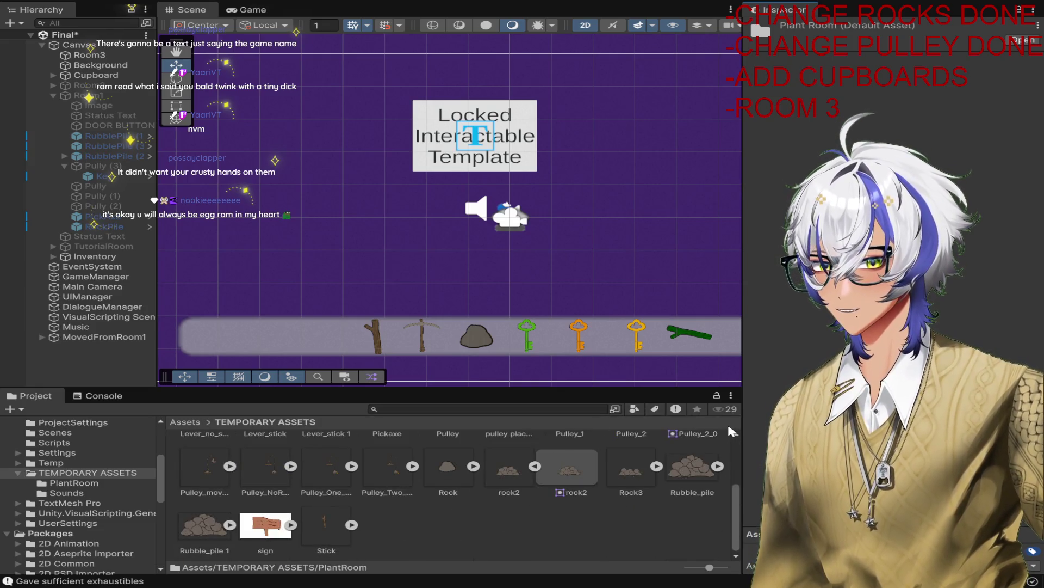
click(614, 493)
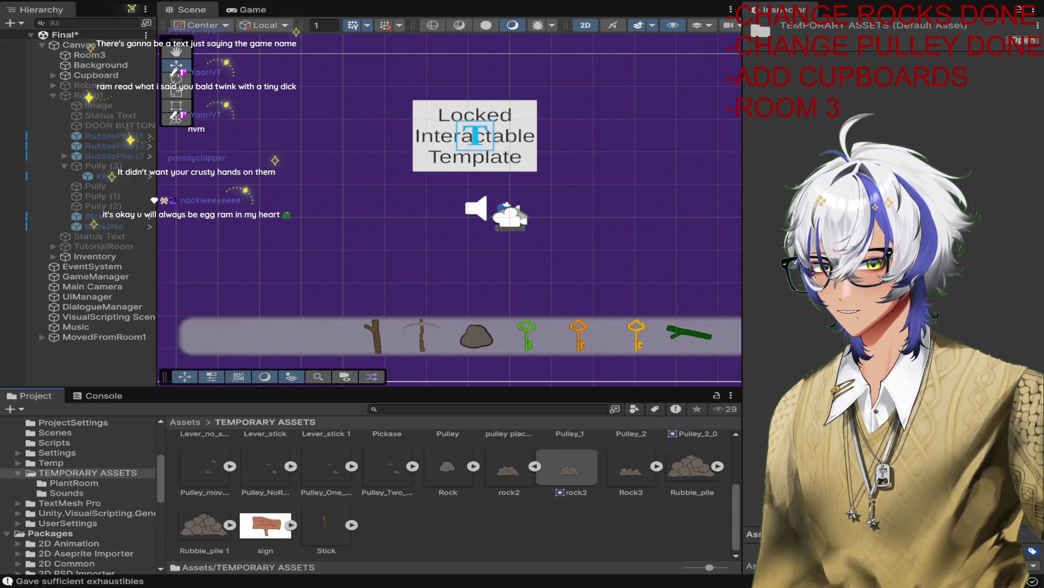
Step: Create a folder named ArmorRoom with Ctrl+Shift+N, then deselect it
key(ctrl+shift+n)
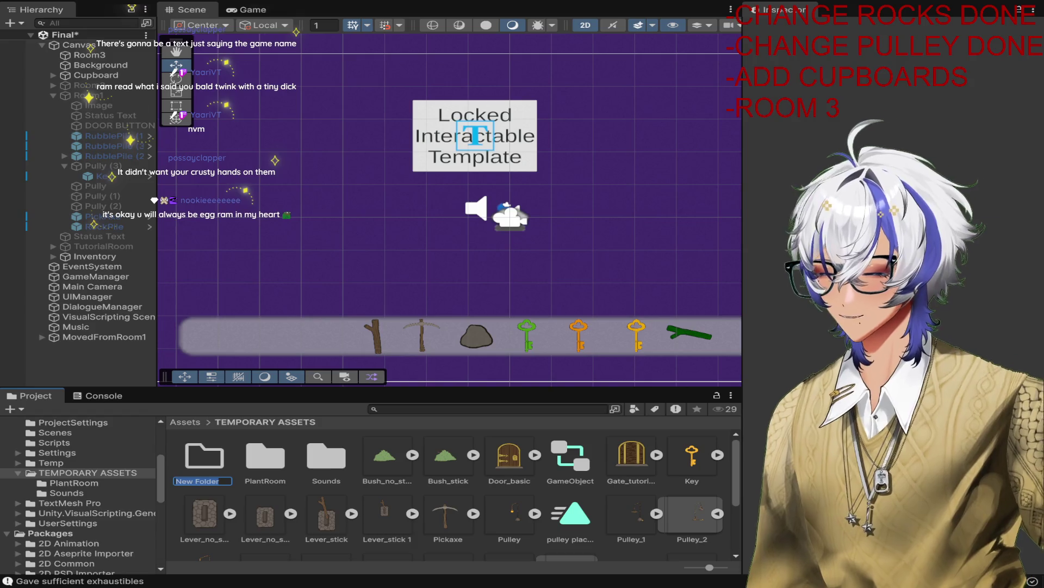
text(ArmorRoom)
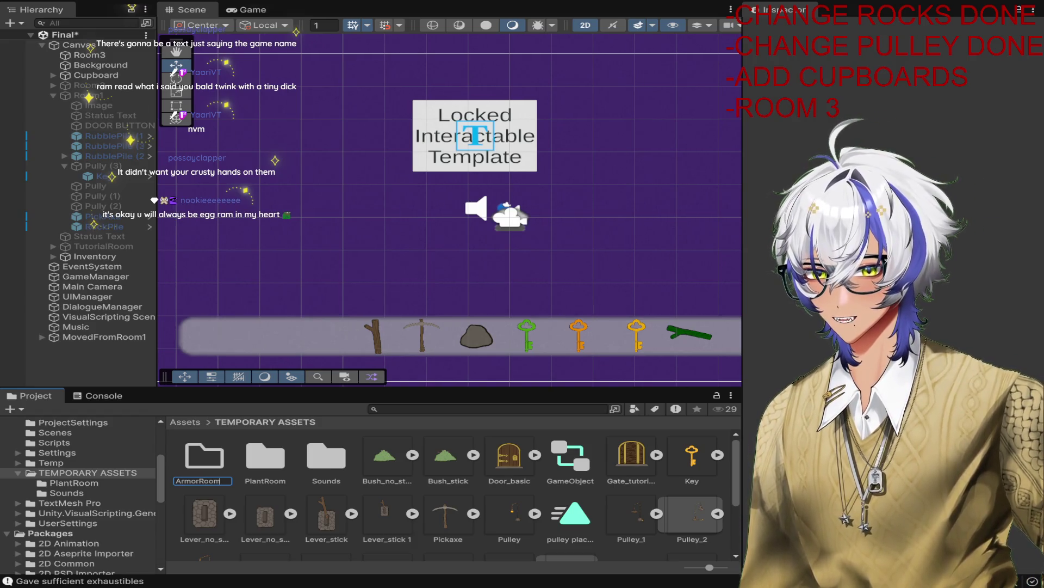
key(Return)
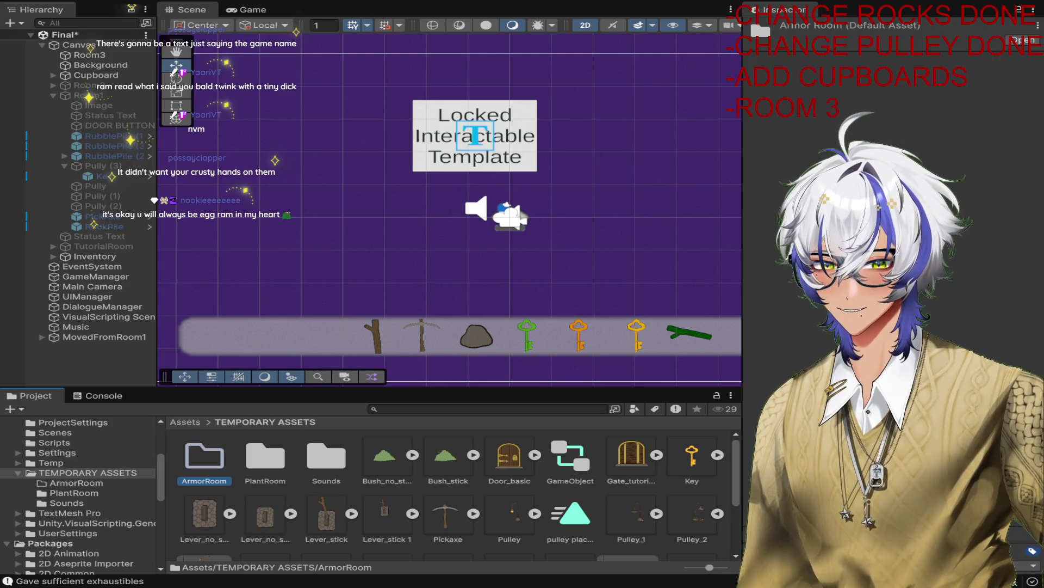
click(557, 430)
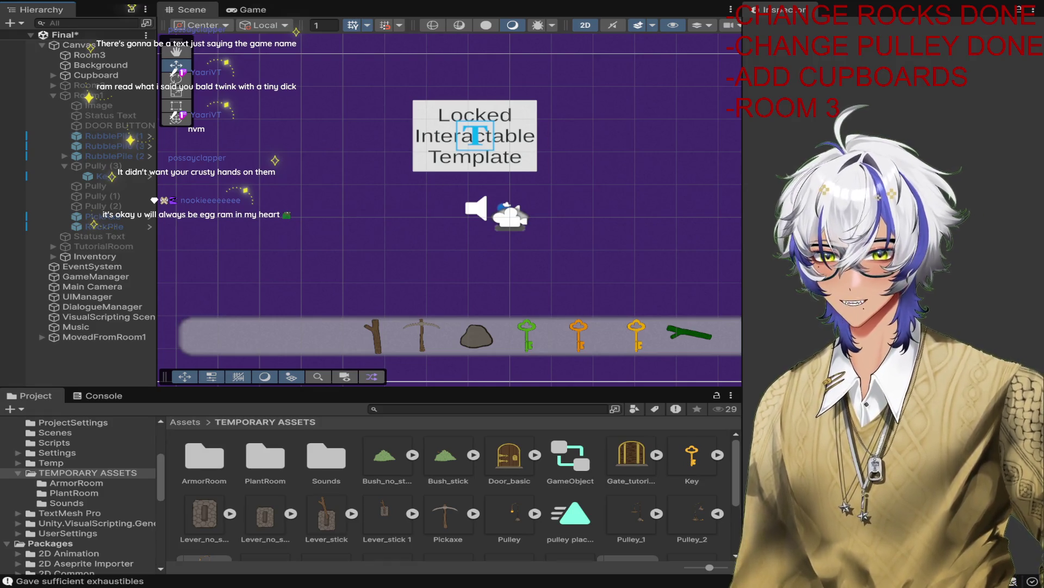
Step: Open ArmorRoom, expand the cabinet asset, and delete Cupboard's placeholder Text (TMP) child
double_click(213, 464)
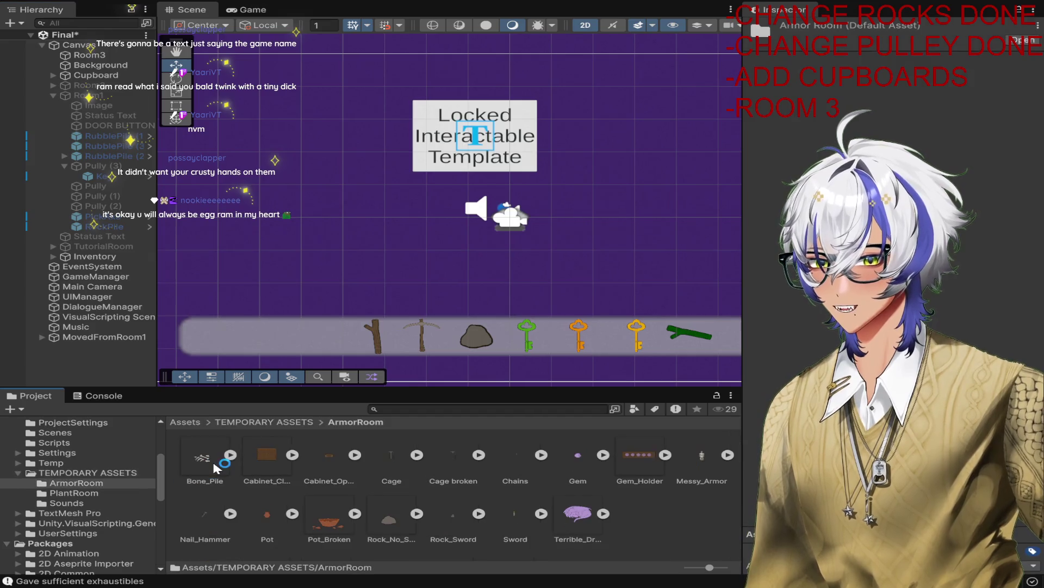
click(292, 455)
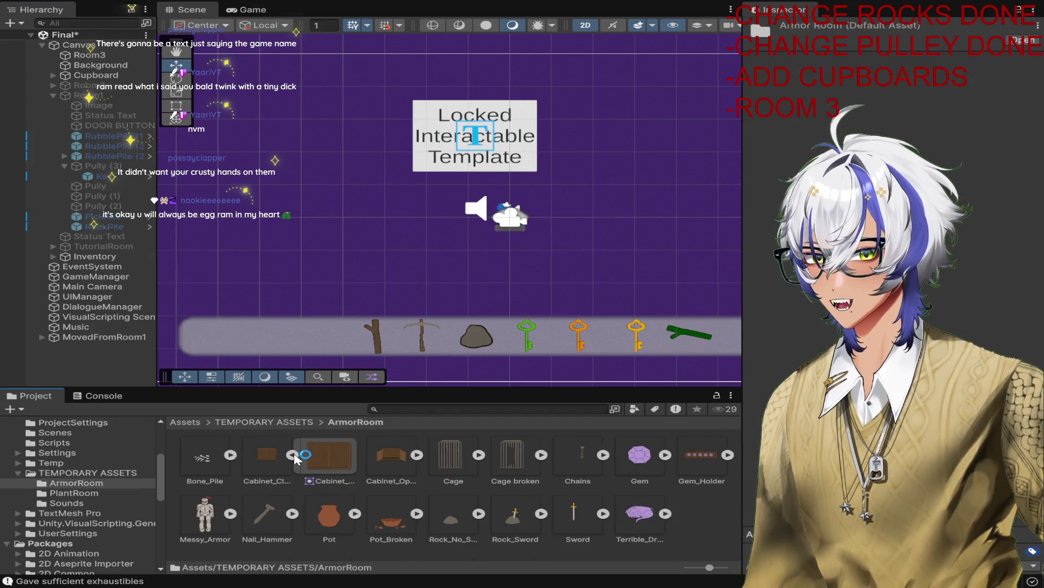
click(112, 79)
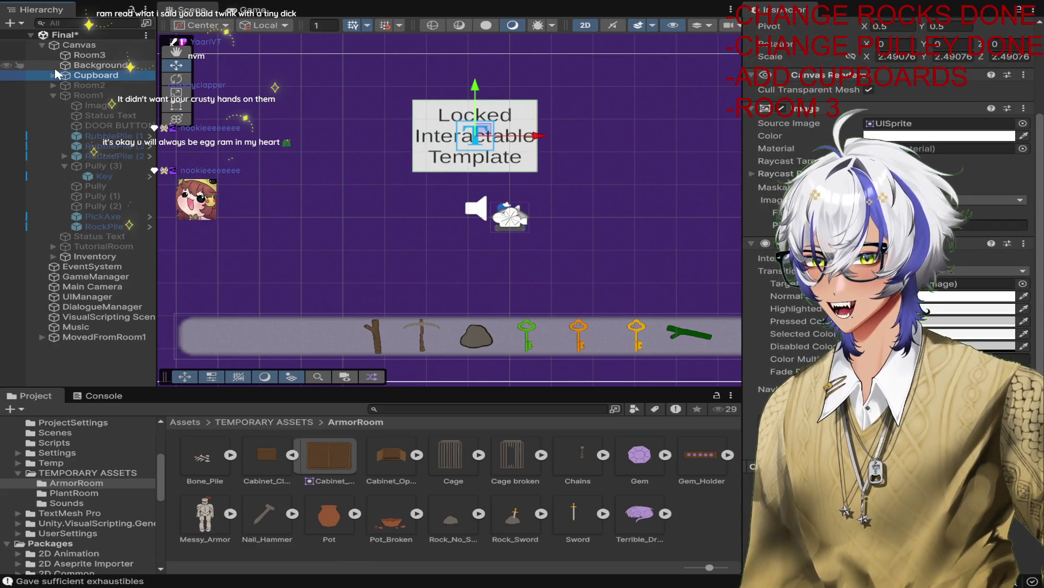
click(53, 75)
click(95, 87)
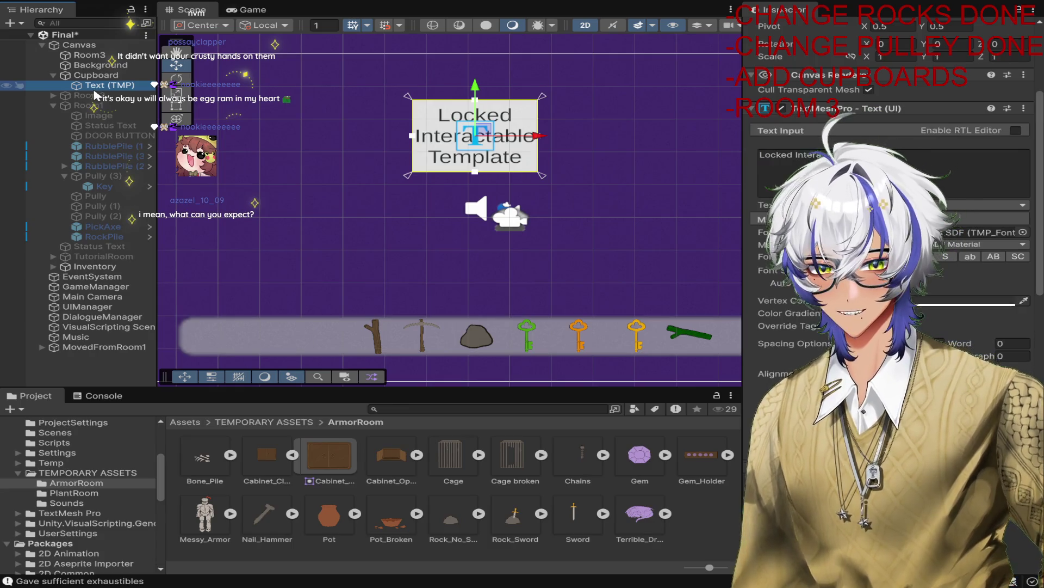
key(Delete)
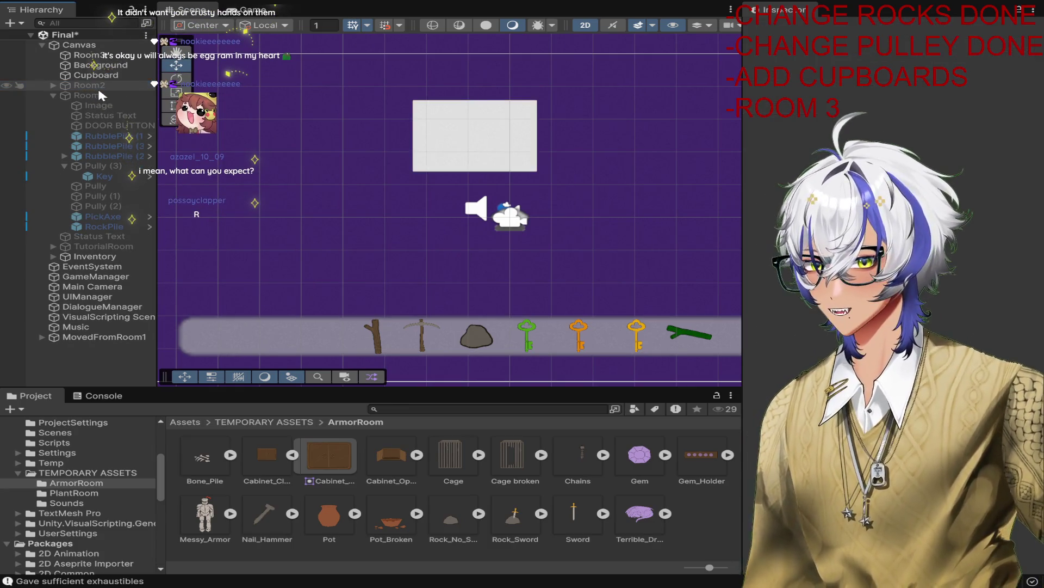
Step: Assign the Cabinet sprite to Cupboard's Image Source, then open the Assets/Scripts folder
click(96, 76)
drag(325, 441, 973, 259)
scroll(528, 112, up, 2)
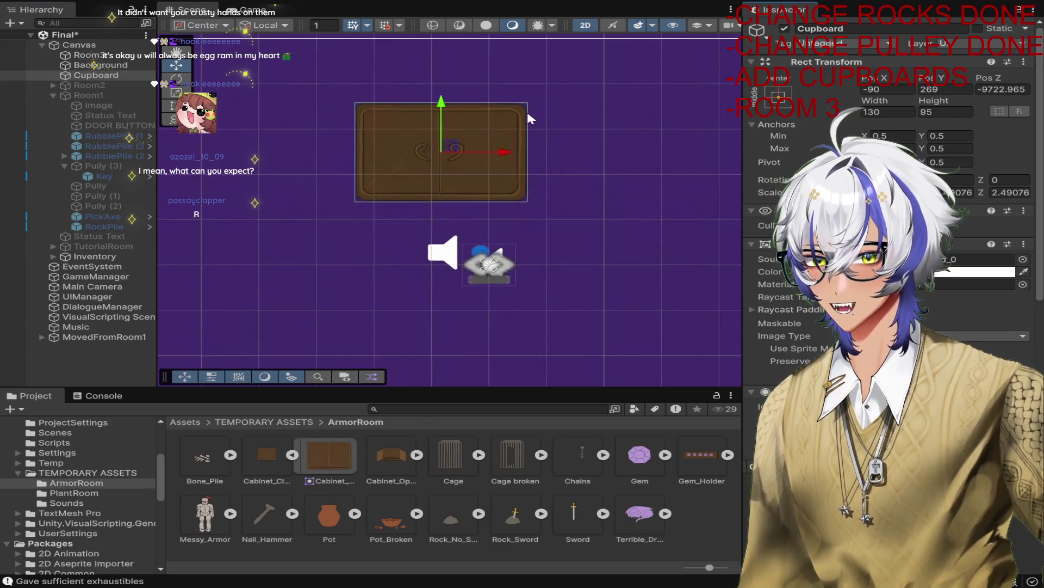
scroll(527, 110, up, 1)
scroll(563, 203, down, 1)
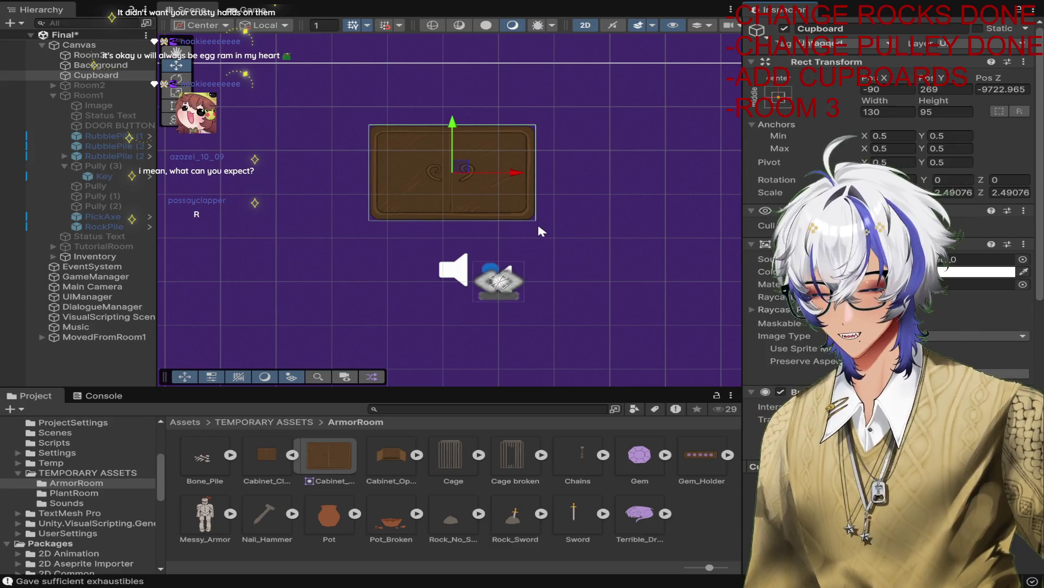
scroll(539, 226, down, 2)
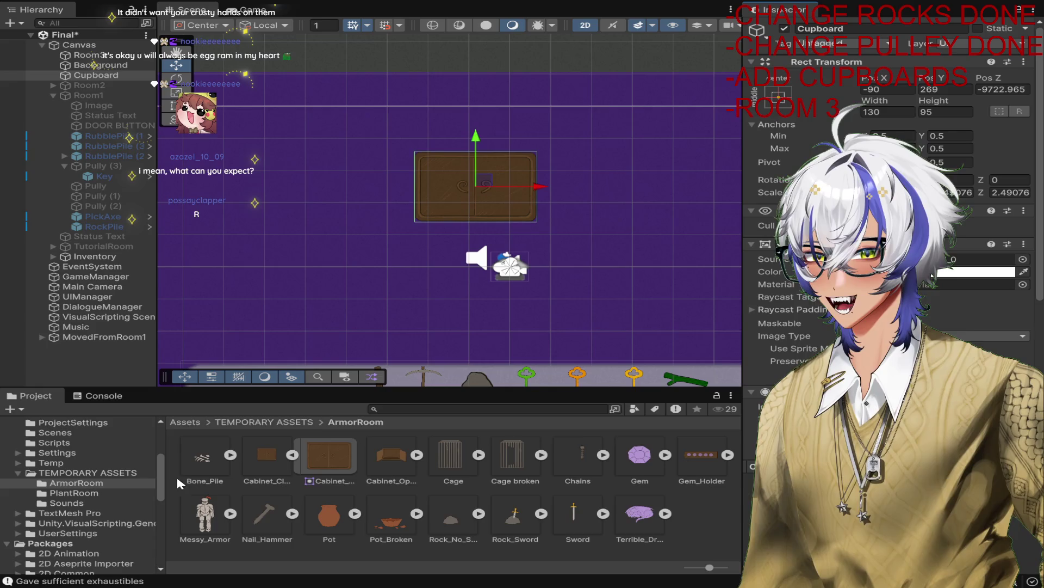
scroll(115, 492, down, 3)
scroll(116, 491, up, 6)
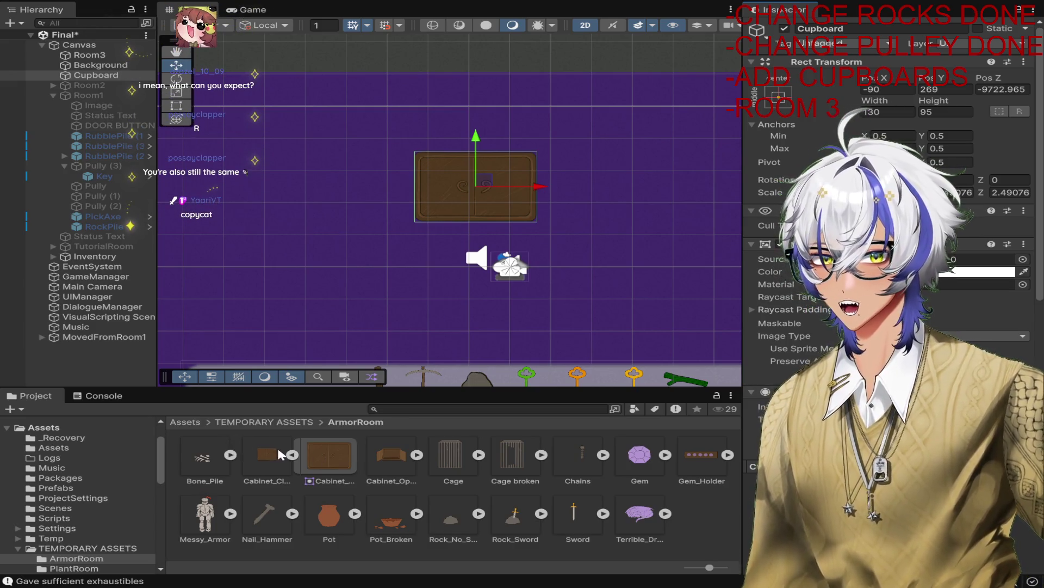
scroll(81, 490, down, 2)
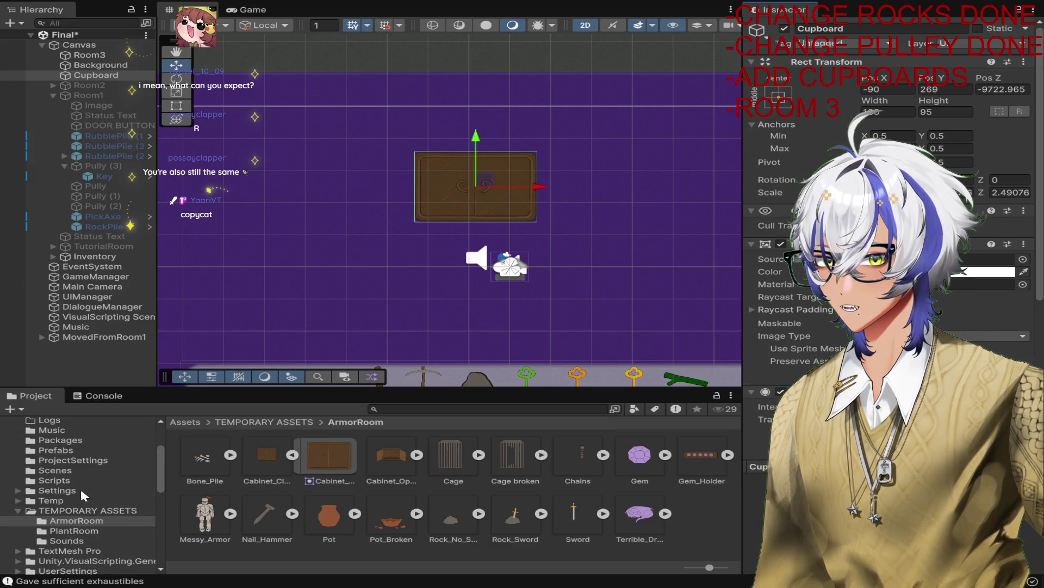
click(80, 482)
click(286, 508)
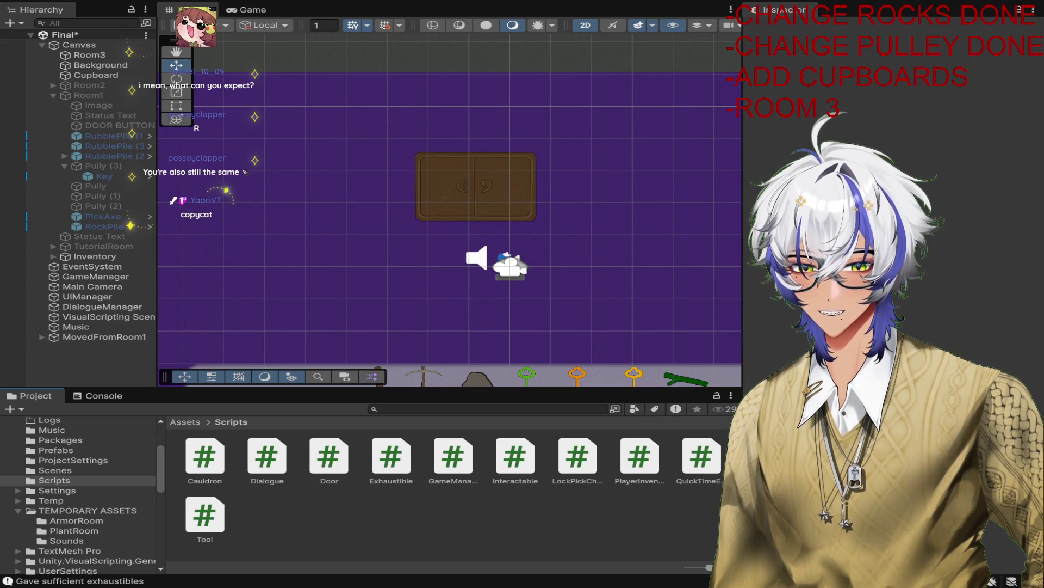
Step: Create a new MonoBehaviour script named Cupboard in the Scripts folder
click(231, 422)
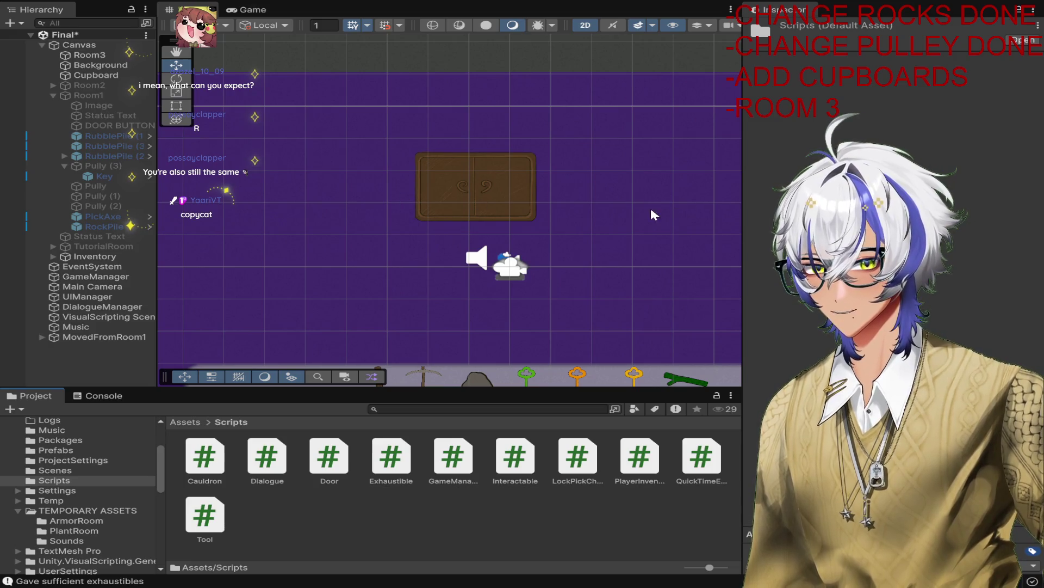
text(Cupboard)
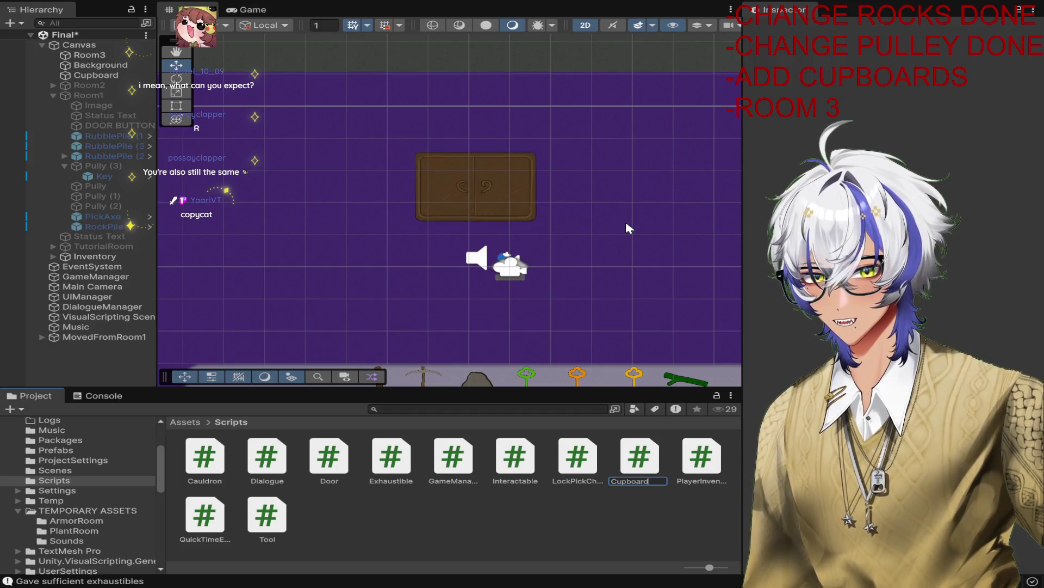
key(Return)
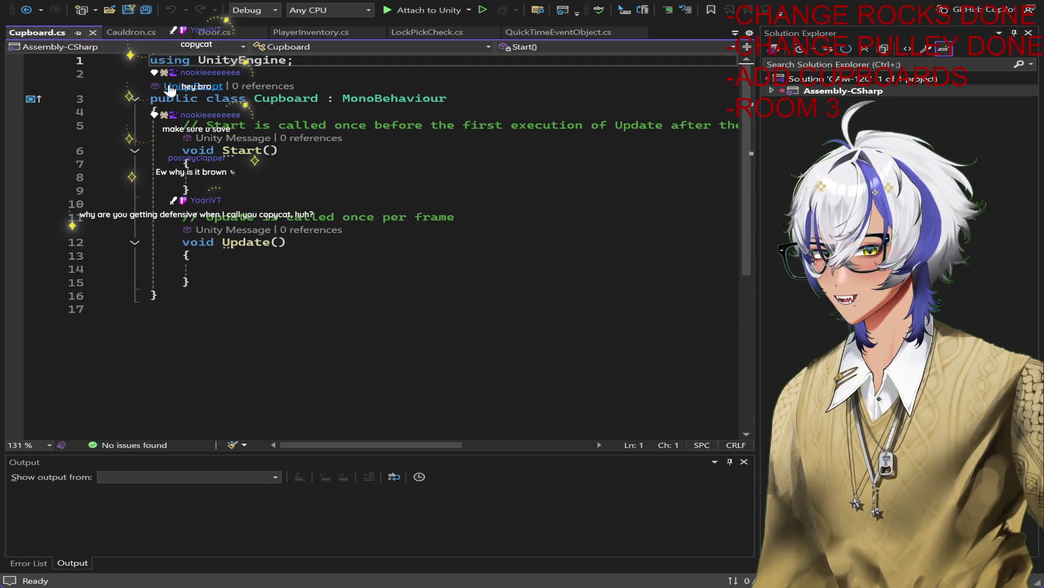
Step: Look through the Cauldron, Door and QuickTimeEventObject scripts
click(152, 33)
scroll(432, 170, up, 10)
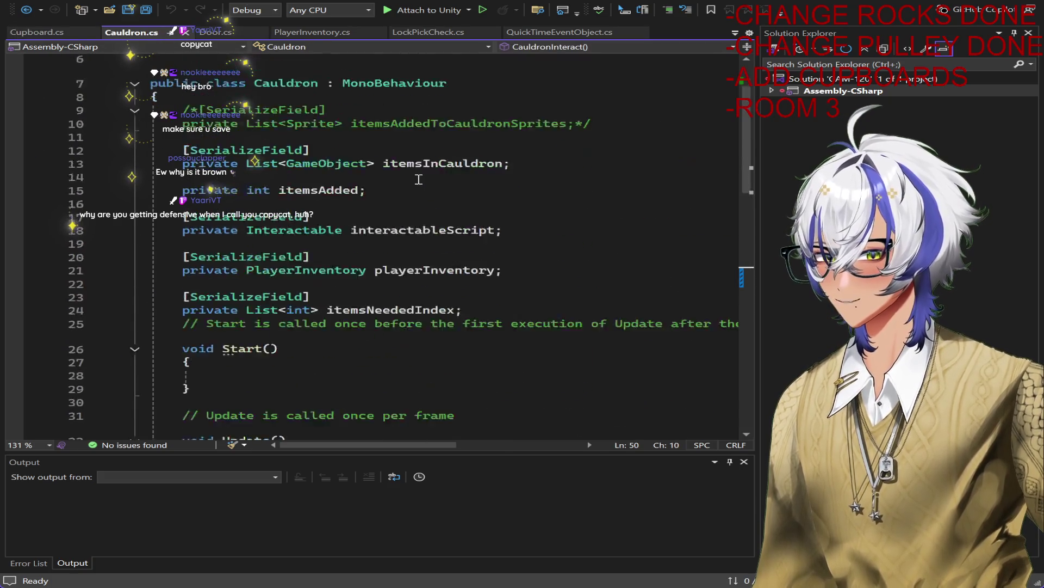
scroll(432, 169, down, 6)
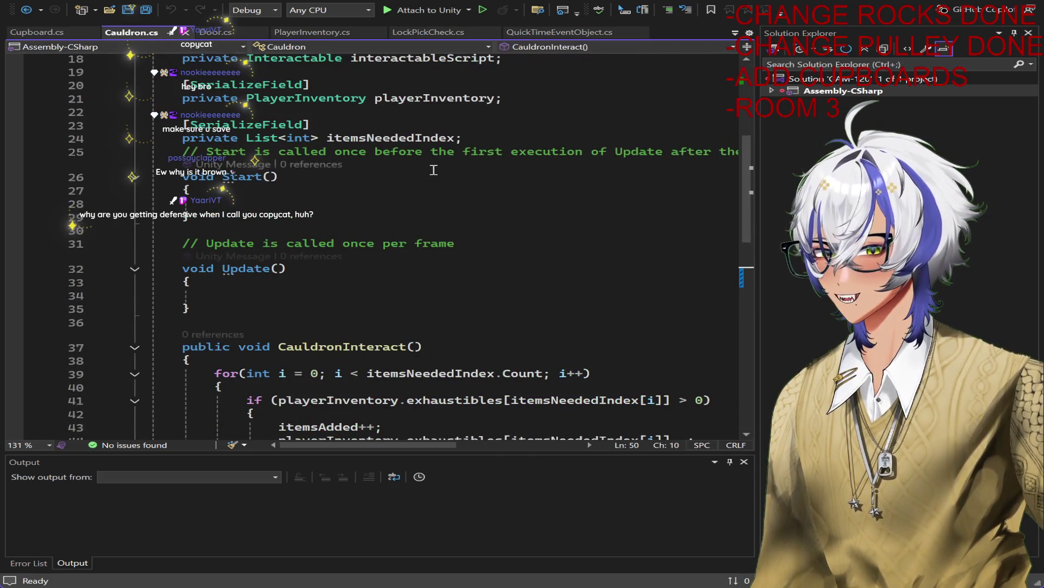
scroll(433, 170, up, 4)
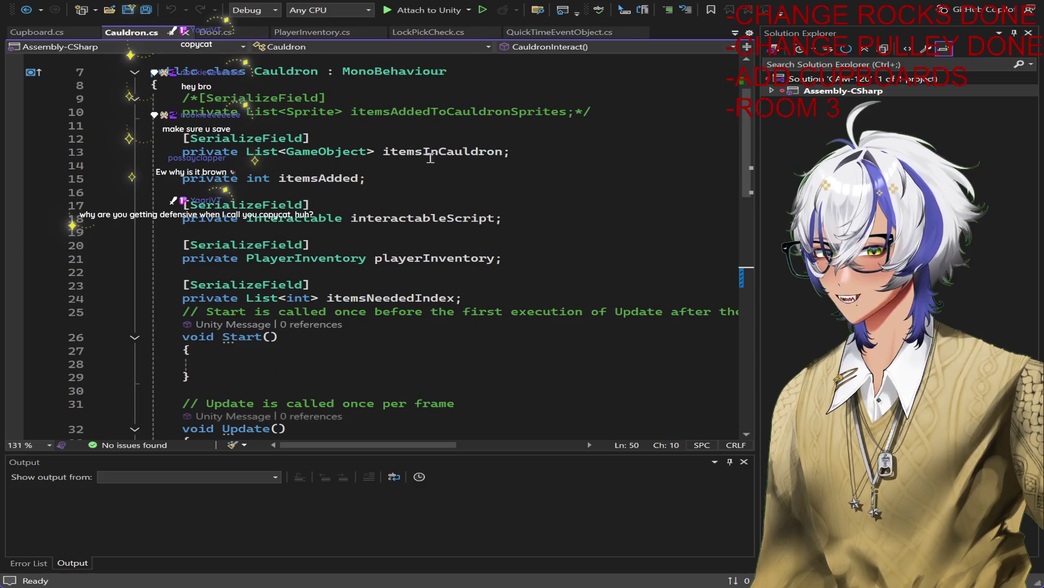
click(215, 32)
click(548, 33)
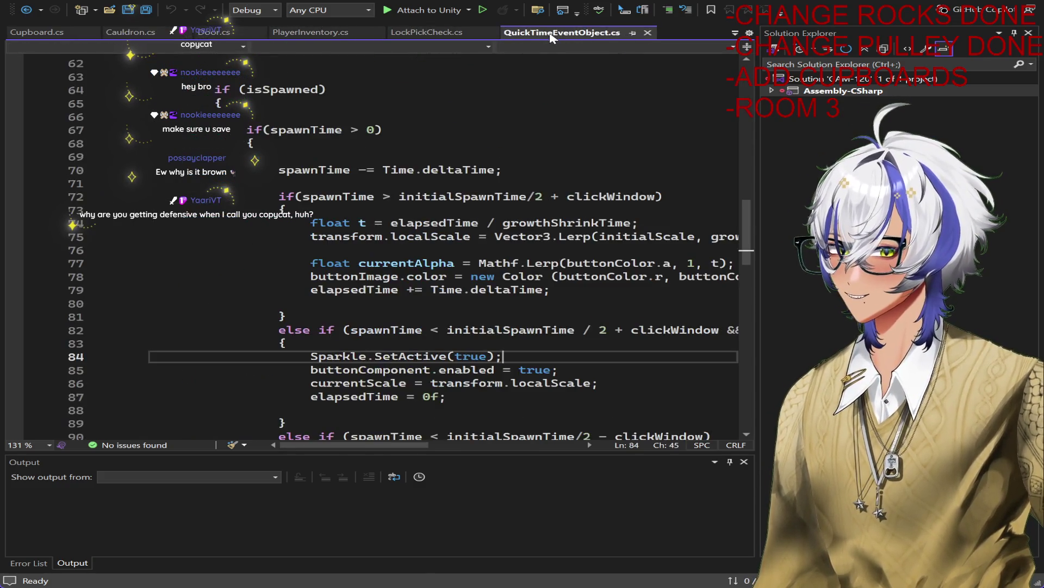
Step: In Interactable.cs, select and copy the activatedSprite, imageComponent and buttonComponent fields
click(735, 33)
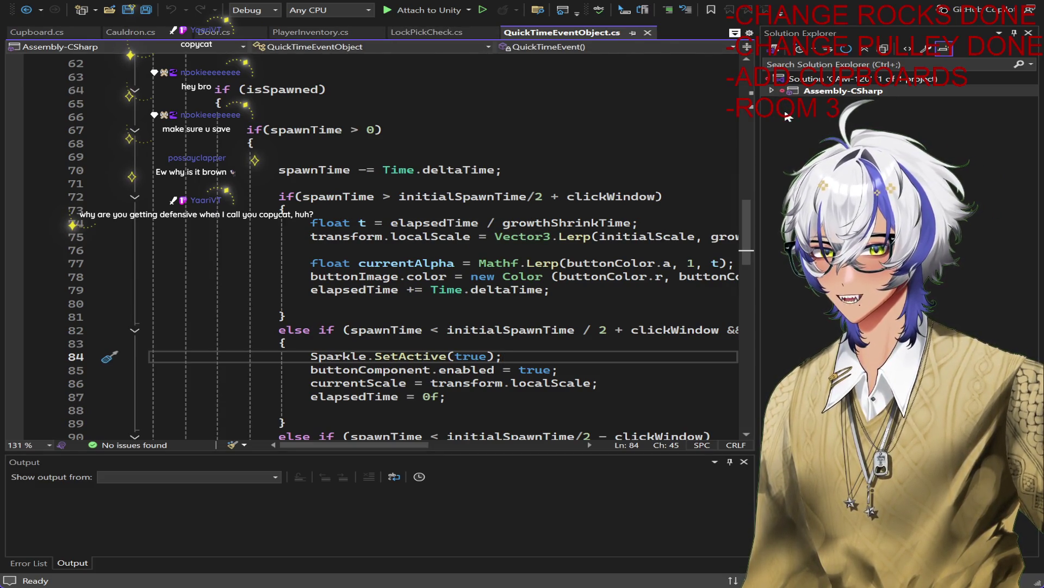
click(701, 76)
scroll(476, 211, up, 20)
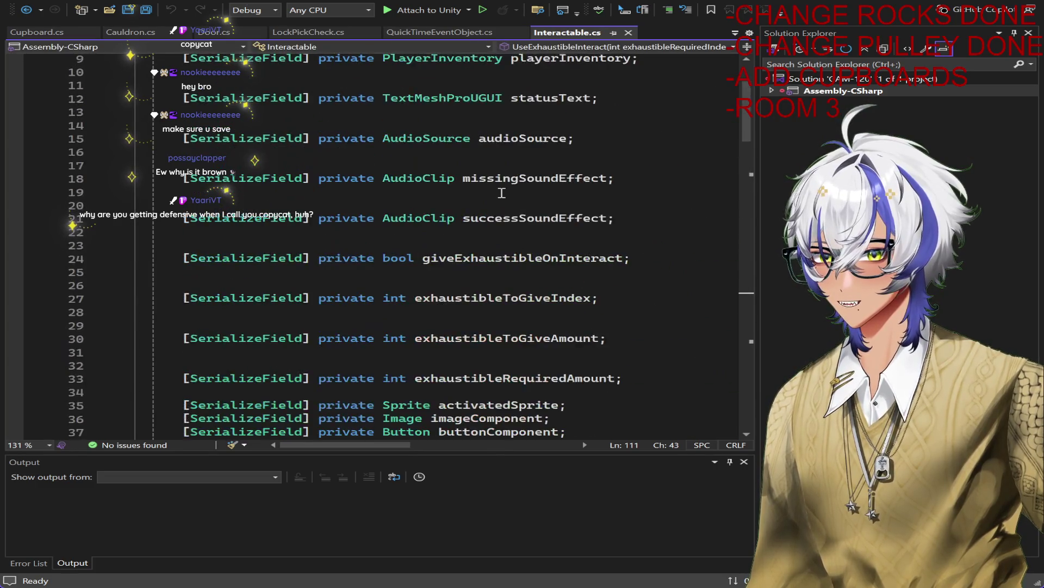
scroll(511, 187, down, 4)
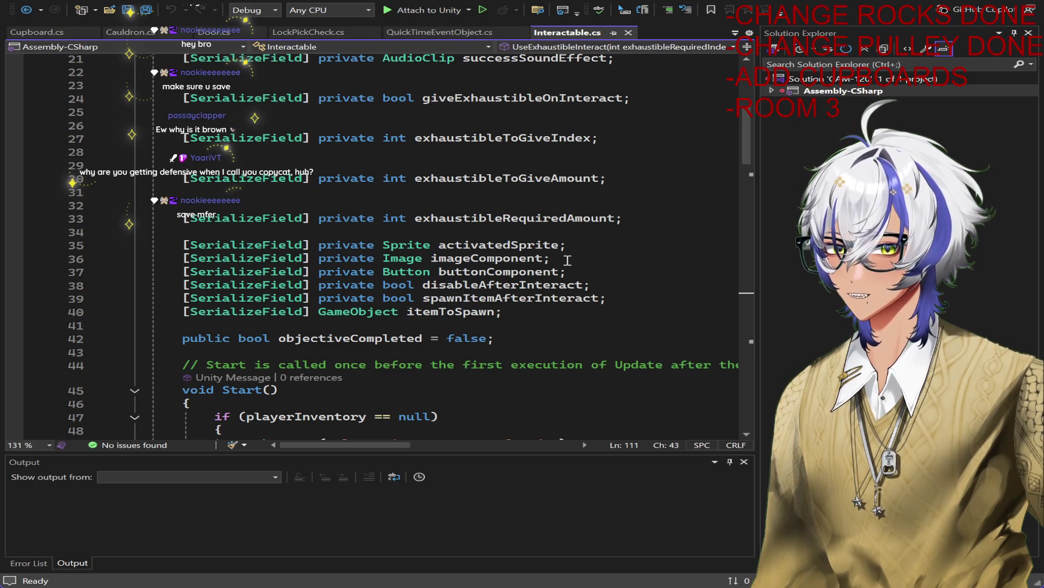
mouse_move(575, 273)
mouse_down()
mouse_move(326, 246)
mouse_move(183, 248)
mouse_up()
key(ctrl+c)
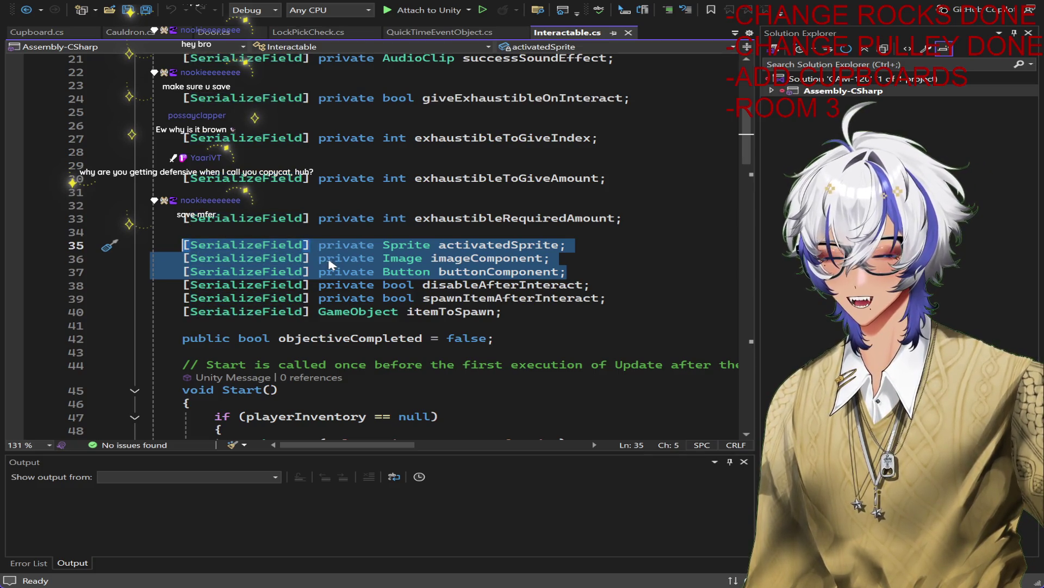
Step: Paste the three copied fields into the Cupboard class and save
click(37, 32)
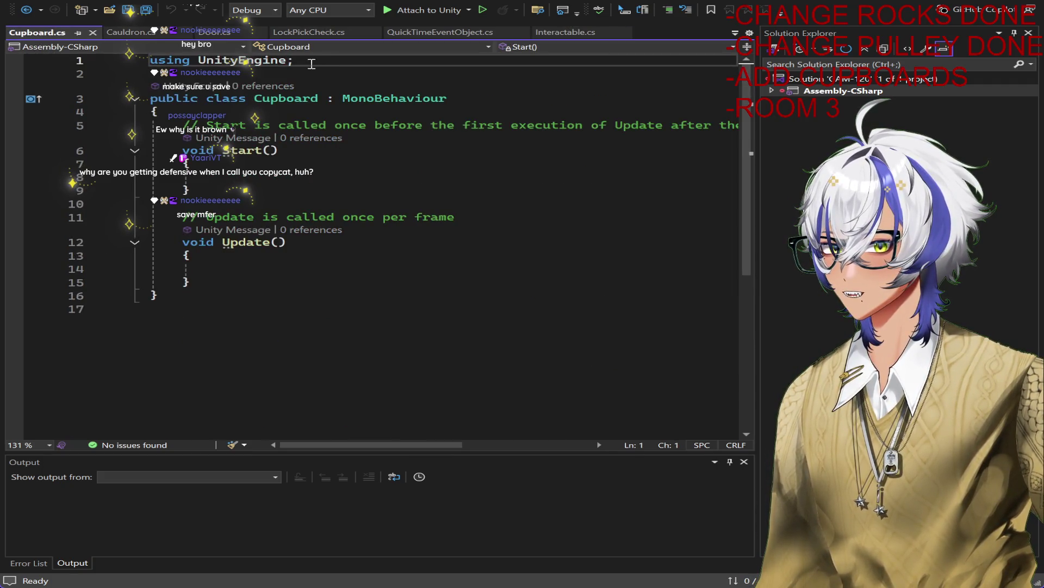
click(316, 98)
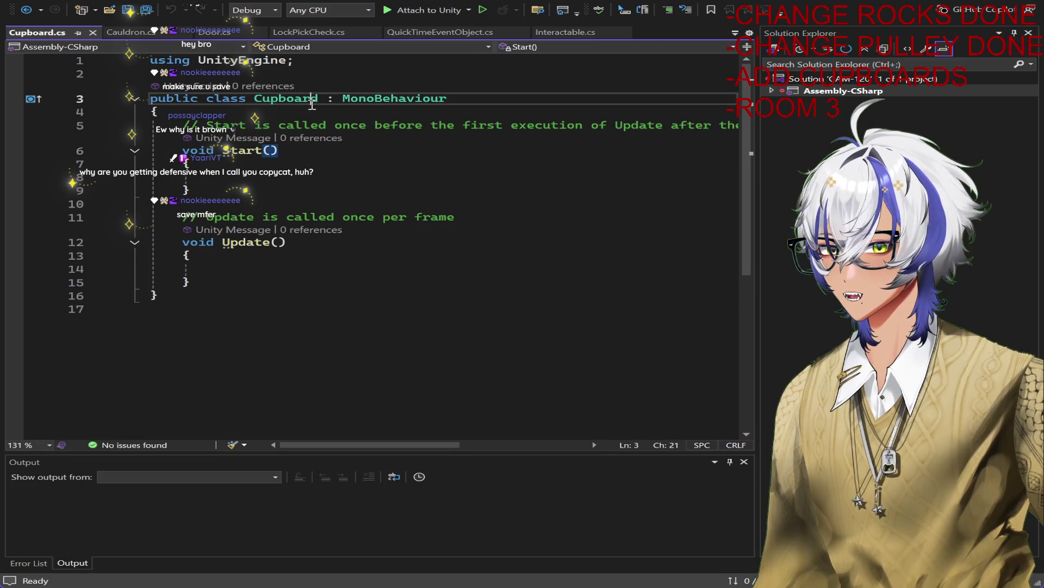
click(307, 112)
key(ctrl+v)
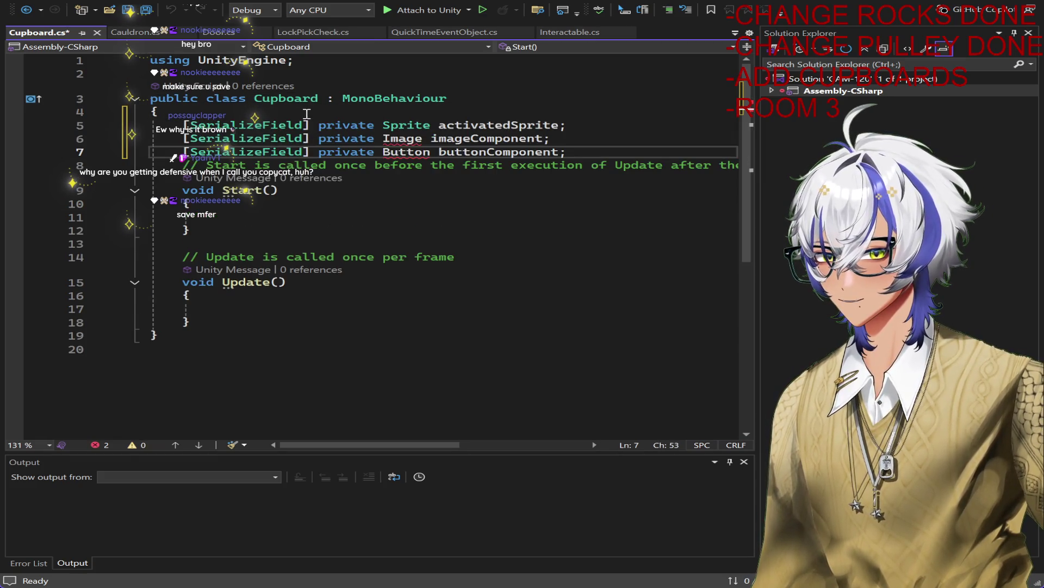
key(ctrl+s)
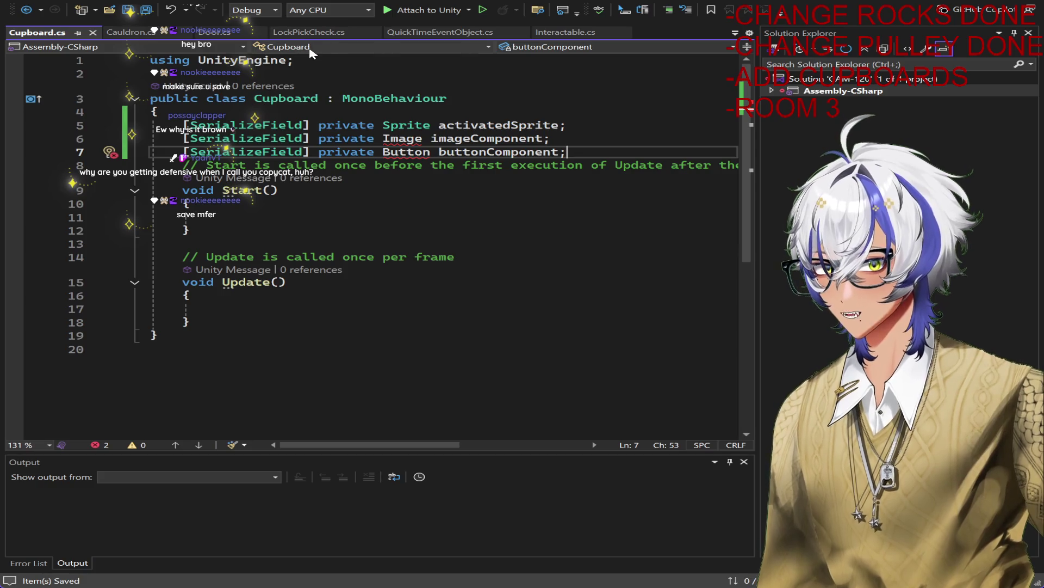
Step: Copy 'using UnityEngine.UI;' from Cauldron.cs and add it below Cupboard's first import
click(311, 32)
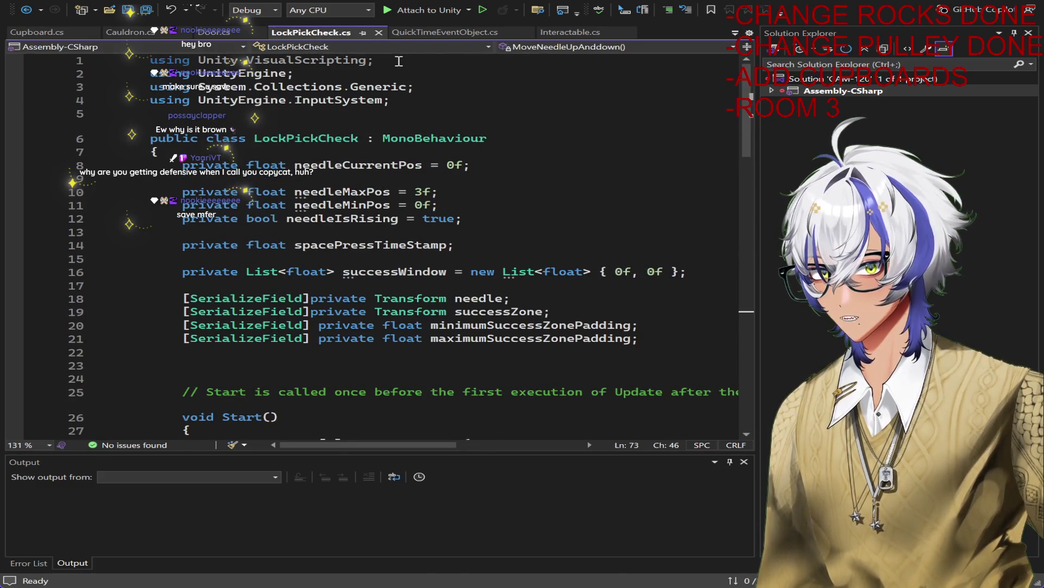
drag(295, 73, 150, 73)
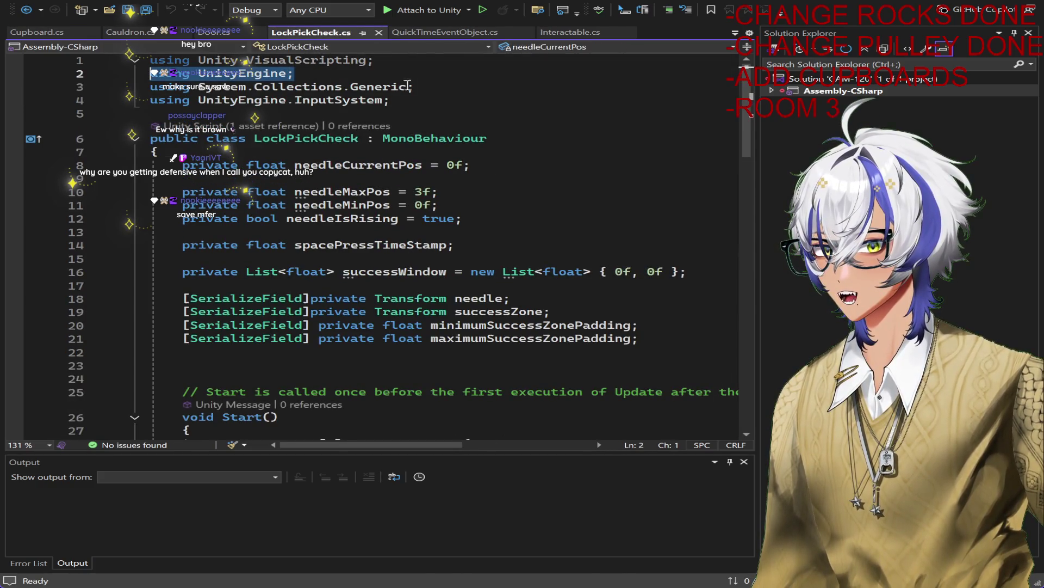
click(228, 34)
scroll(264, 78, up, 9)
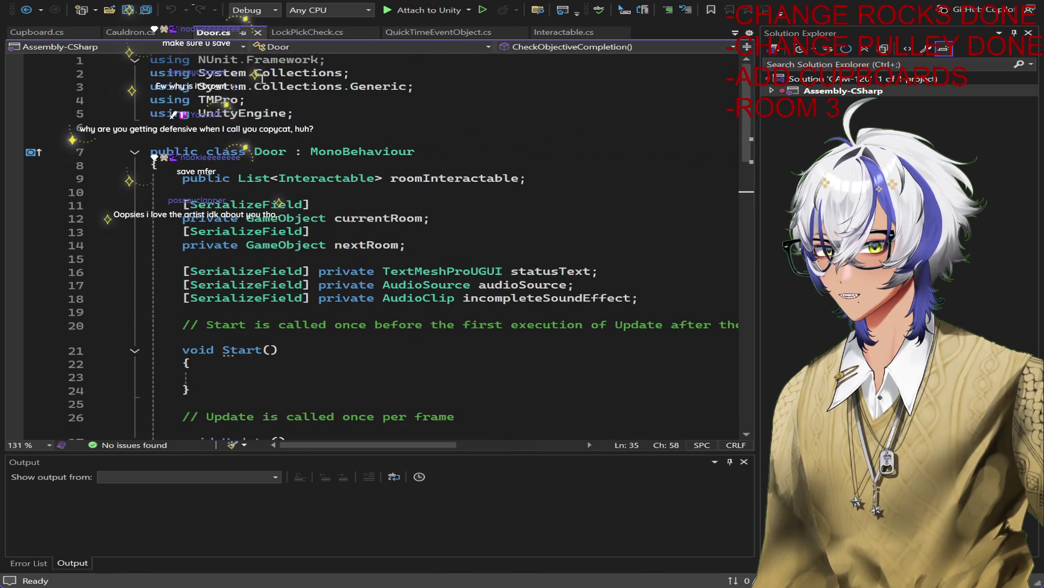
click(131, 32)
drag(317, 100, 150, 102)
key(ctrl+c)
click(38, 34)
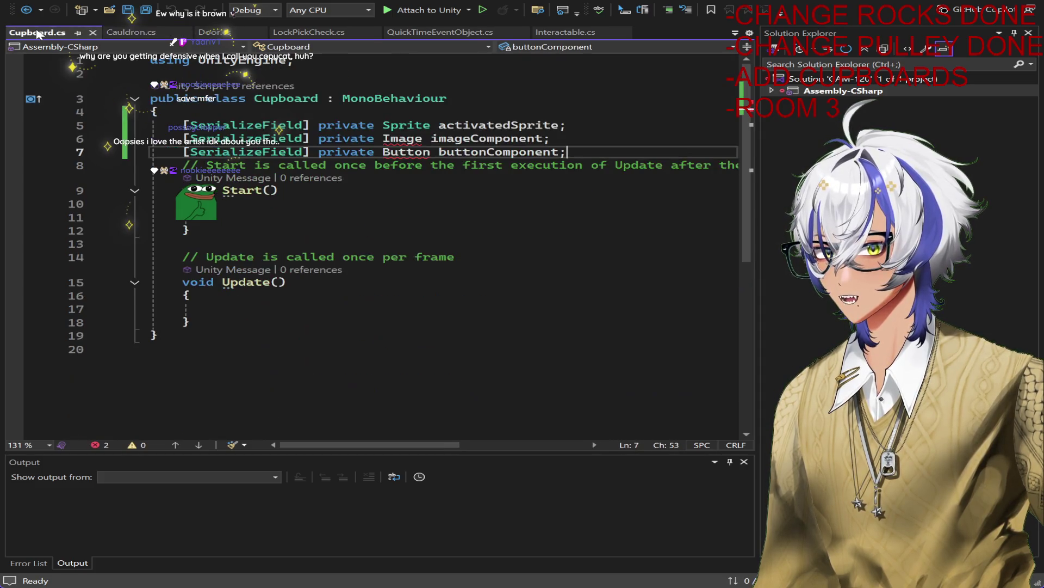
click(309, 63)
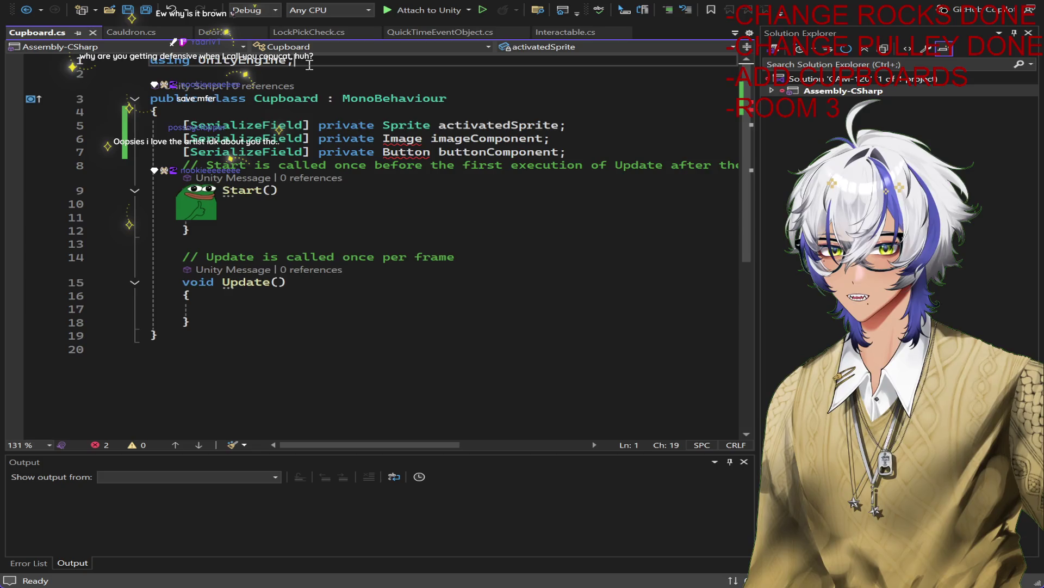
key(Return)
key(ctrl+v)
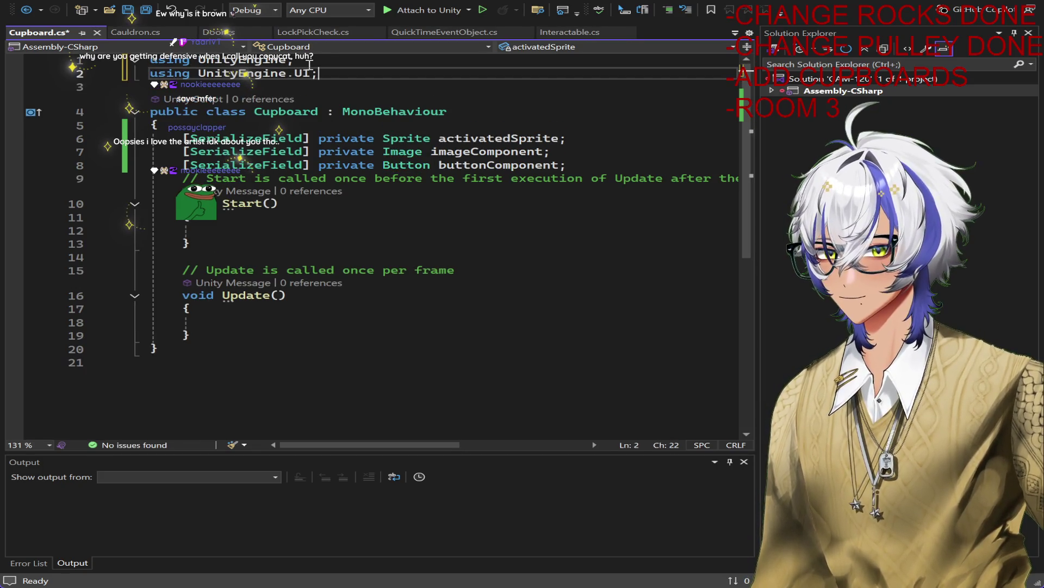
key(ctrl+s)
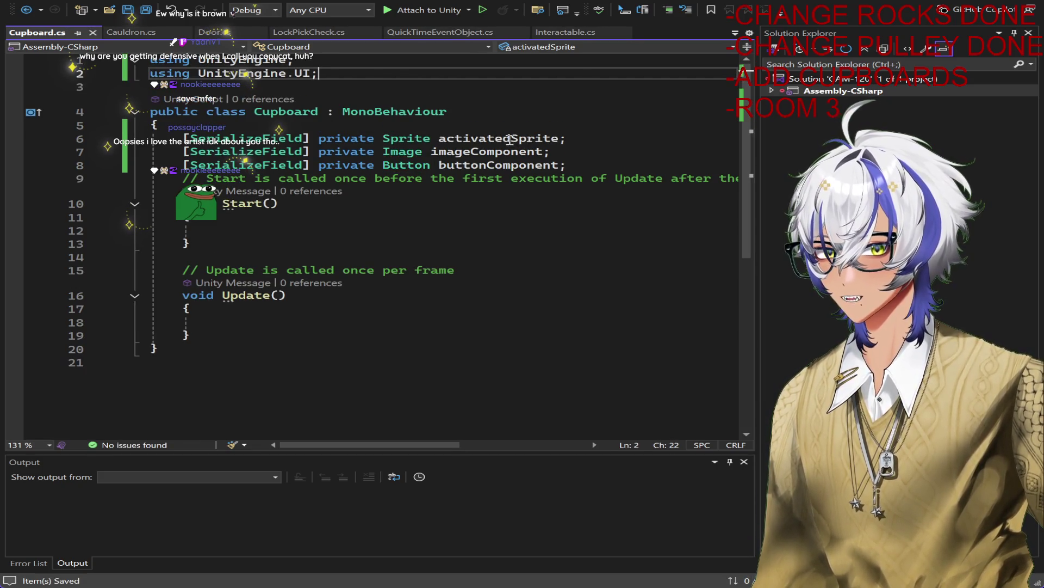
Step: Rename the activatedSprite field to openedSprite and save
click(511, 138)
key(BackSpace)
key(BackSpace)
key(BackSpace)
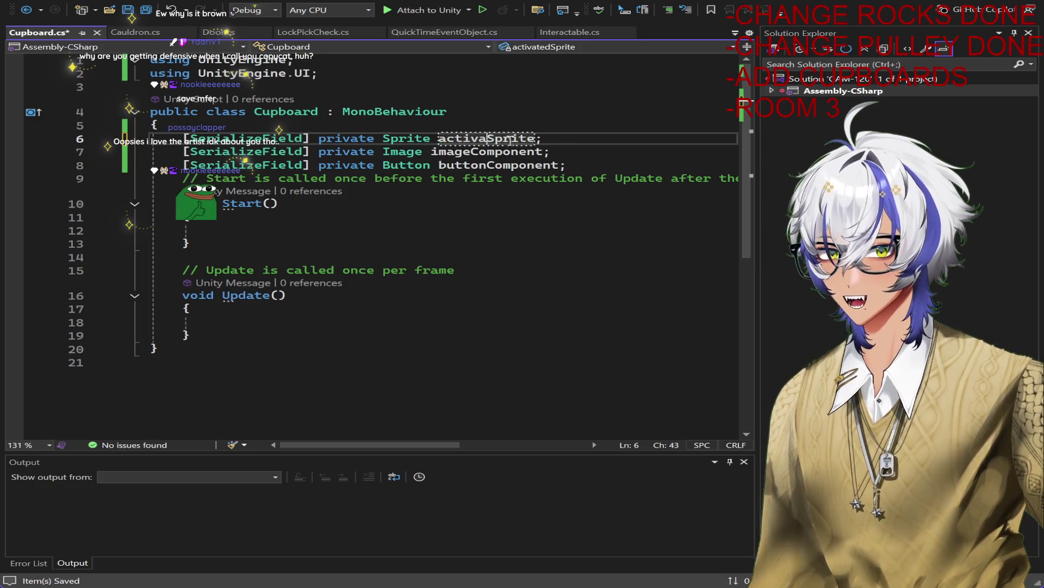
text(opened)
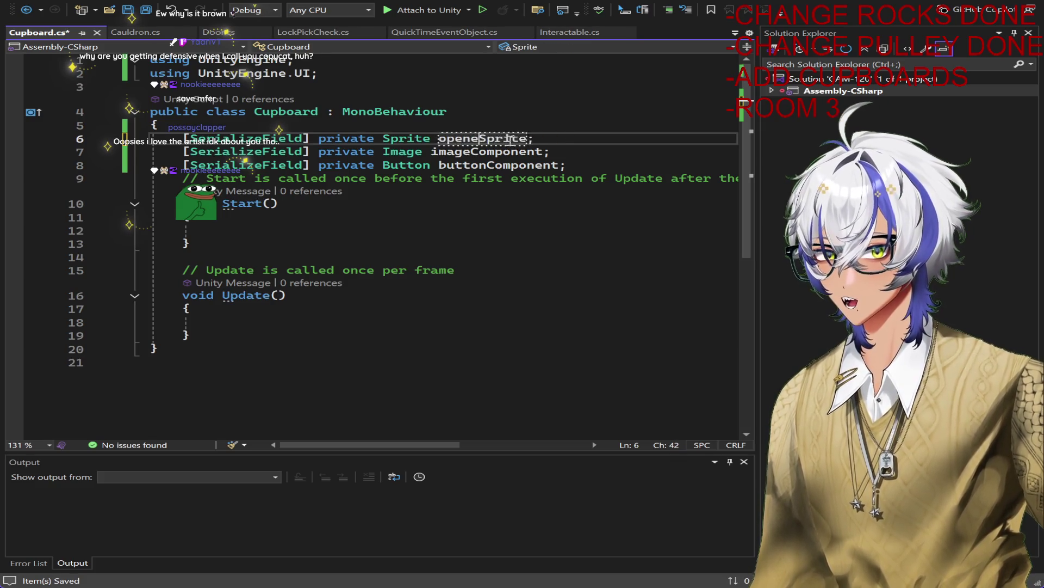
key(ctrl+s)
Step: Add a '[SerializeField] private GameObject itemToSpawn;' field below buttonComponent and save
click(582, 161)
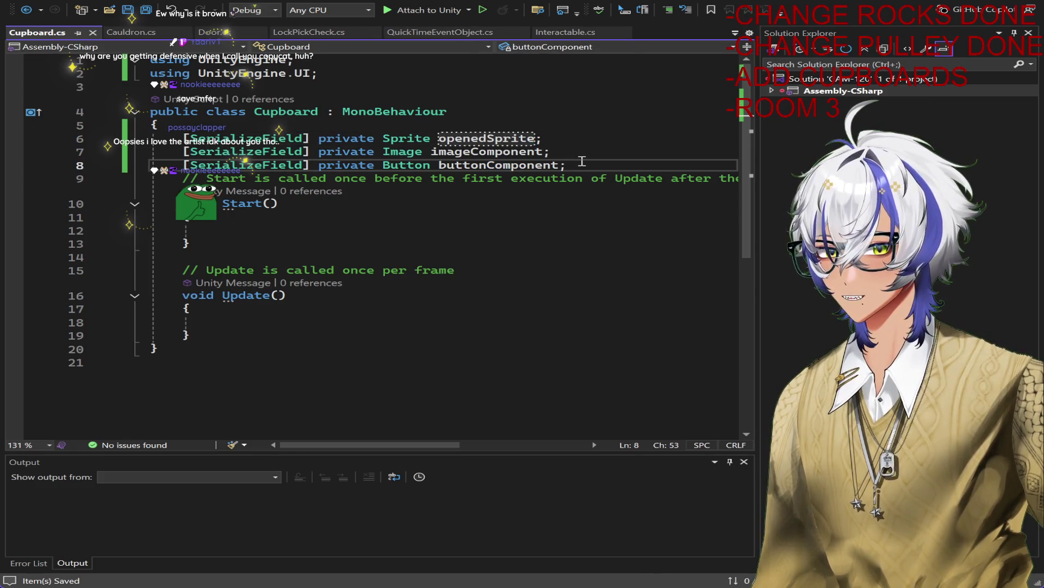
key(Return)
text([SerializeField])
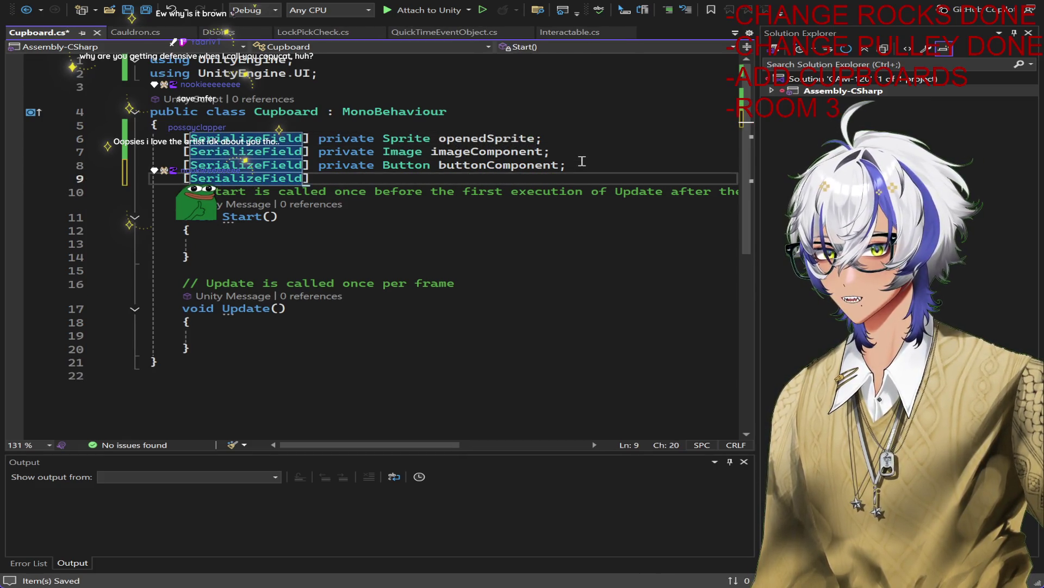
text( pri)
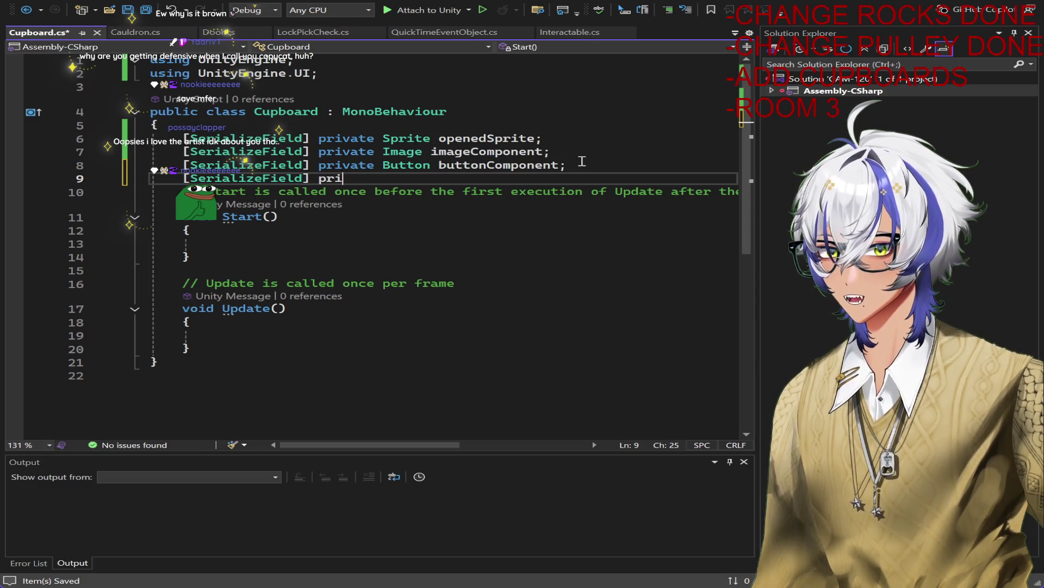
text(vate)
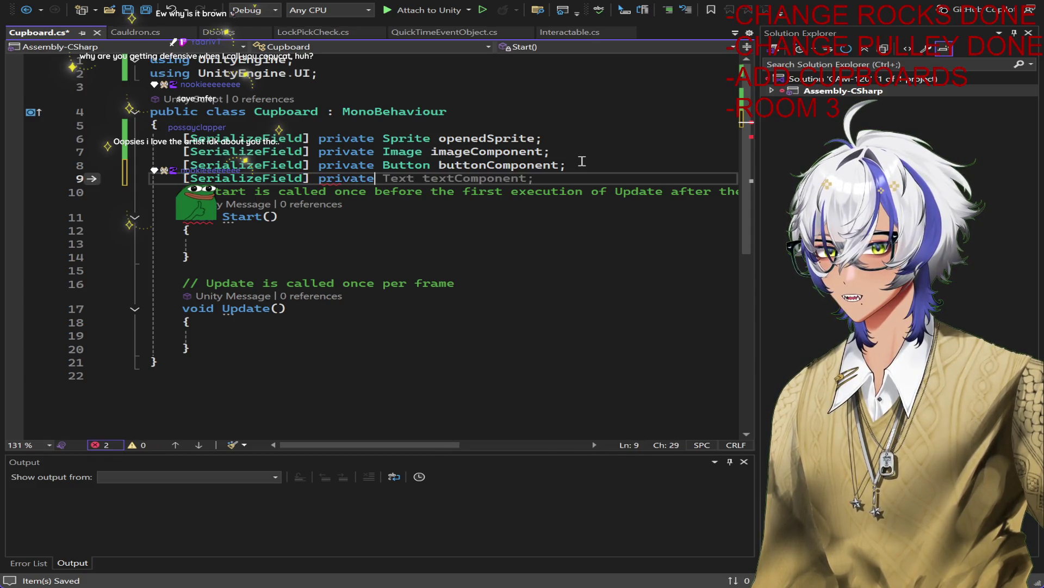
text( GameMa)
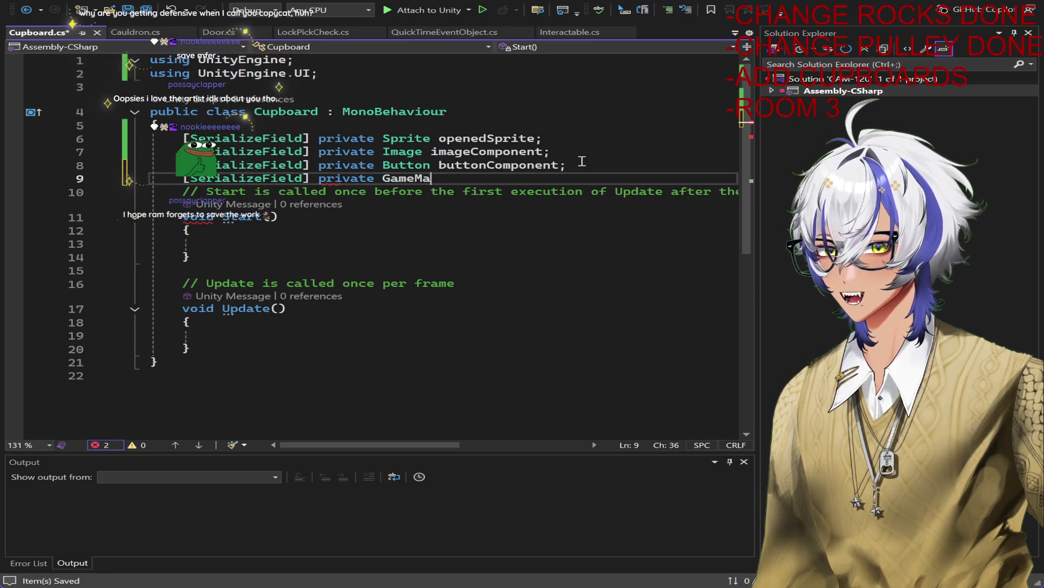
key(BackSpace)
key(BackSpace)
text(Object)
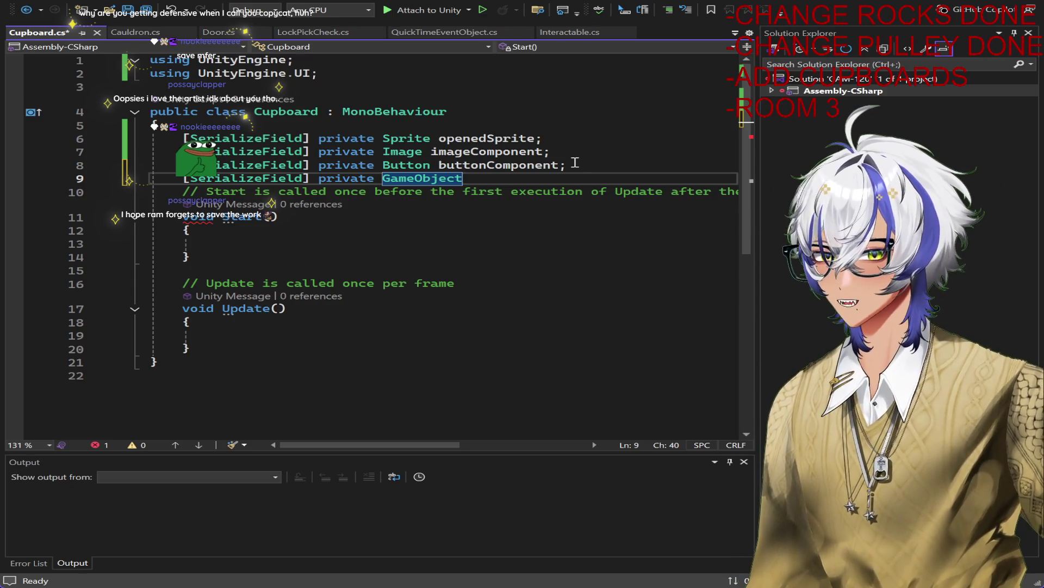
text( itemToSpawn;)
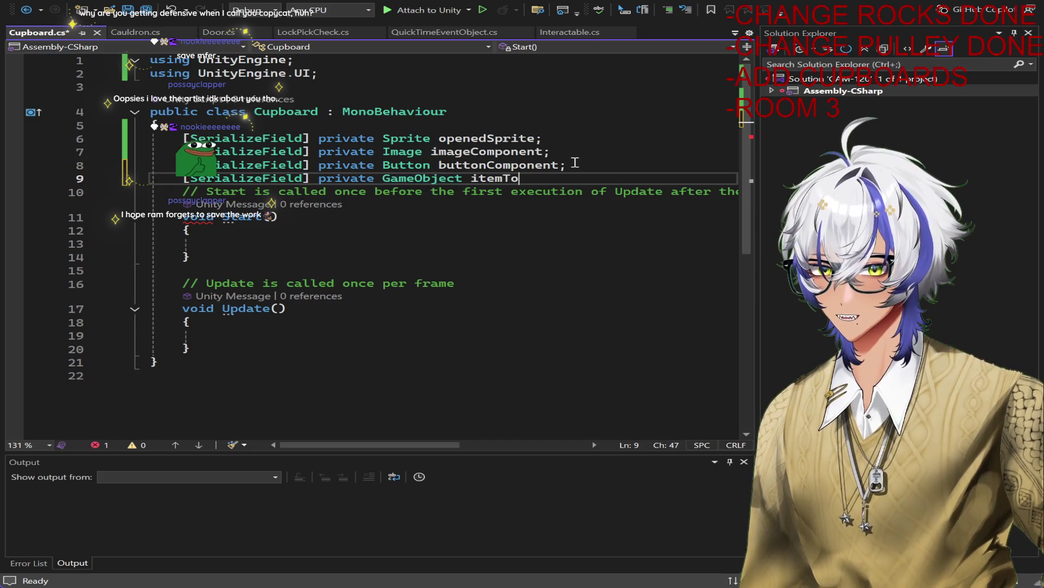
key(ctrl+s)
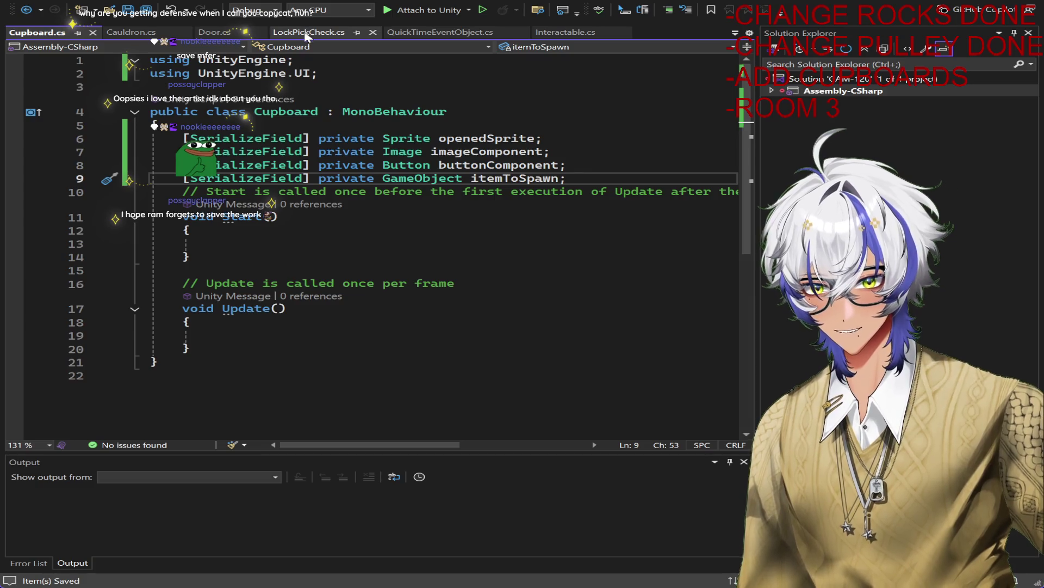
Step: Scroll Interactable.cs to the SuccessfulInteraction method, then go back to Cupboard.cs
click(566, 33)
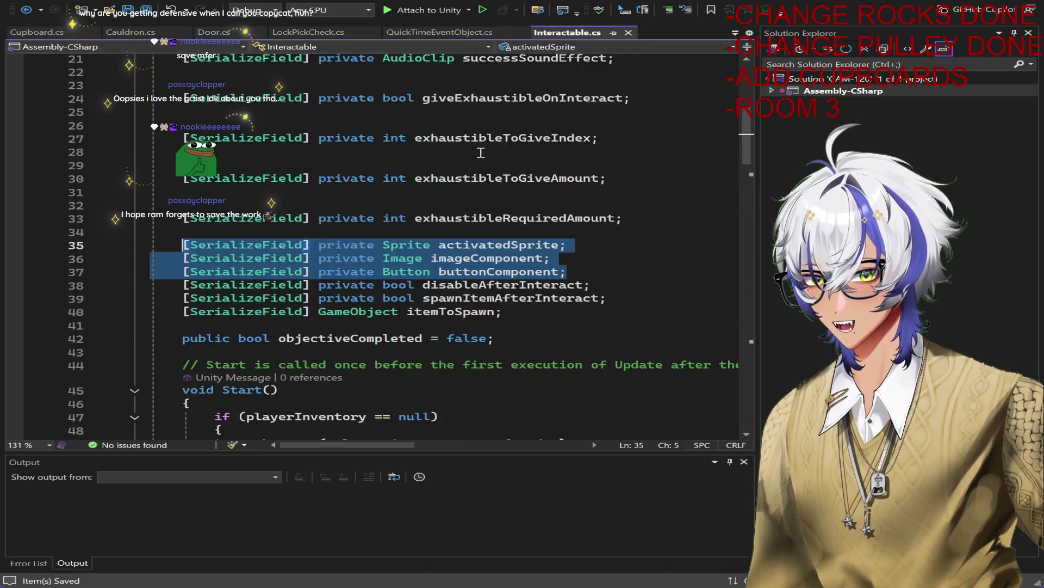
scroll(481, 152, down, 20)
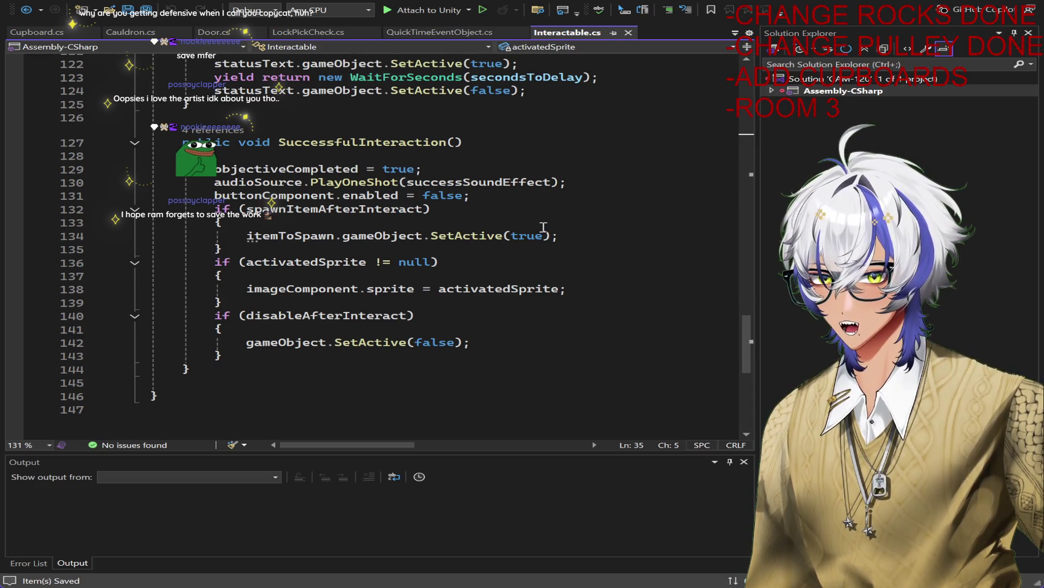
click(54, 34)
Step: Add an empty 'public void OpenCupboard()' method after Update, braces on their own lines
click(304, 360)
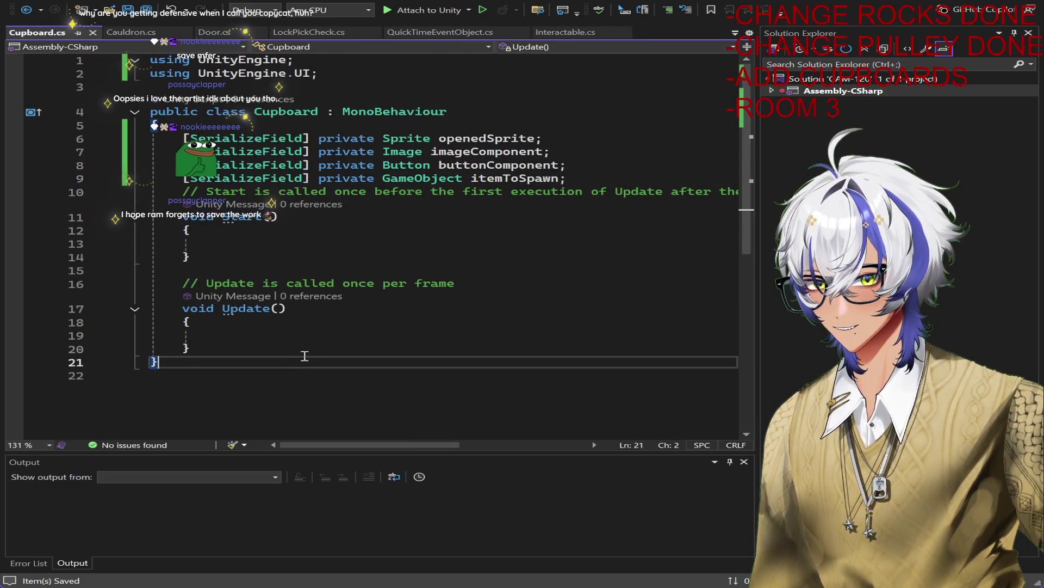
key(Up)
key(Return)
key(Return)
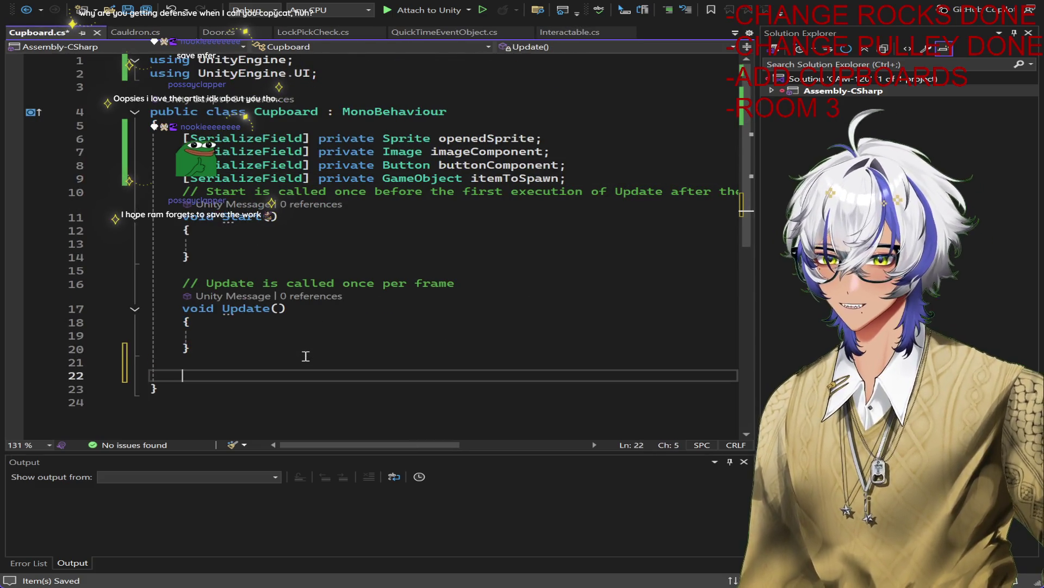
text(public v)
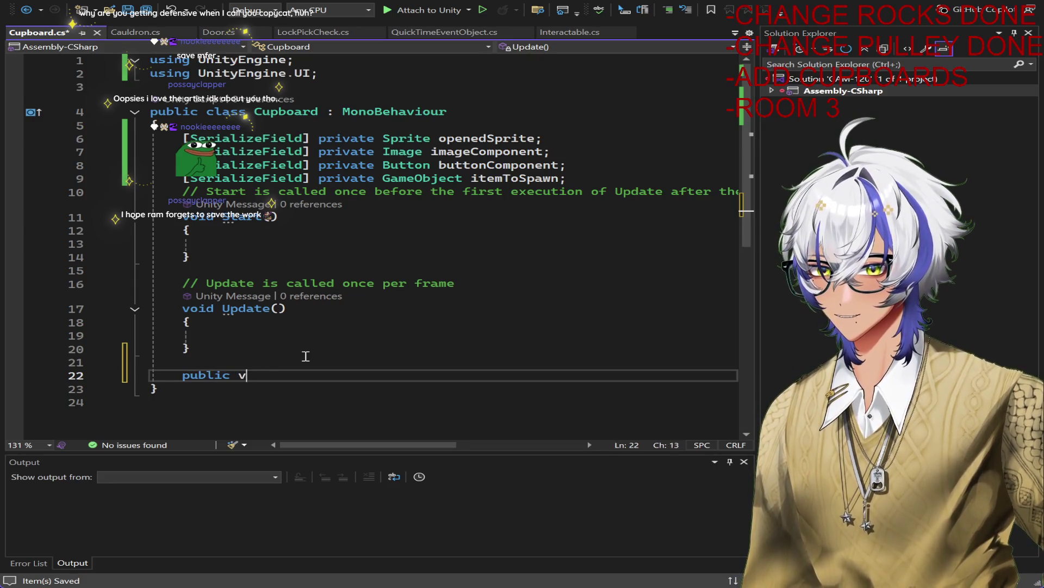
text(oid OpenU)
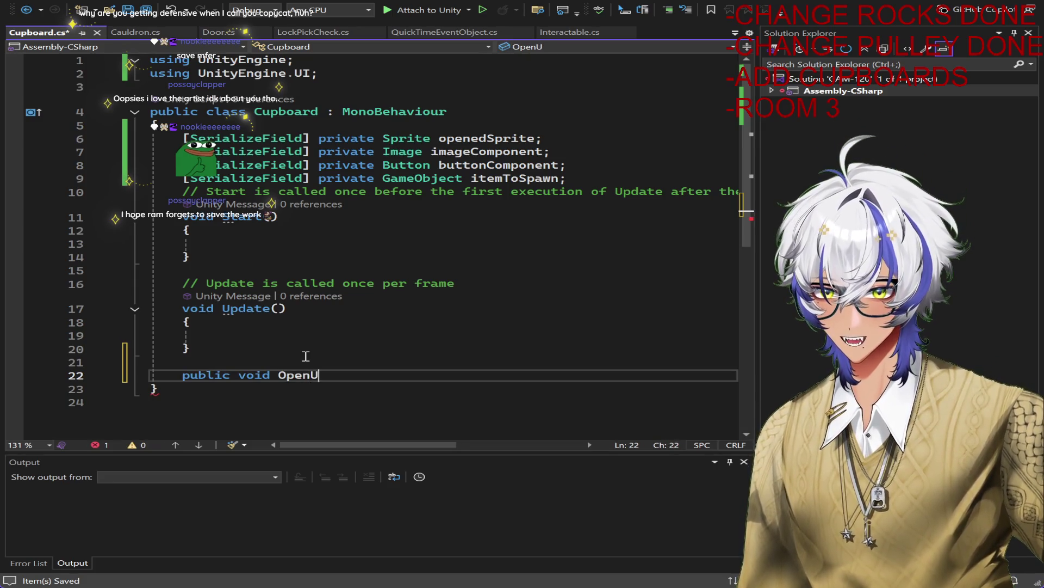
key(BackSpace)
text(Cupboard()
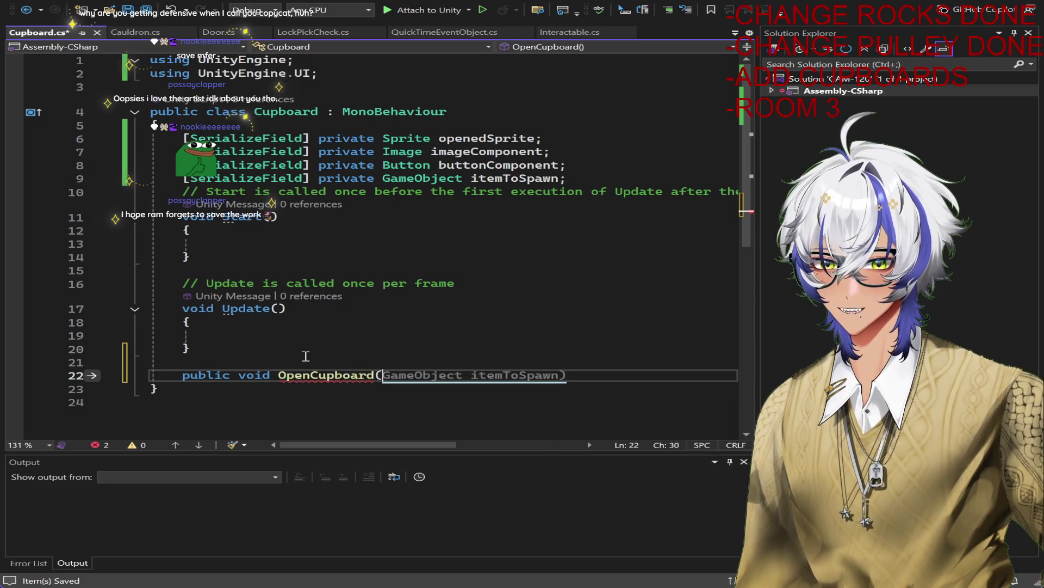
text() {)
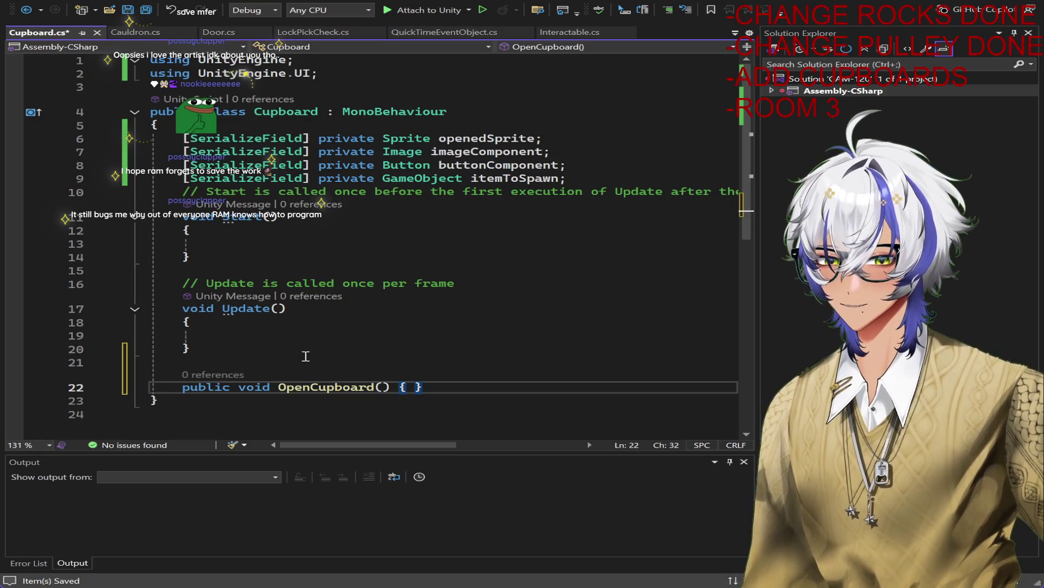
key(Return)
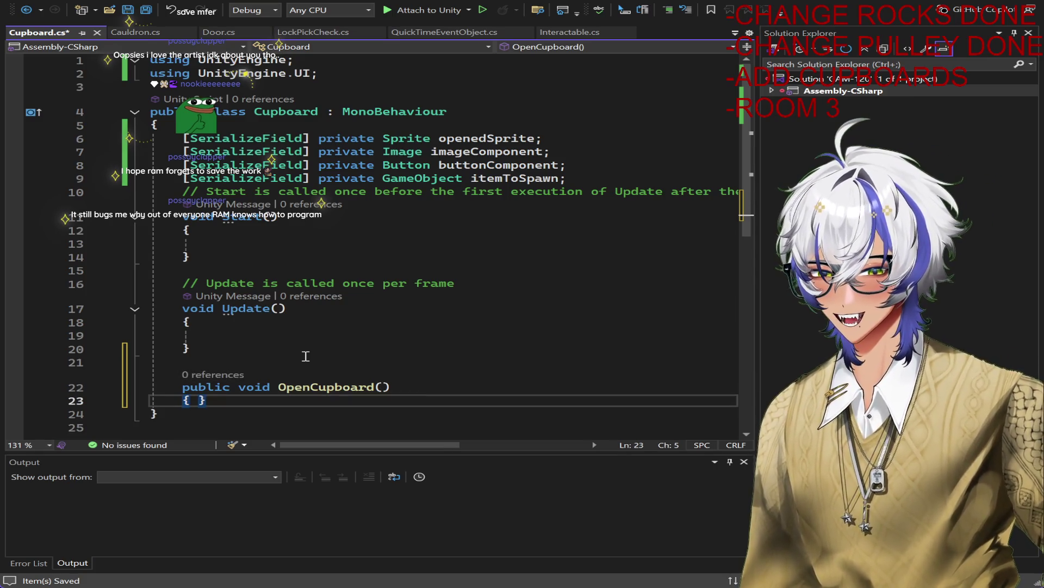
key(Right)
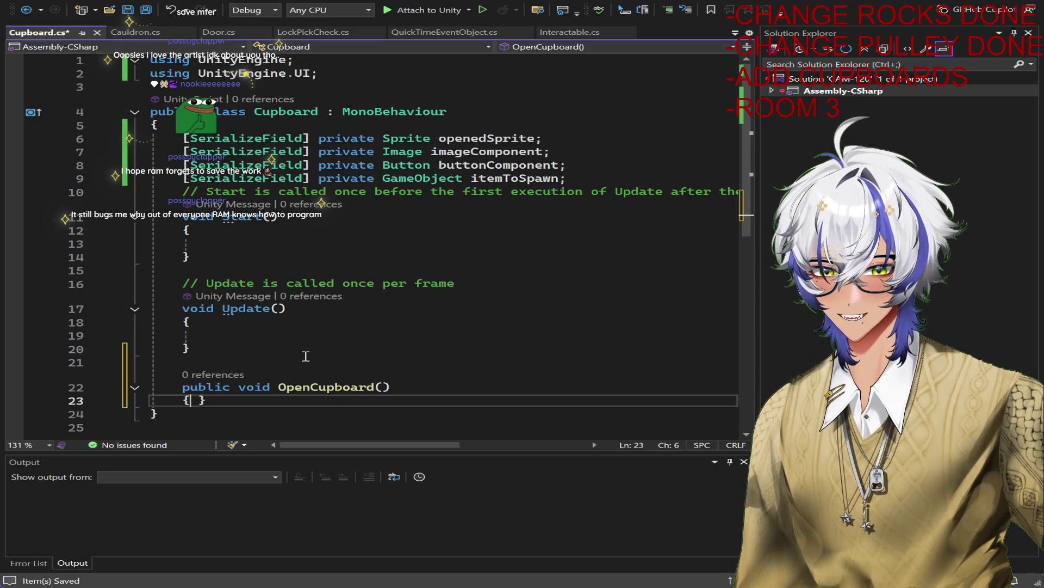
key(Return)
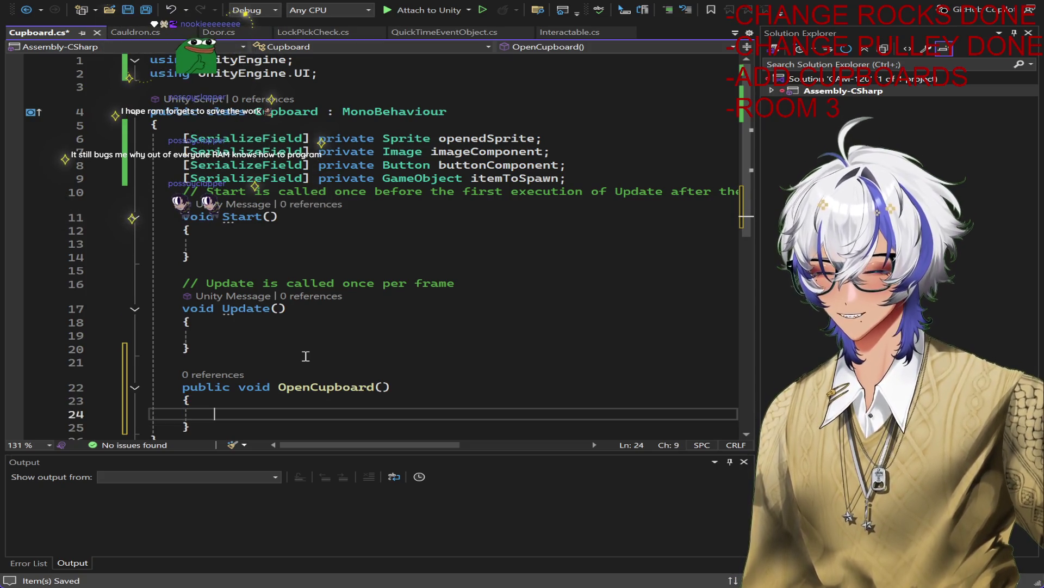
key(ctrl+s)
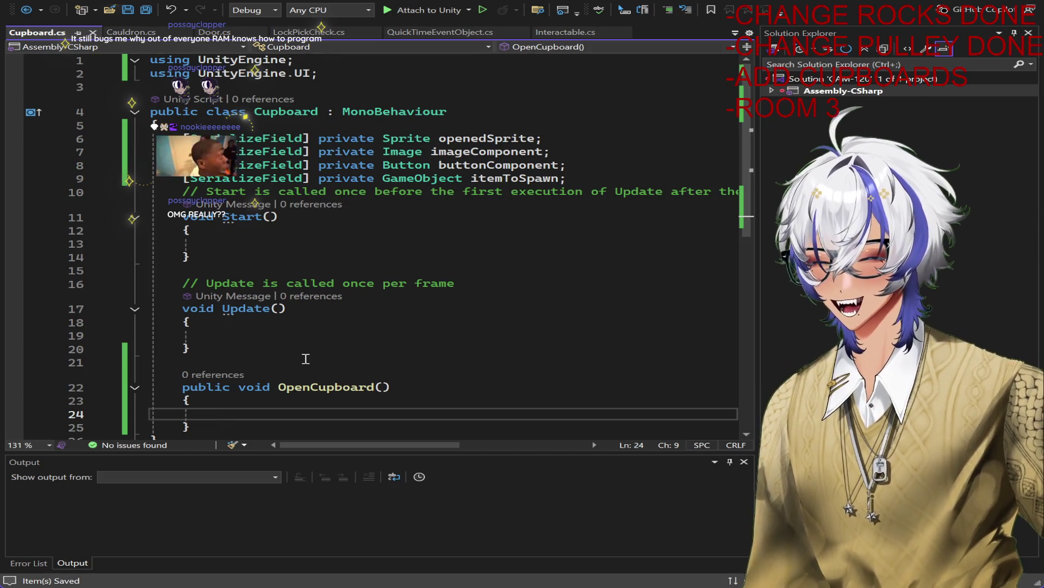
Step: Write 'imageComponent.sprite = openedSprite;' inside OpenCupboard and save
text(iImage)
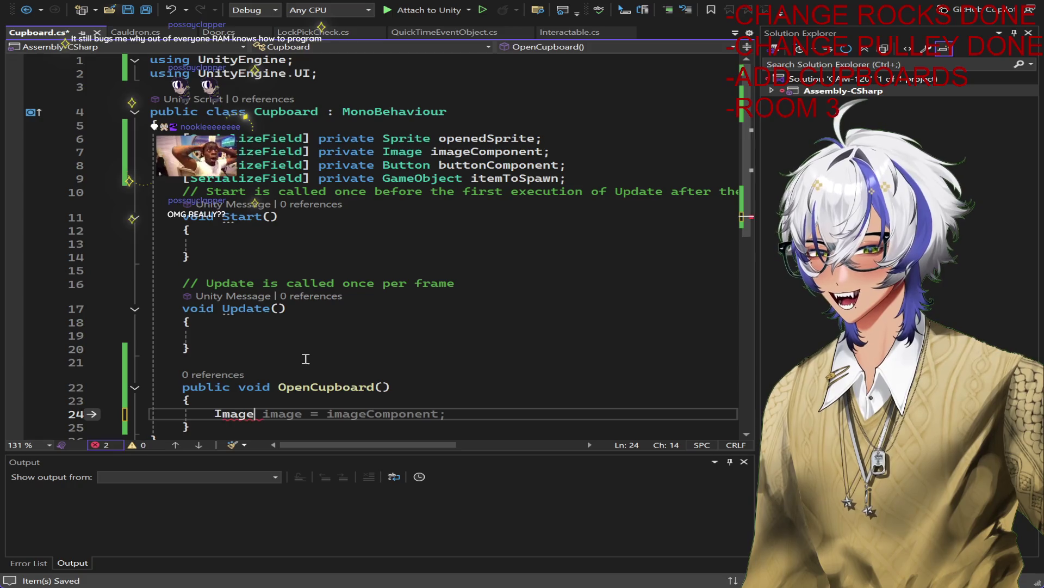
key(BackSpace)
key(BackSpace)
key(BackSpace)
text(imag)
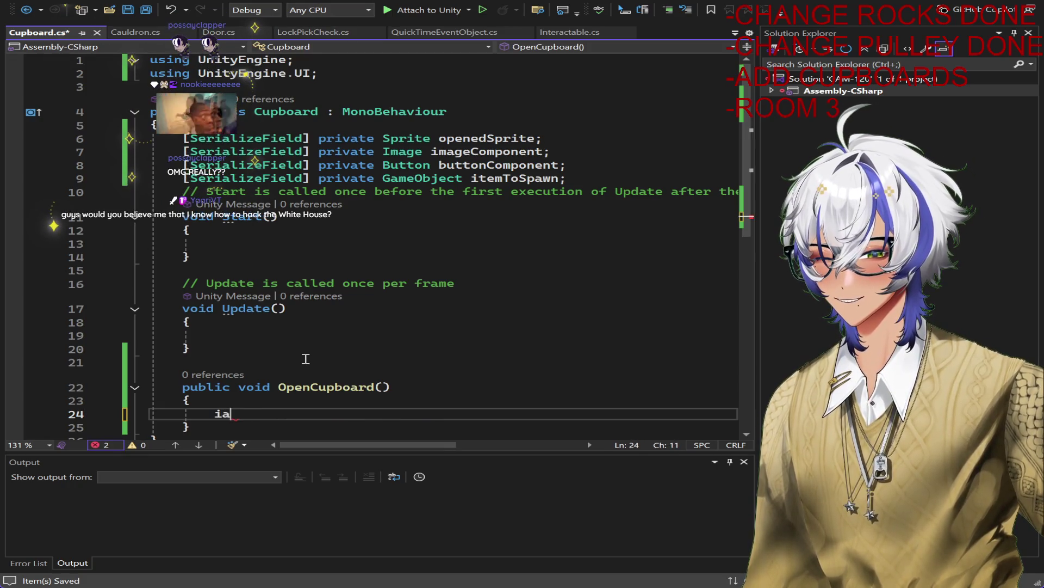
text(e)
key(BackSpace)
key(BackSpace)
key(BackSpace)
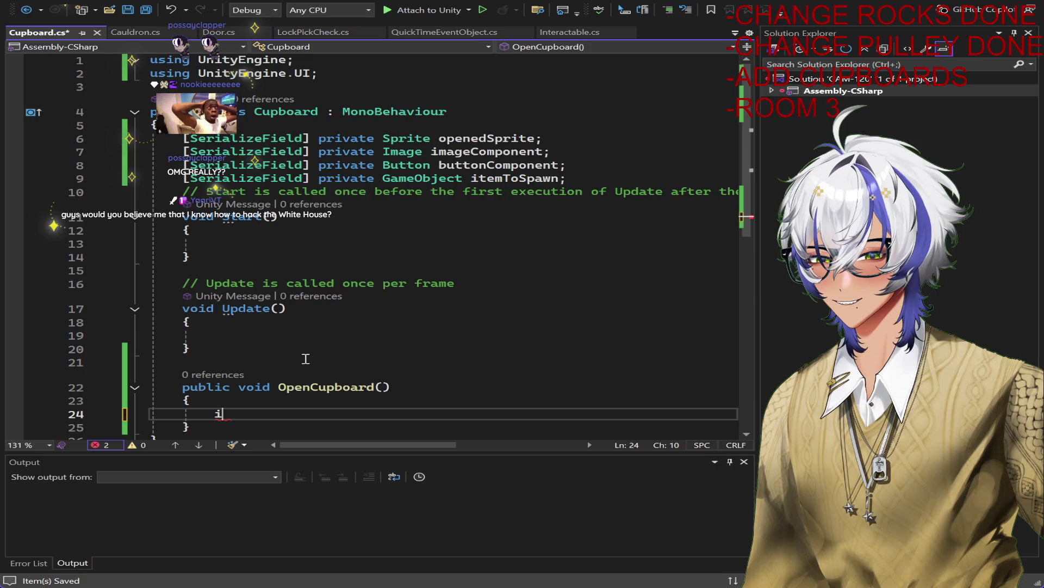
text(mageComponent)
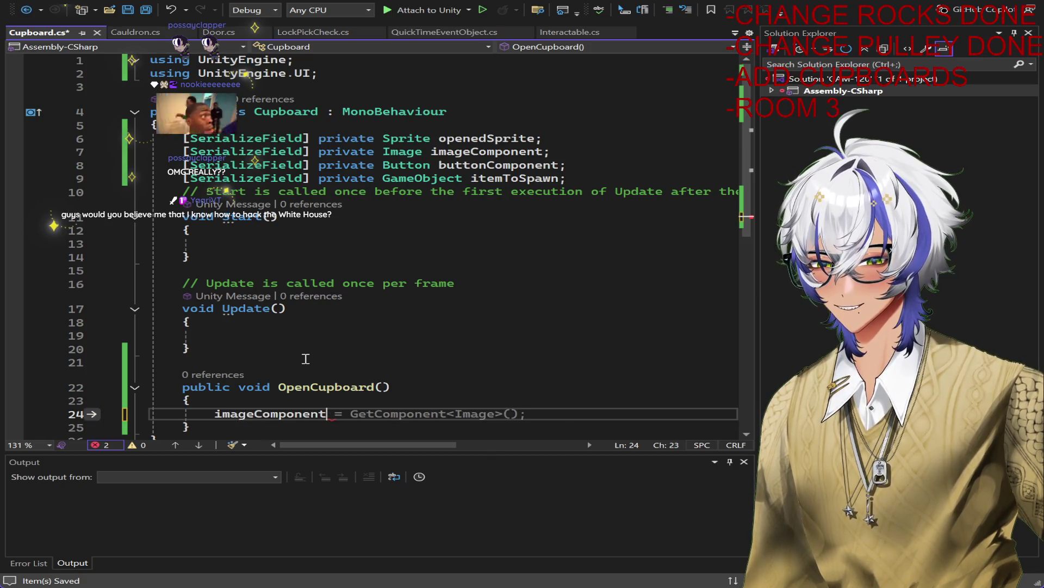
text(.spr)
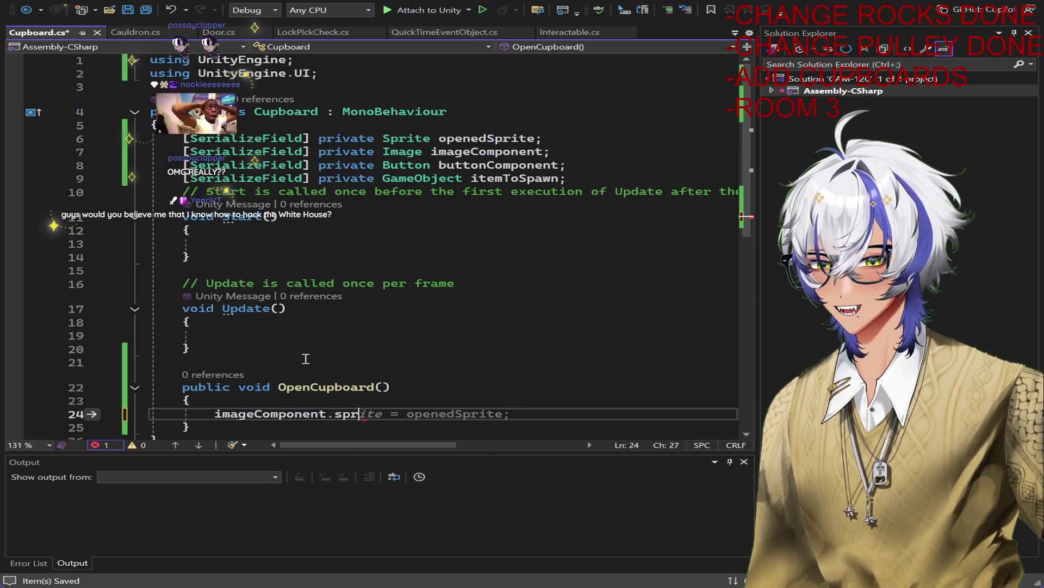
text(ite = openedSprite;)
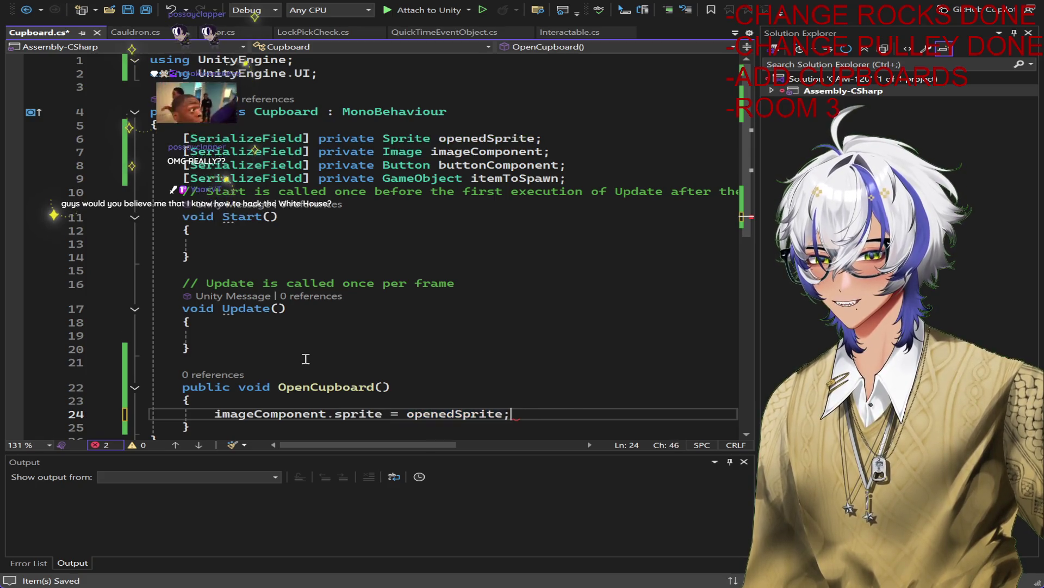
key(ctrl+s)
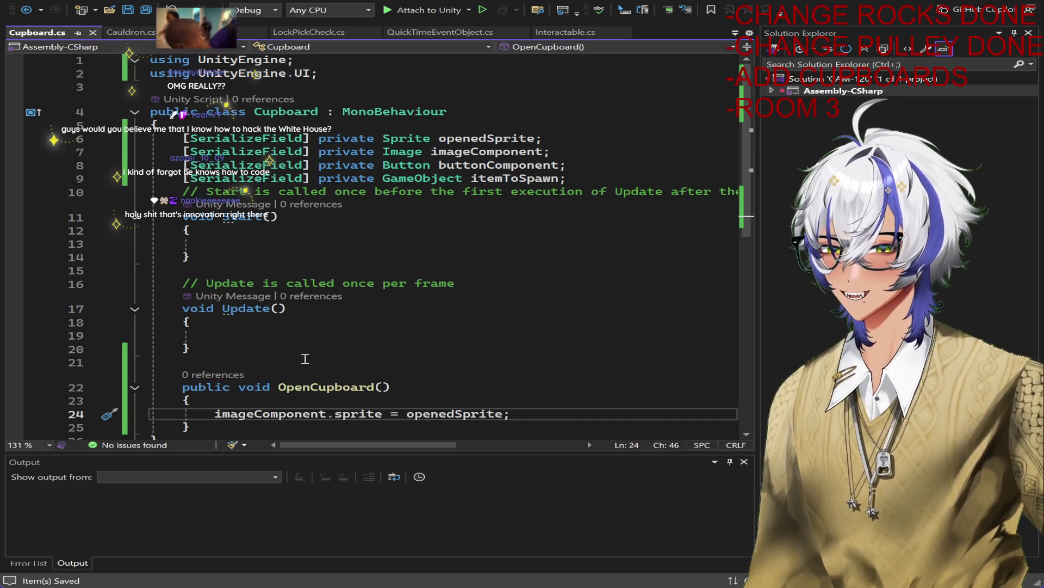
Step: Add 'buttonComponent.enabled = false;' on the next line and save
key(Return)
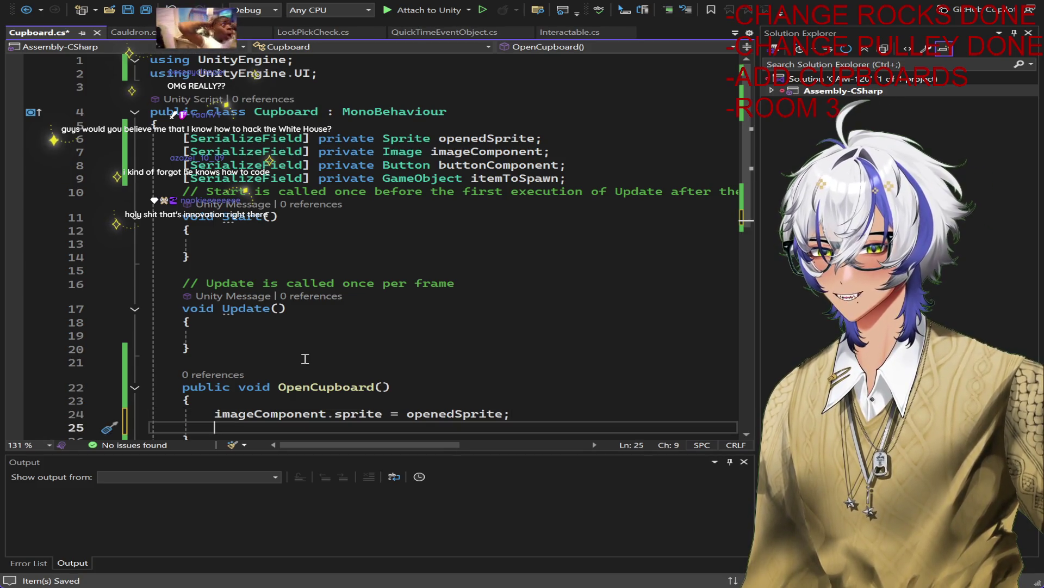
text(buttonComponent.)
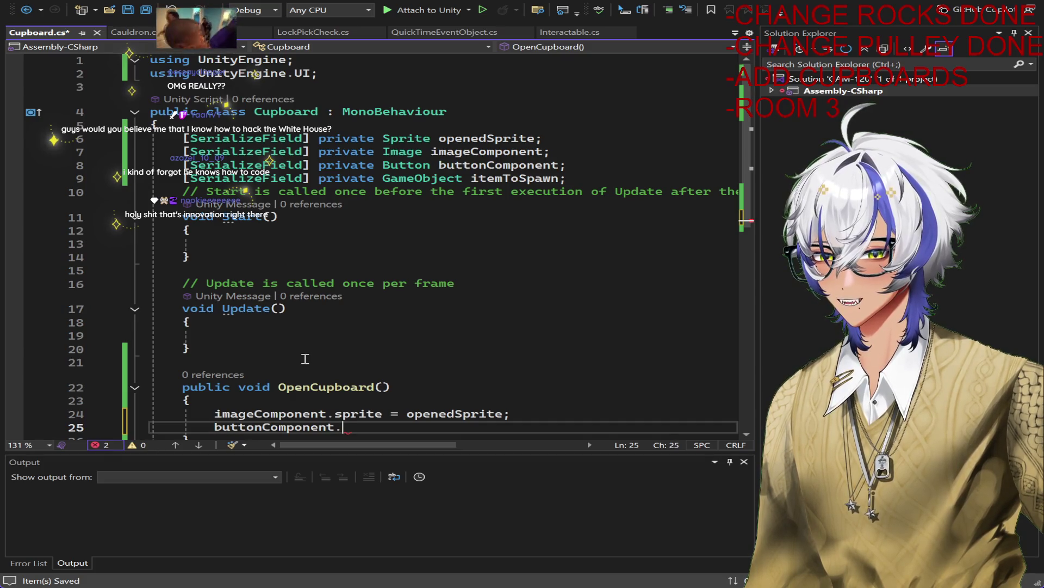
text(en)
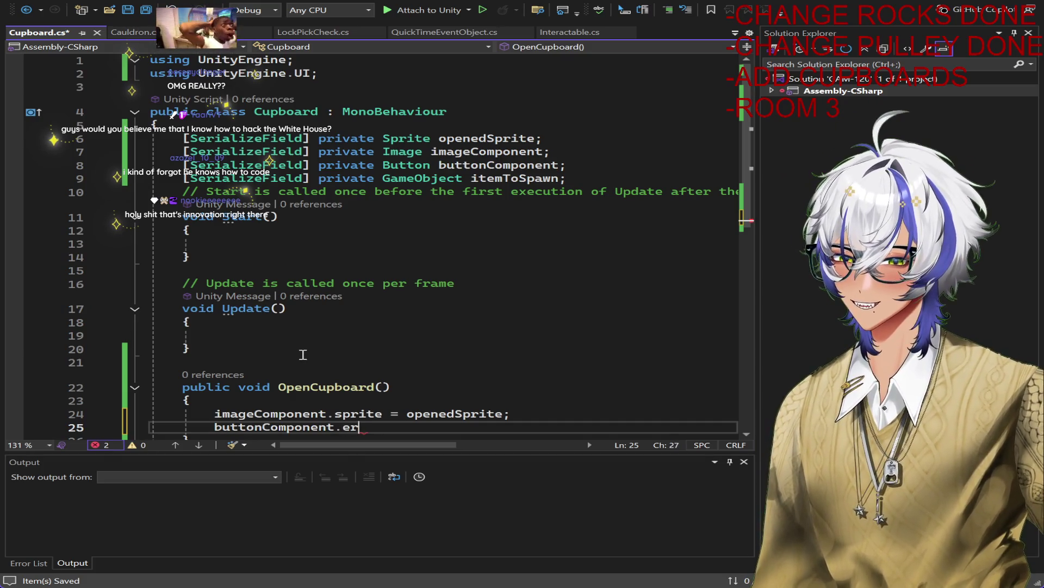
text(abled = false;)
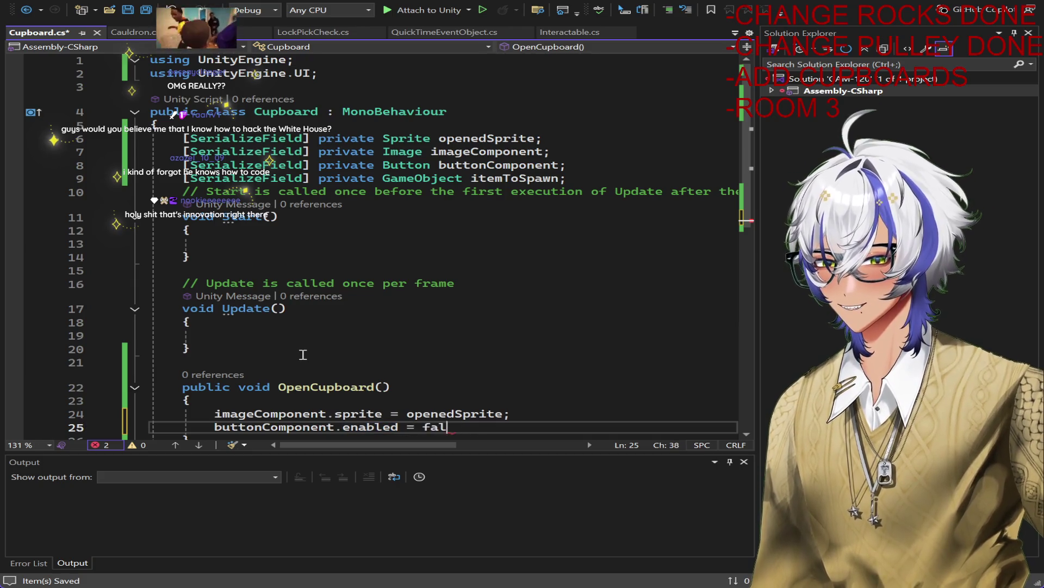
key(ctrl+s)
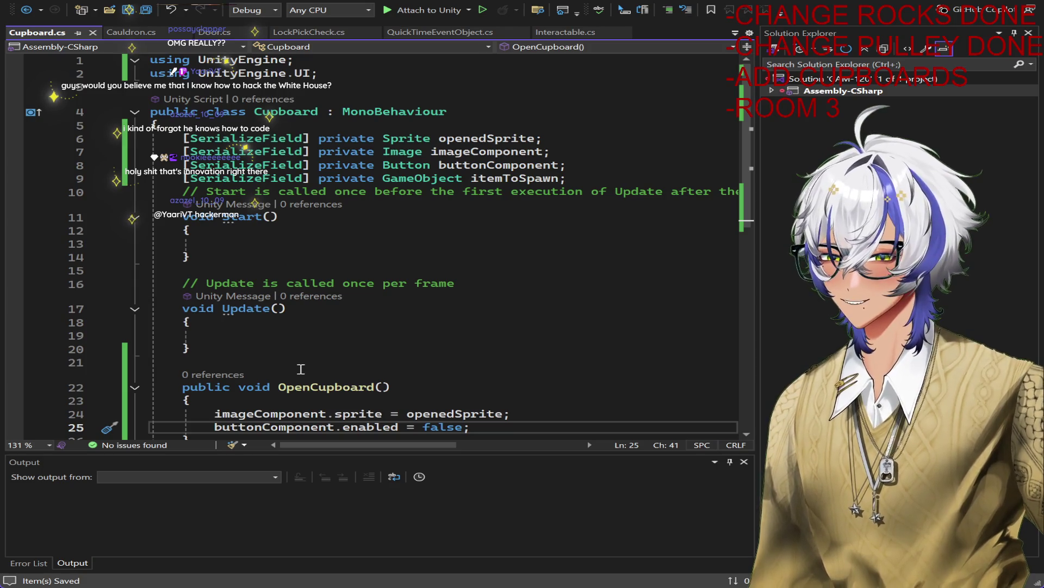
scroll(337, 343, down, 5)
scroll(489, 370, up, 5)
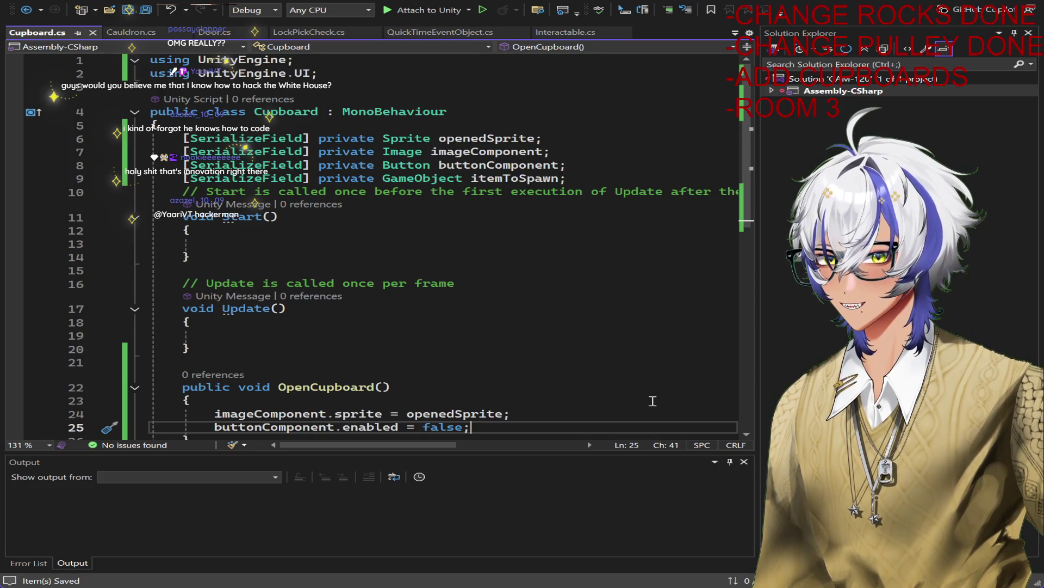
Step: Add an 'if (itemToSpawn != null)' block with braces below the button line
key(Return)
key(Return)
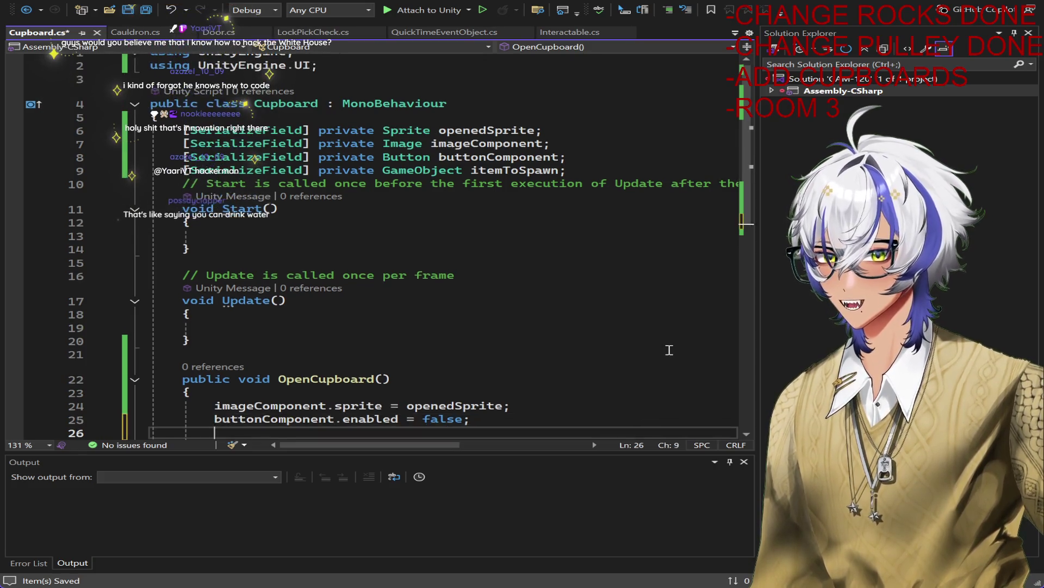
text(item)
key(BackSpace)
key(BackSpace)
key(BackSpace)
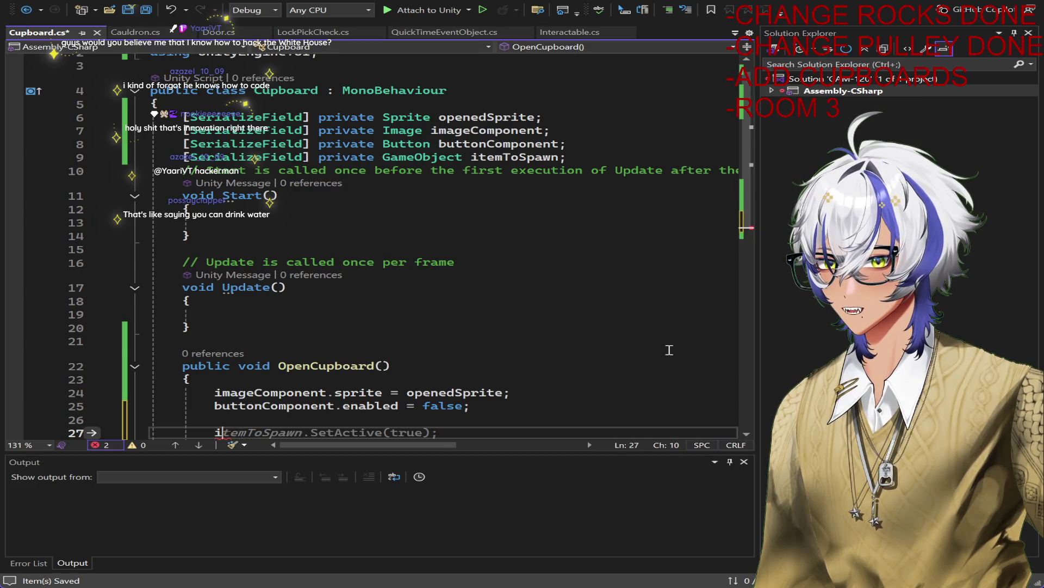
text(if(itemToSpawn)
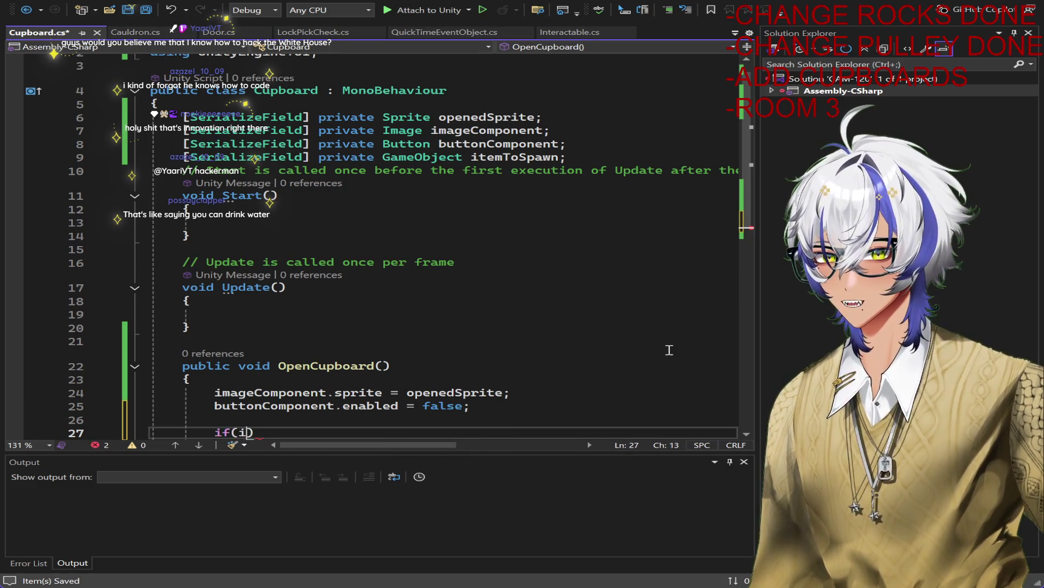
key(Tab)
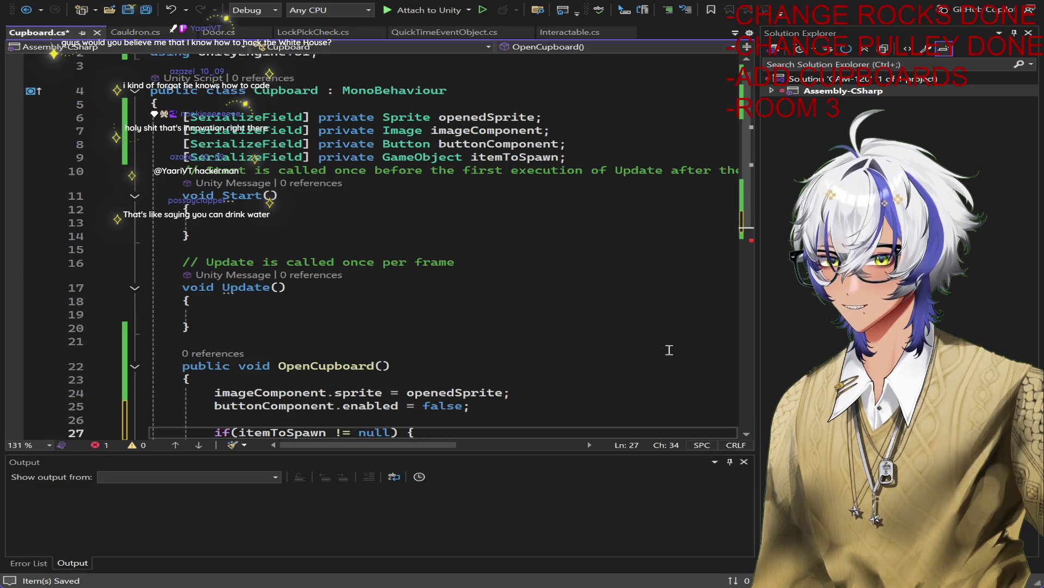
key(Return)
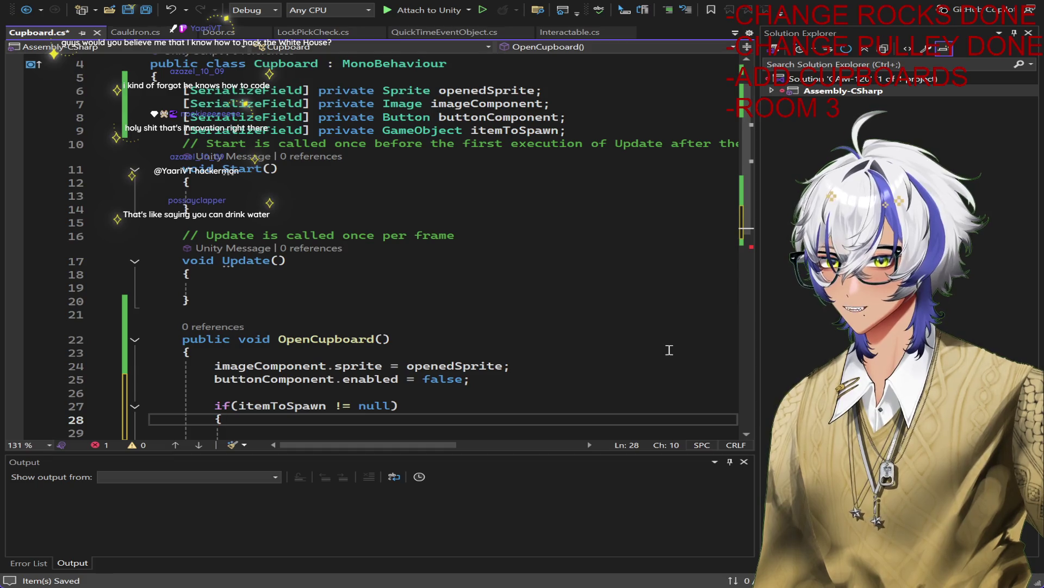
scroll(669, 350, down, 4)
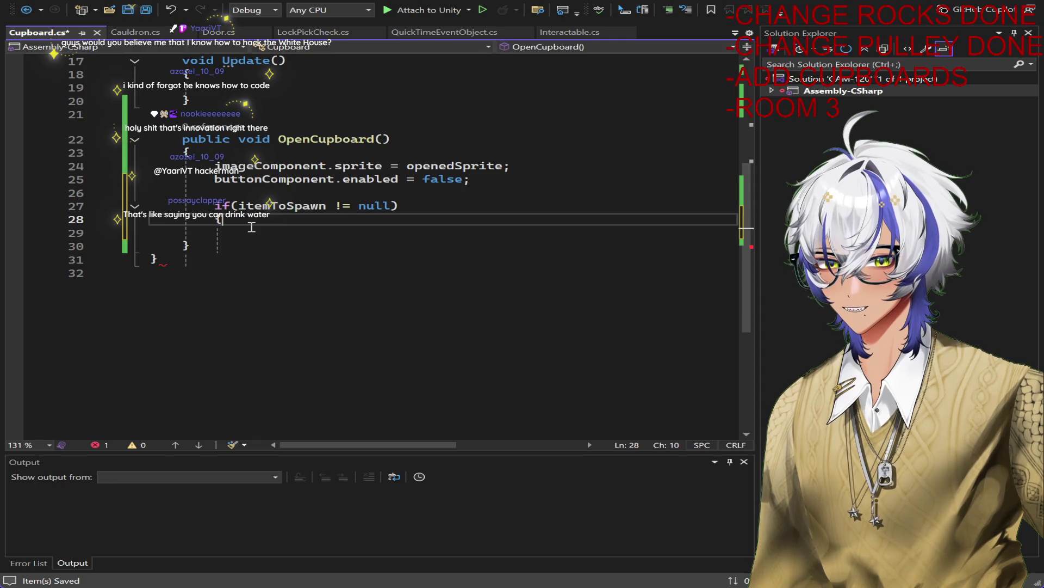
key(Down)
text(})
key(Return)
key(Up)
key(Up)
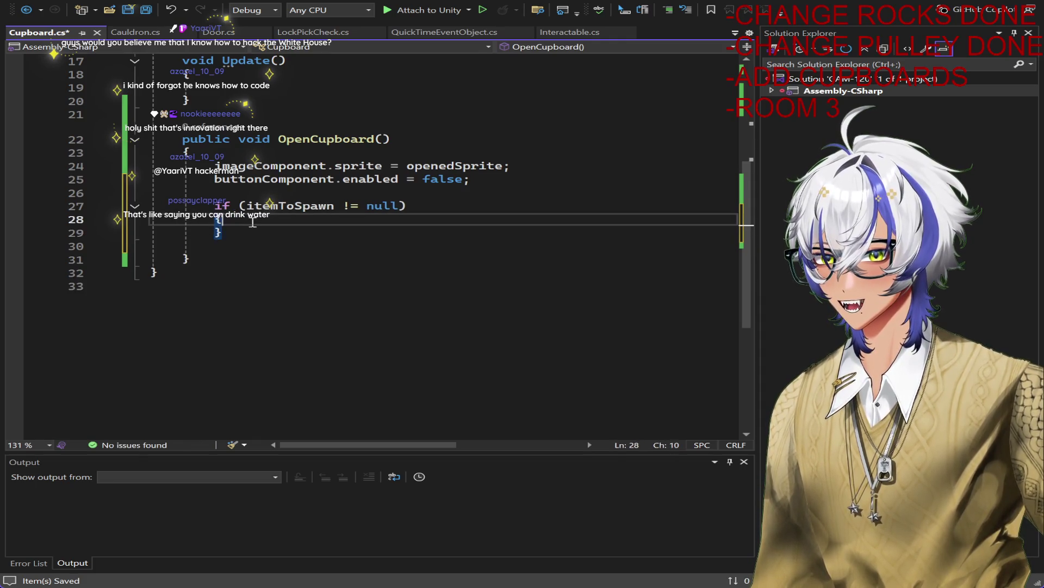
key(Return)
Step: Call 'itemToSpawn.SetActive(true);' inside the if-block and save
text(ite)
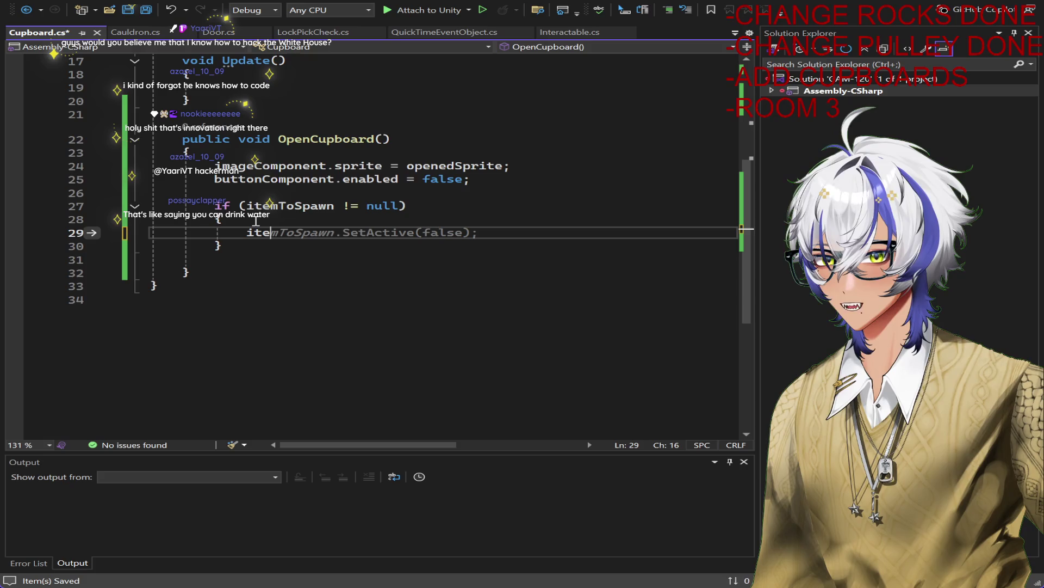
key(Tab)
text(.set()
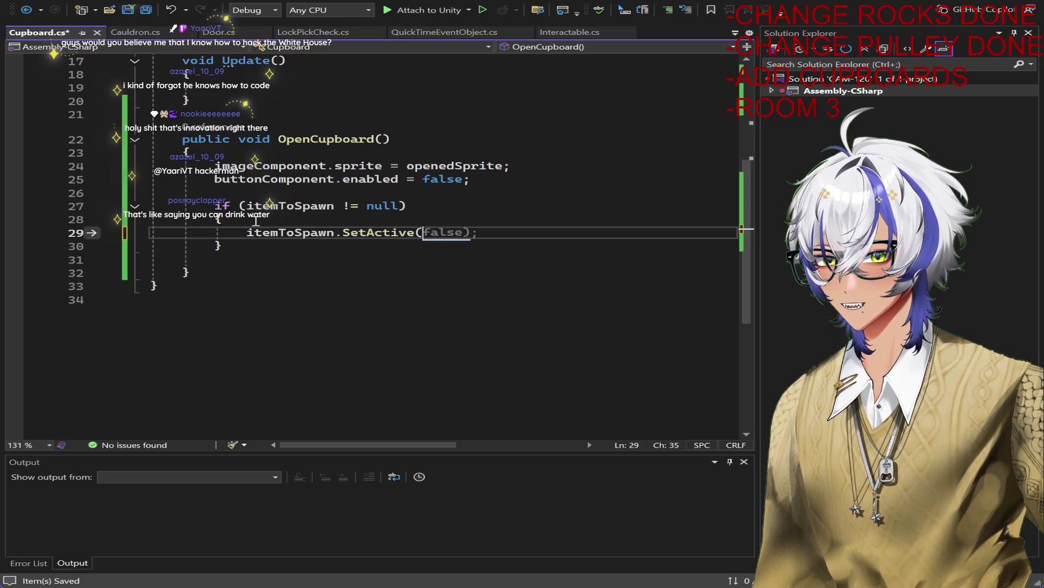
text(true);)
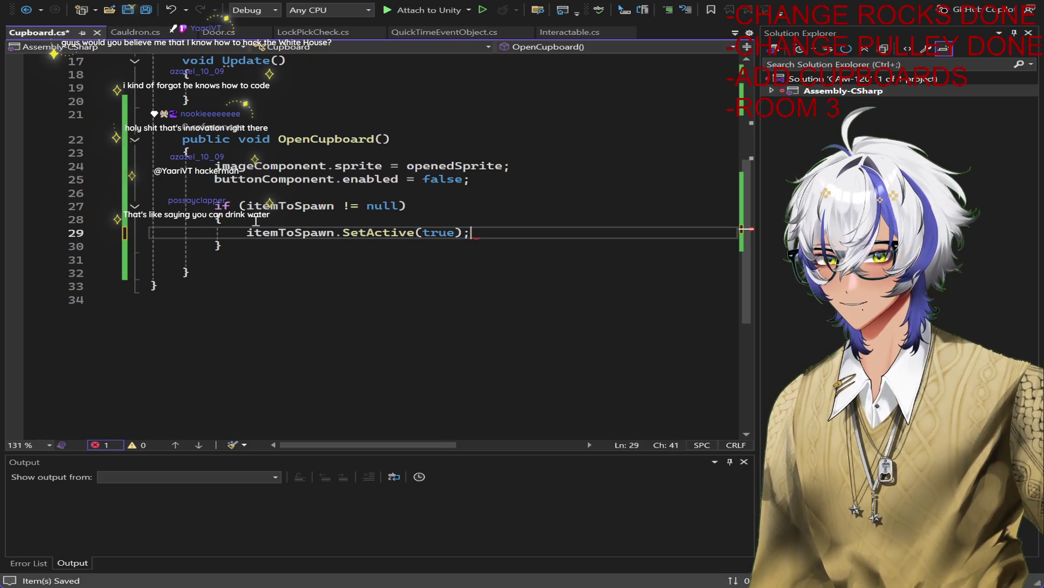
key(ctrl+s)
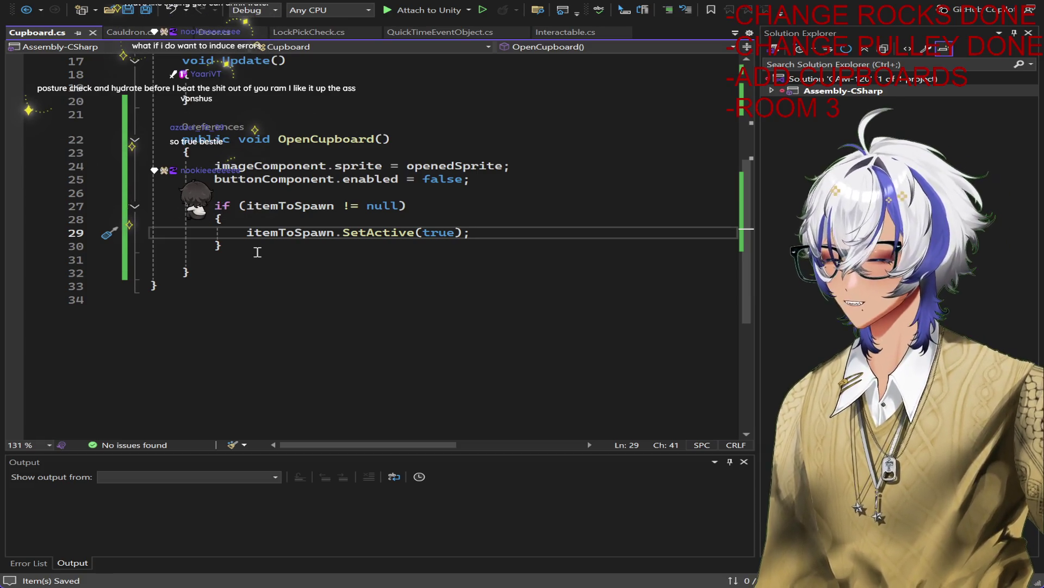
scroll(257, 252, up, 5)
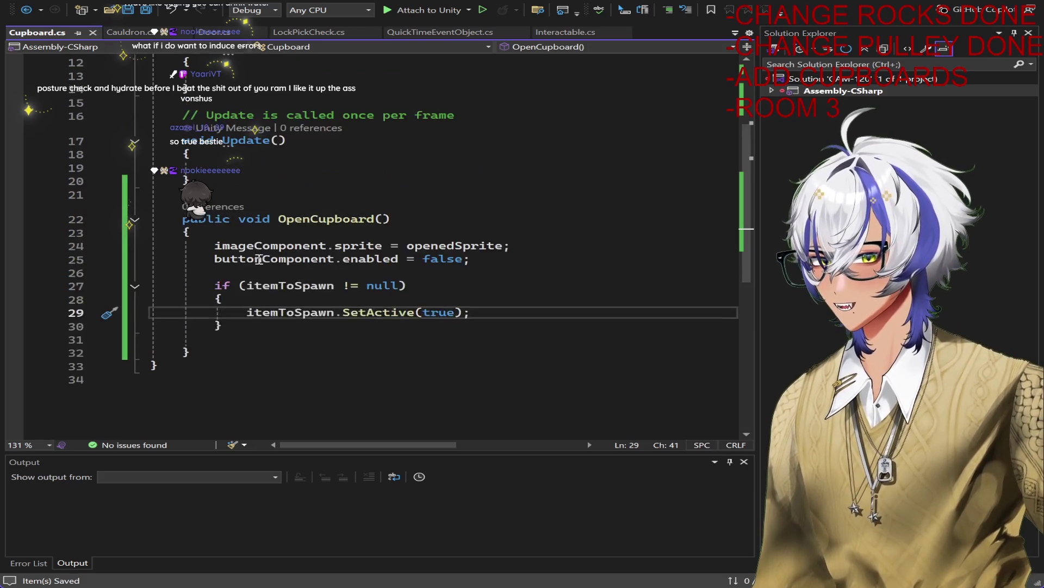
scroll(295, 281, down, 3)
click(296, 281)
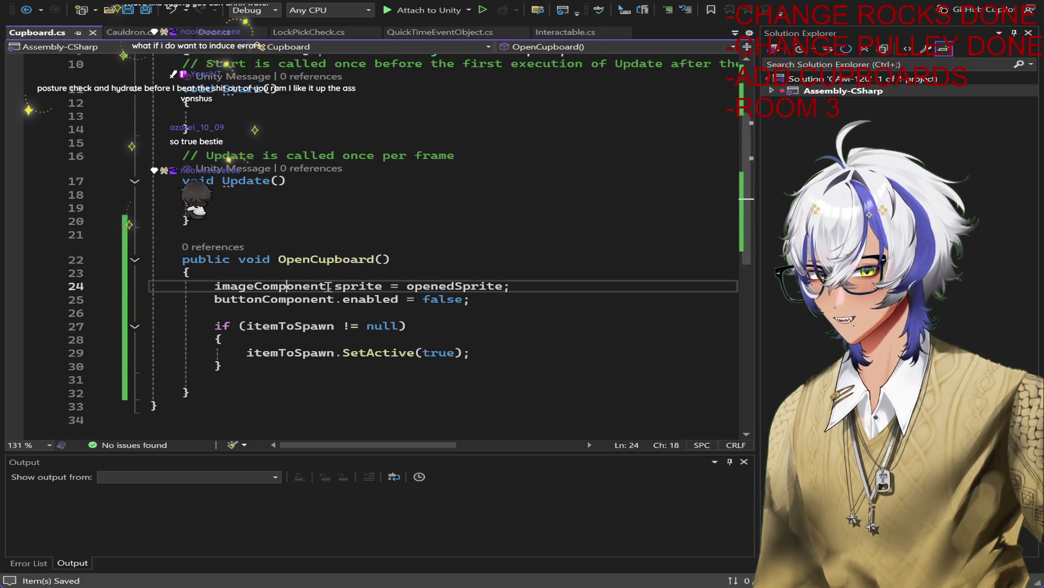
double_click(295, 280)
key(Home)
key(shift+Left)
shift+click(525, 287)
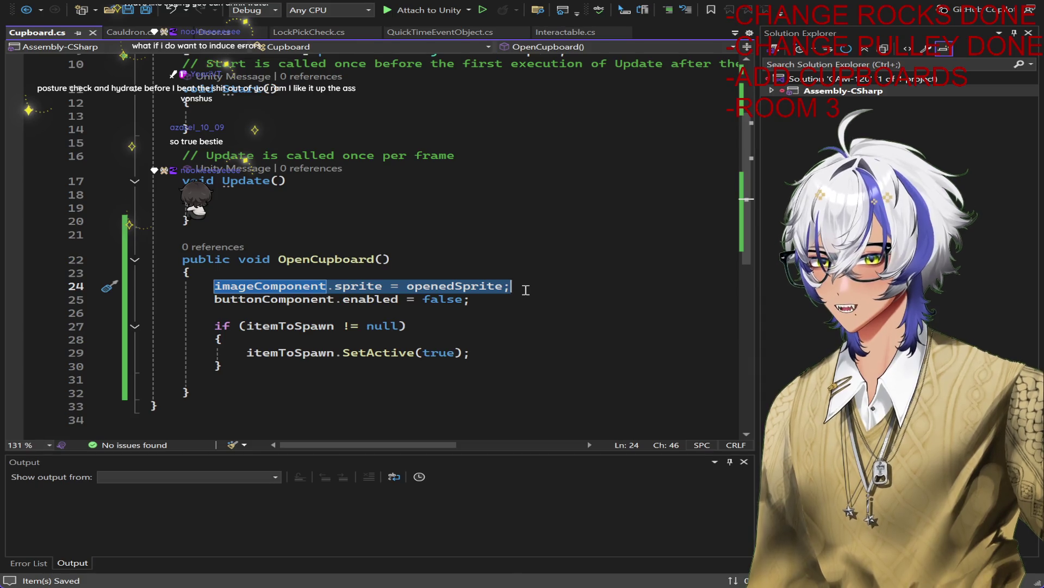
mouse_move(474, 310)
mouse_down()
mouse_move(291, 327)
mouse_move(213, 303)
mouse_up()
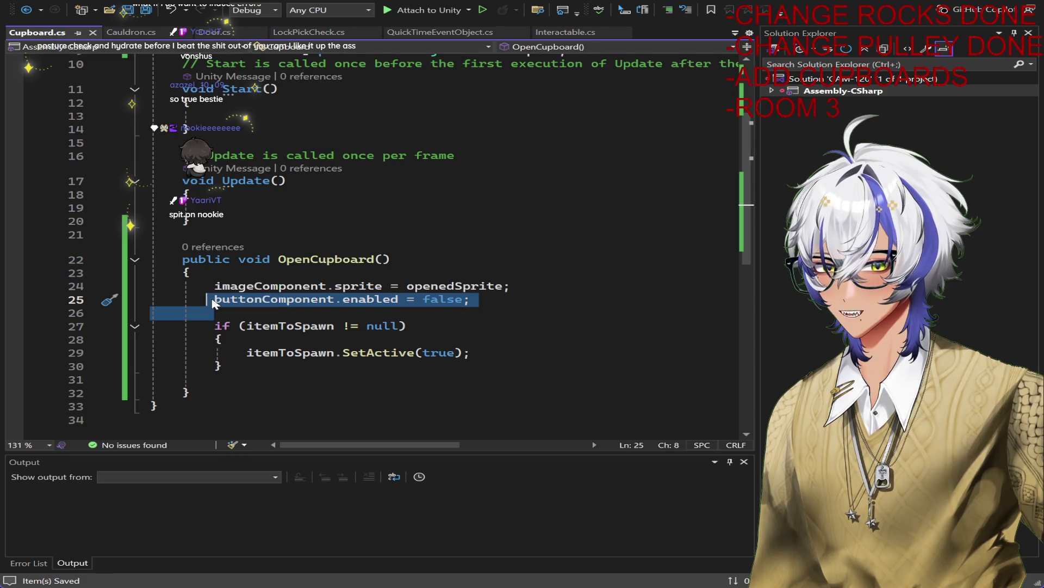
drag(301, 368, 213, 326)
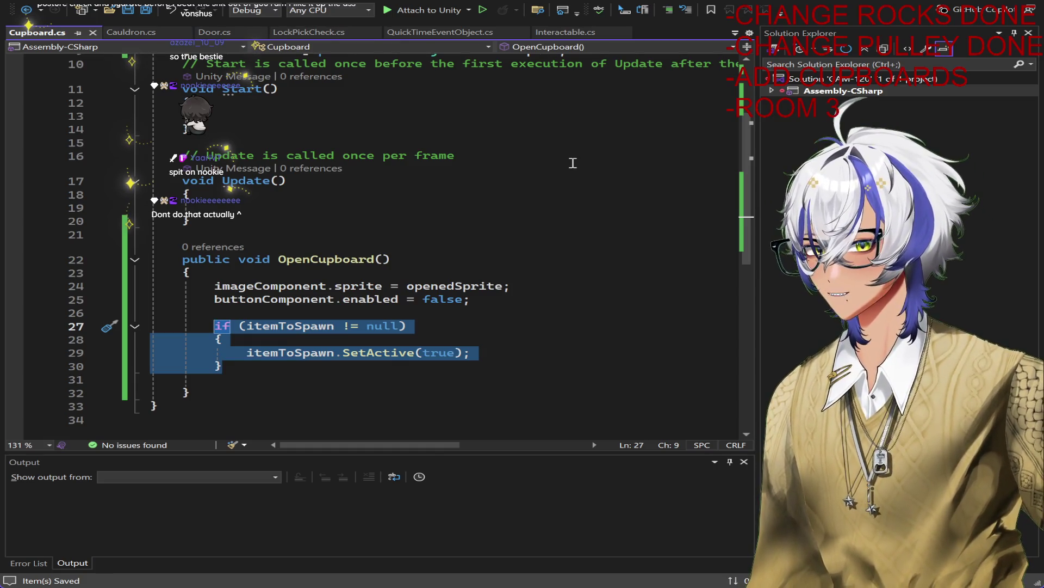
key(alt+Tab)
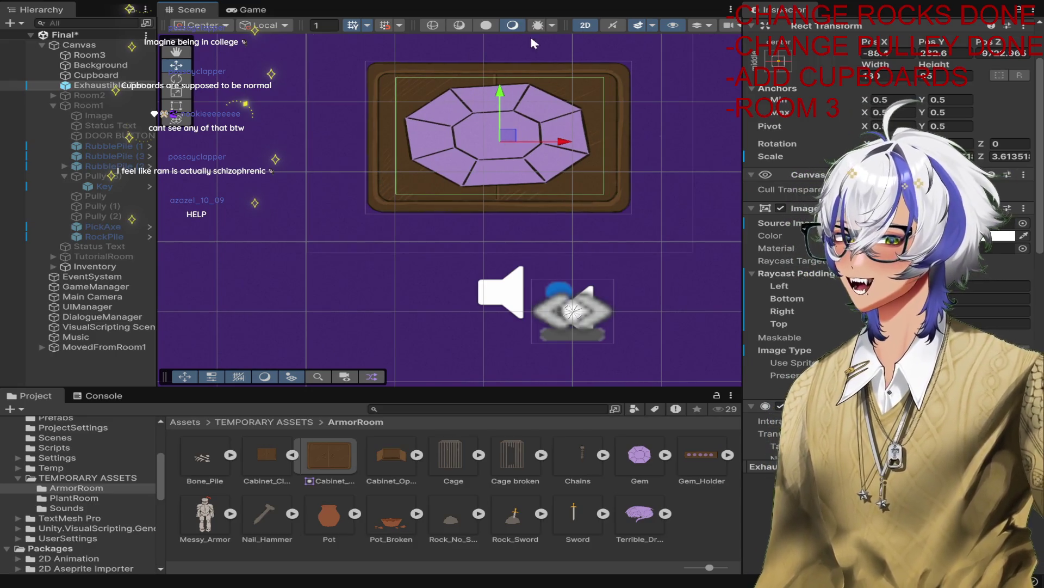
Step: Deactivate the purple gem object, then play twice, clicking the cabinet each time to test it
scroll(789, 47, up, 3)
click(784, 29)
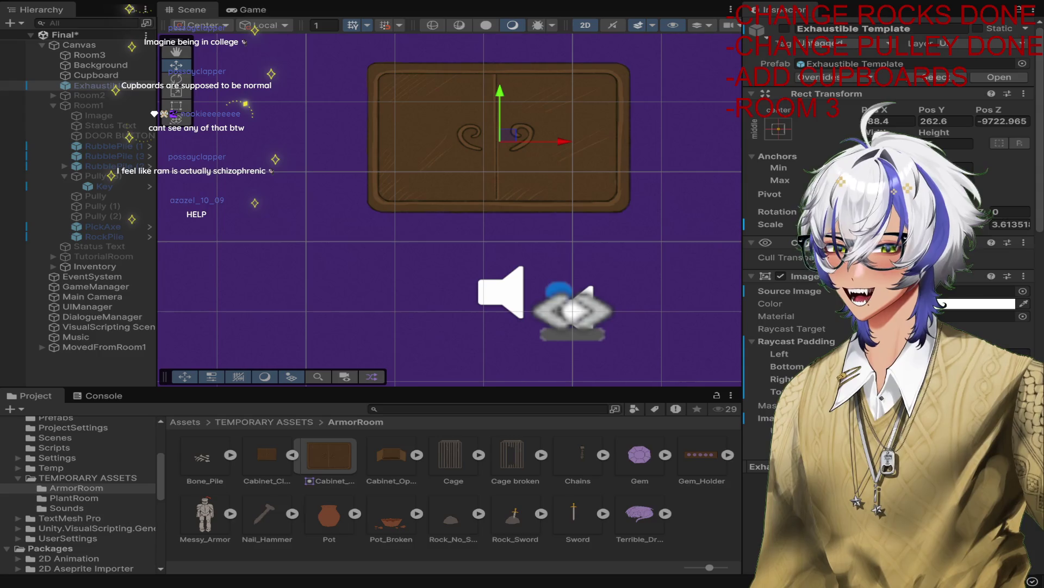
click(515, 5)
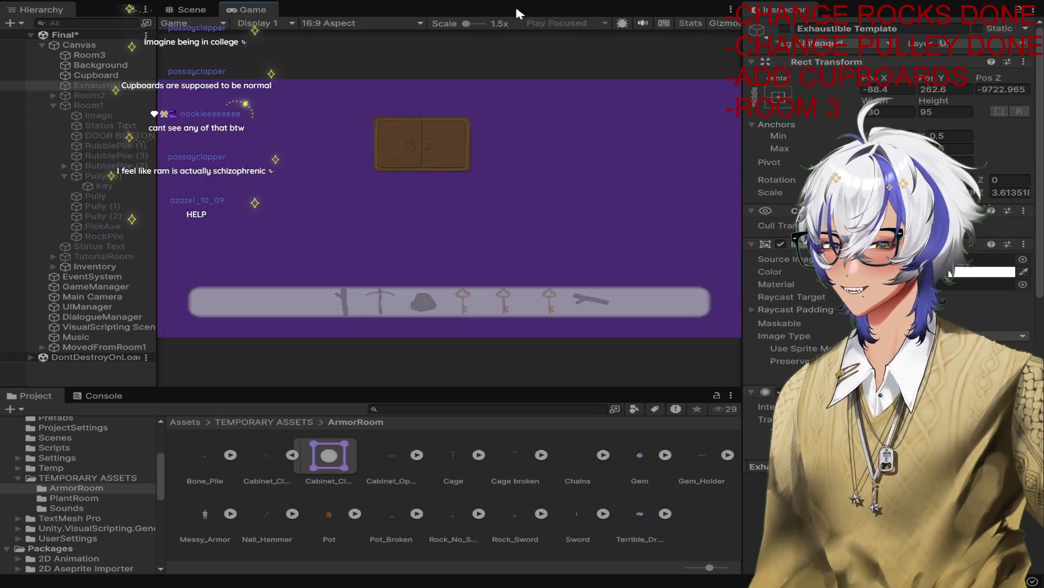
click(438, 142)
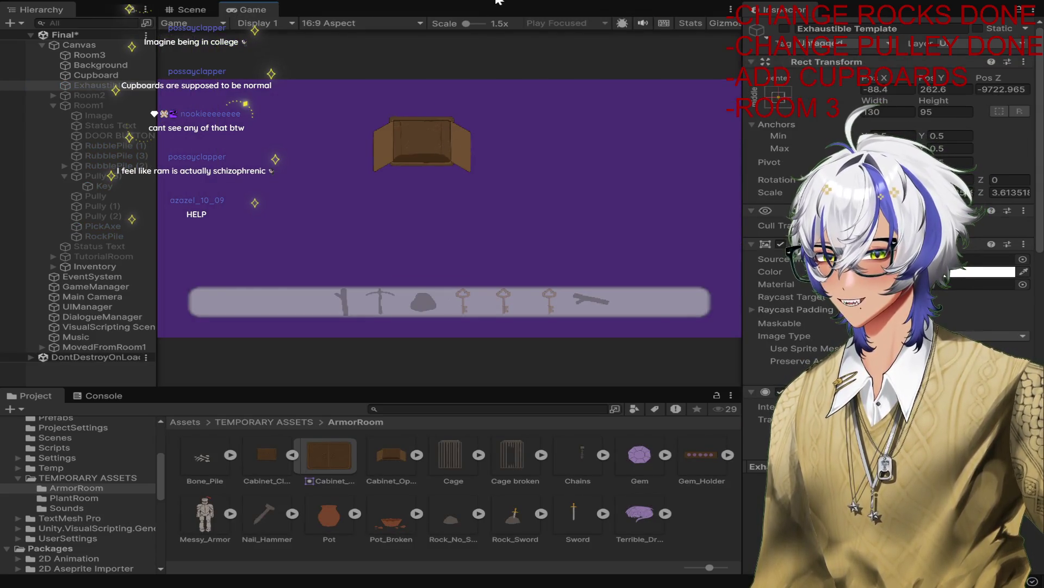
click(515, 3)
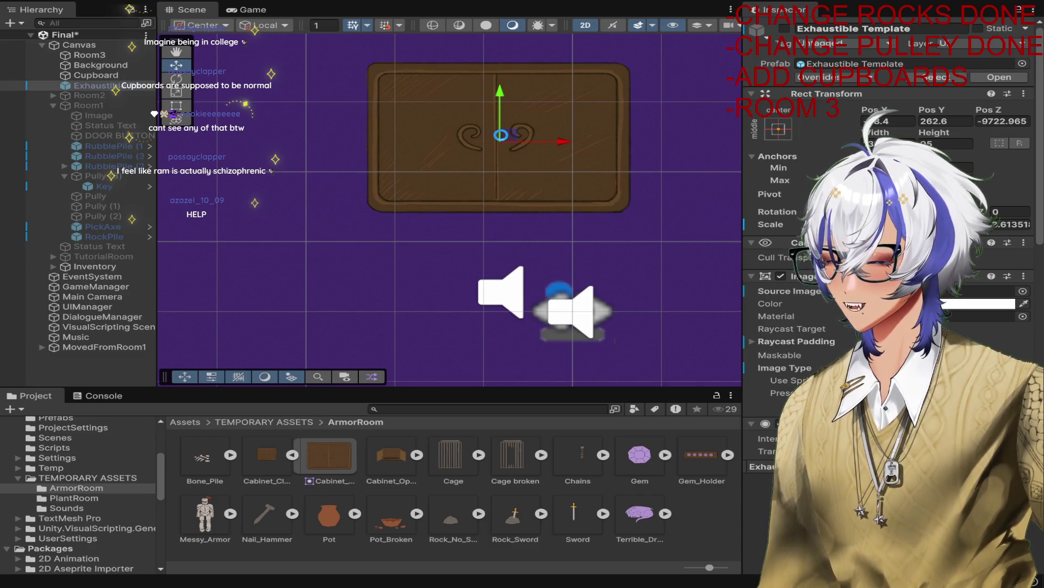
key(ctrl+p)
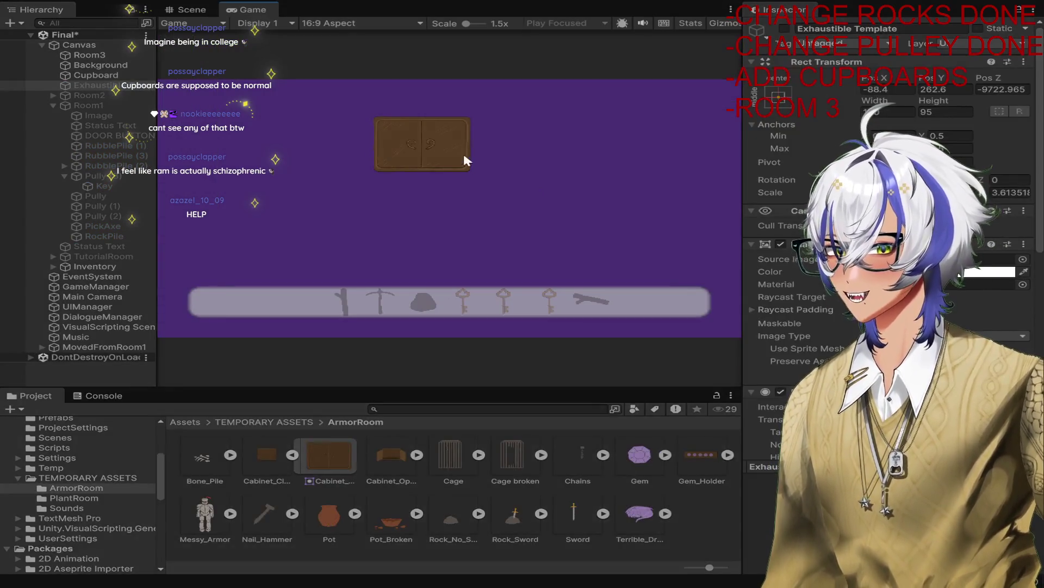
click(464, 153)
click(514, 4)
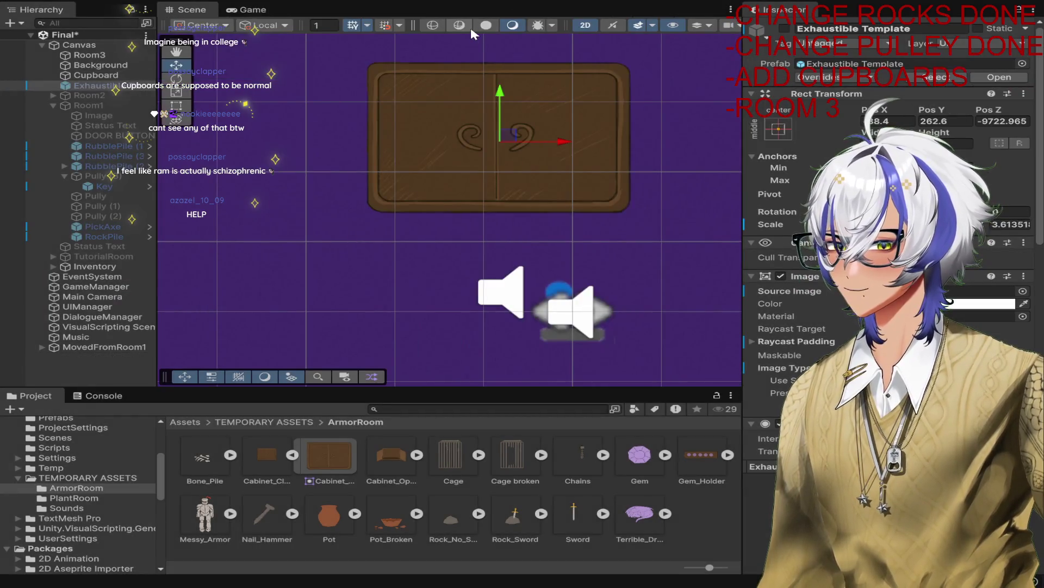
scroll(892, 245, down, 10)
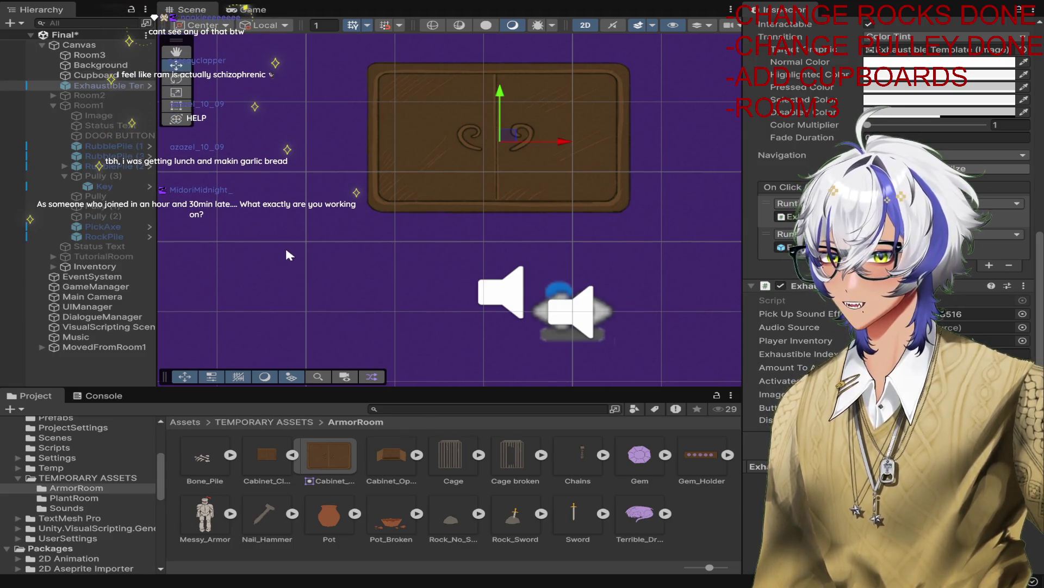
Step: Assign Main Camera as the gem's Audio Source and GameManager as its Player Inventory
drag(116, 300, 995, 333)
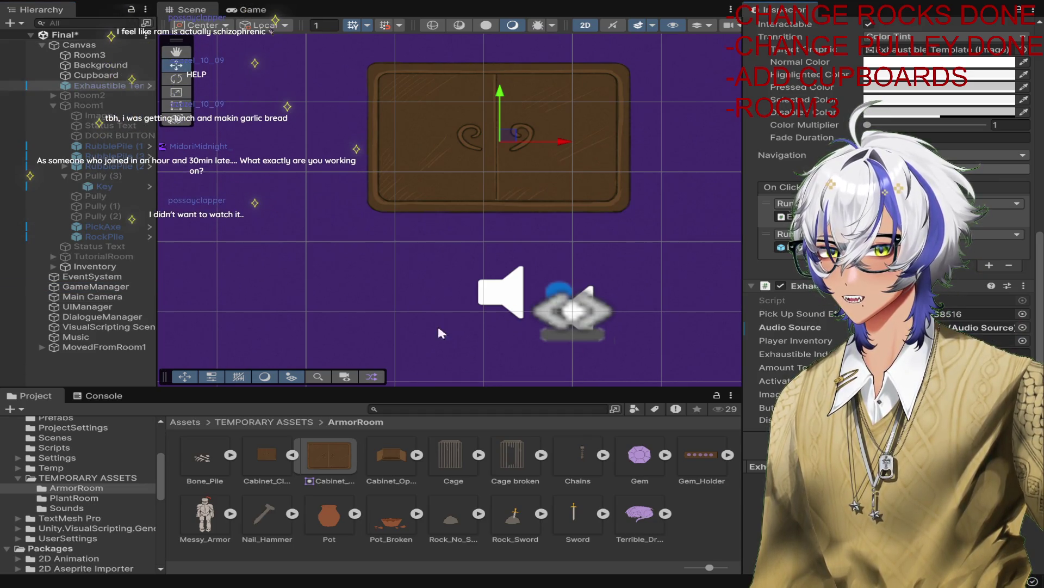
drag(94, 288, 991, 341)
click(1011, 353)
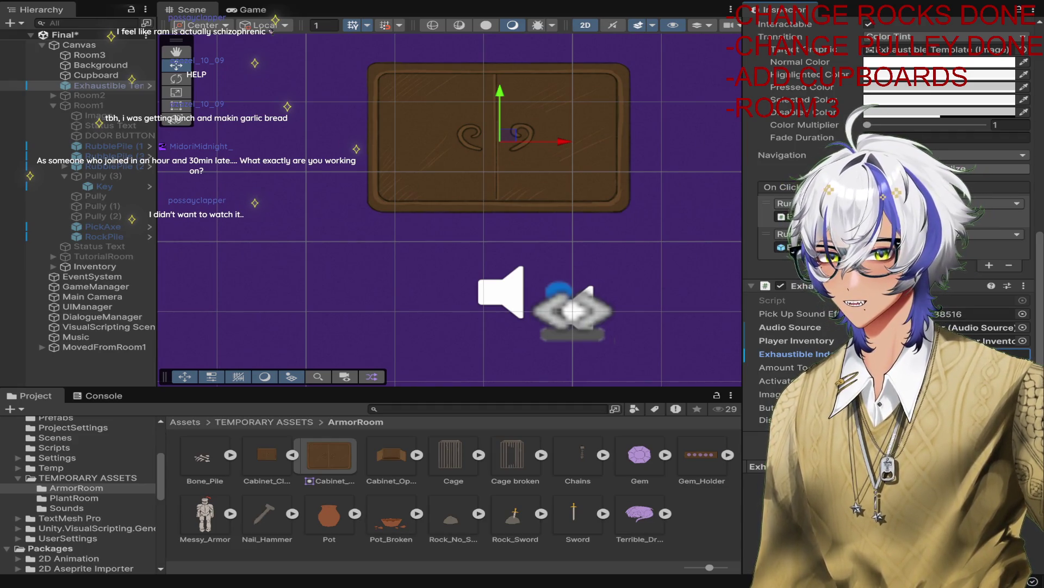
Step: Remove the gem's extra On Click action, then play-test opening the Cupboard
click(1009, 252)
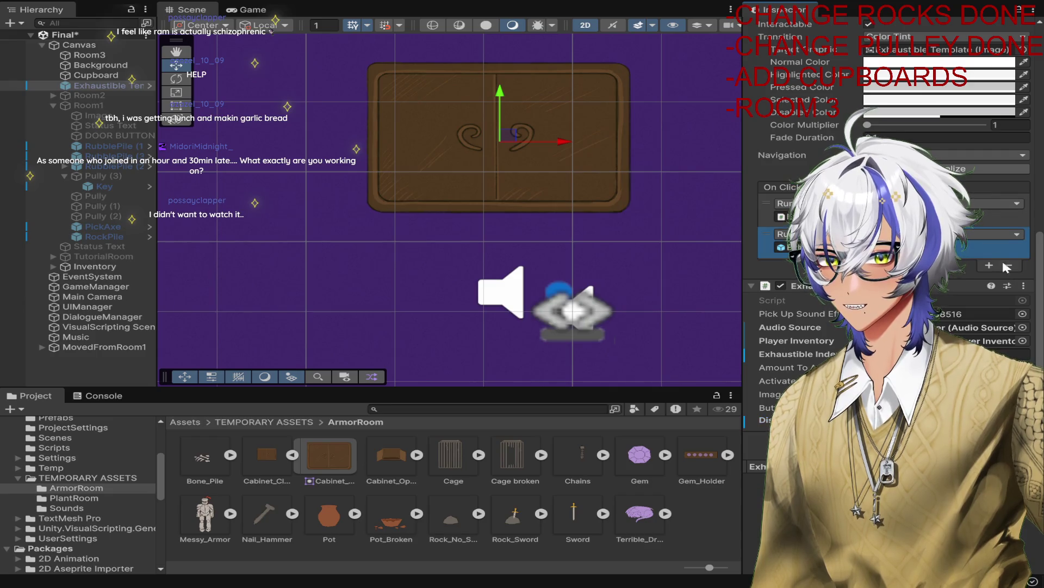
click(1014, 264)
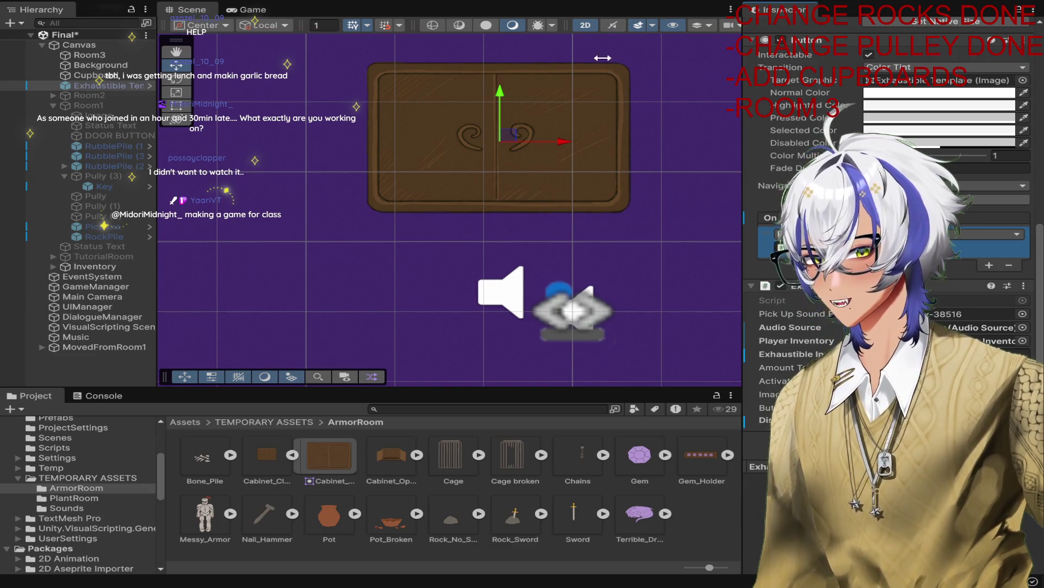
click(95, 79)
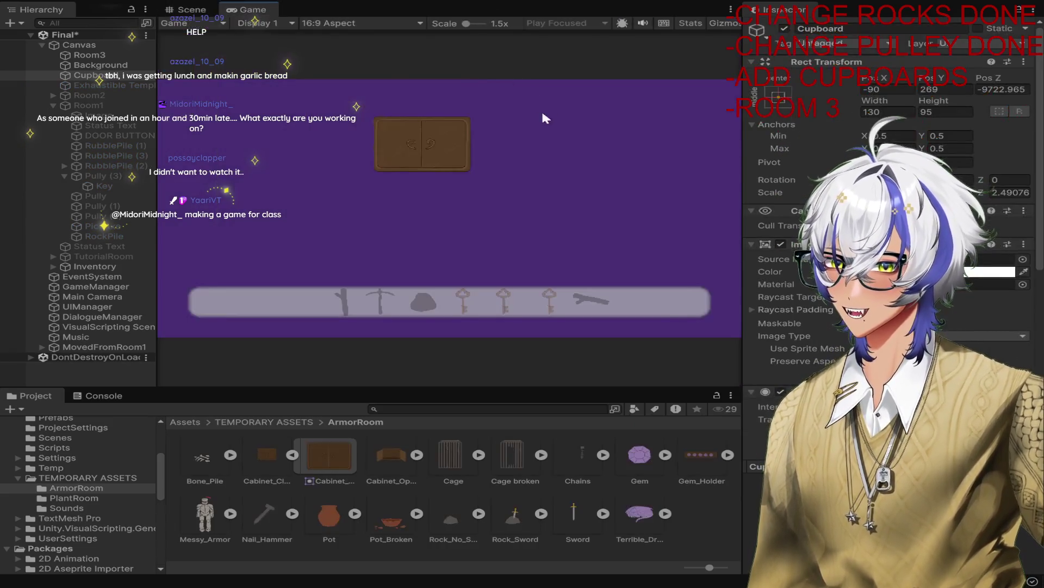
click(467, 133)
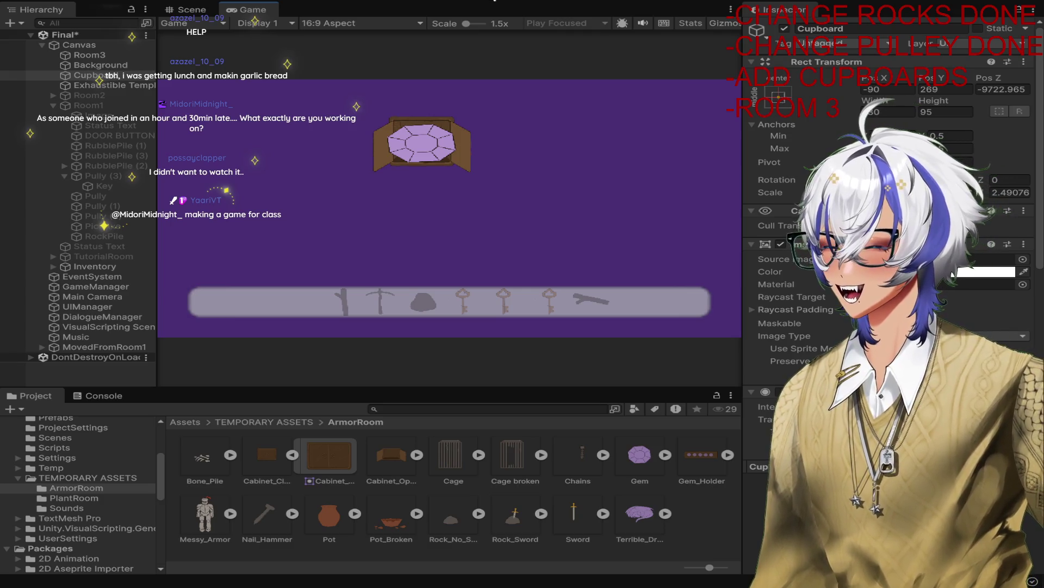
Step: Shrink the Exhaustible Template gem to about 2.12, hide it again, and replay
click(494, 1)
scroll(610, 140, up, 2)
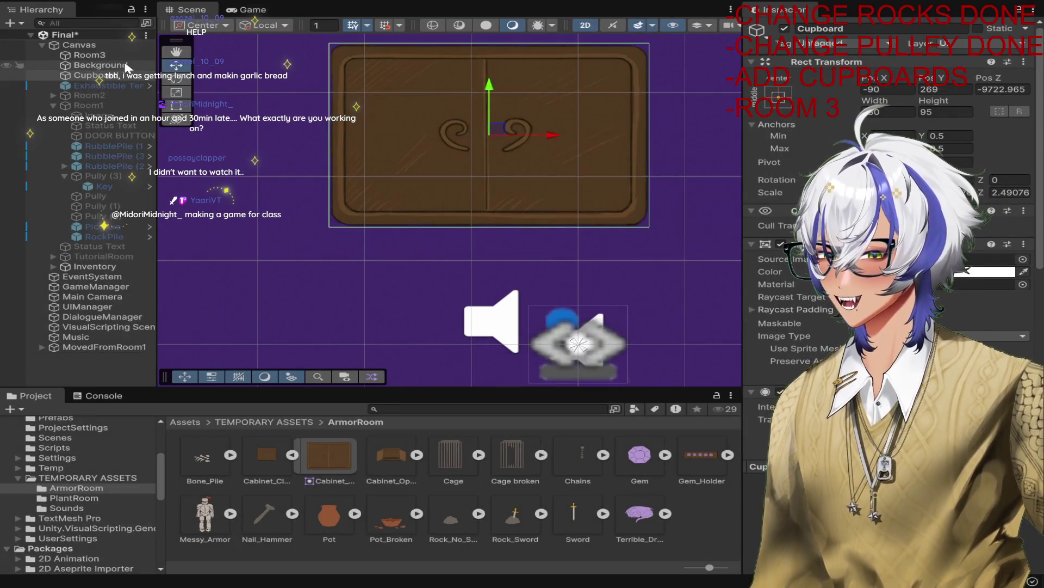
click(357, 110)
click(784, 28)
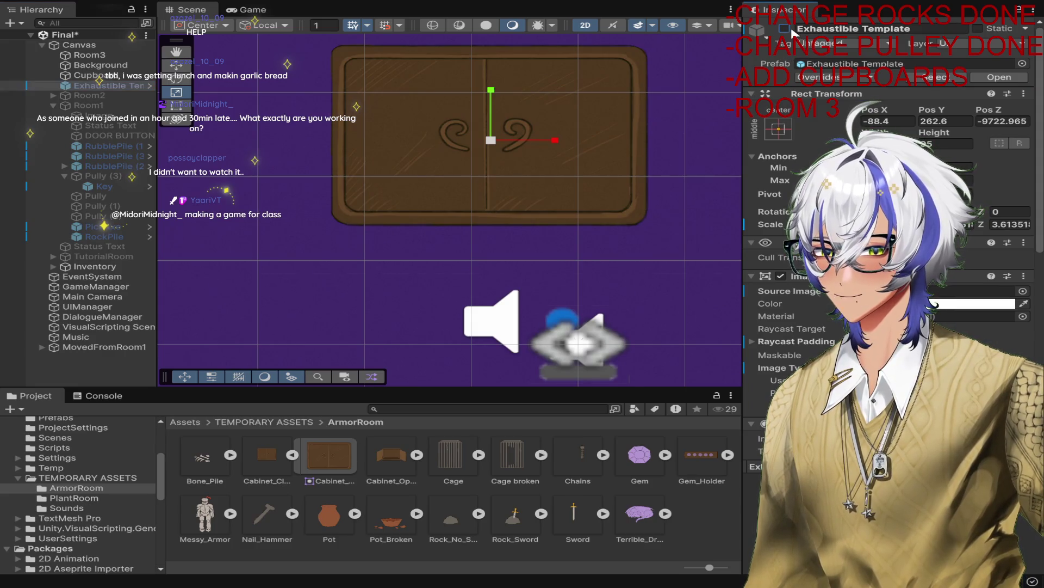
drag(493, 142, 471, 154)
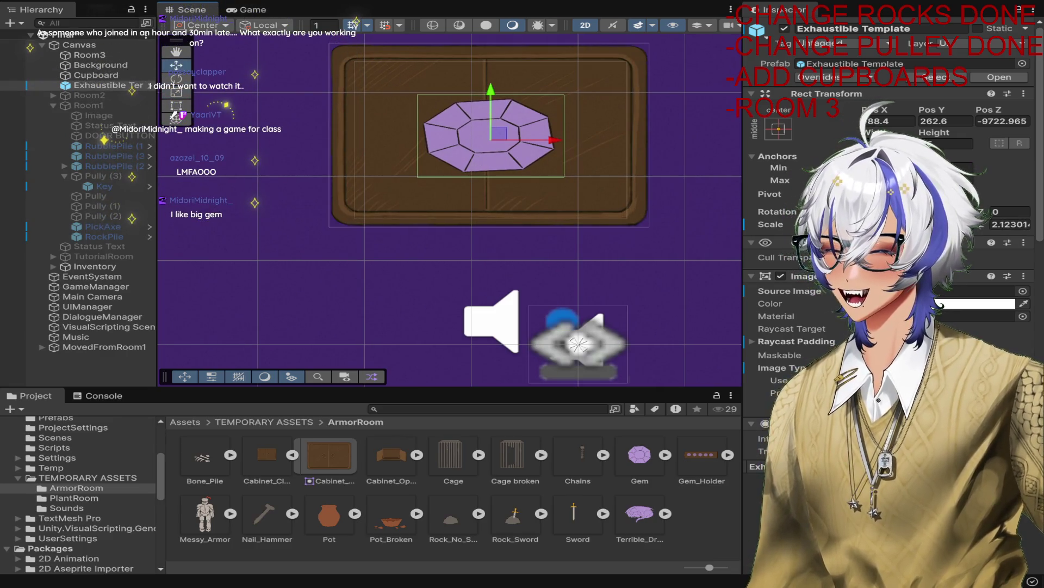
click(784, 28)
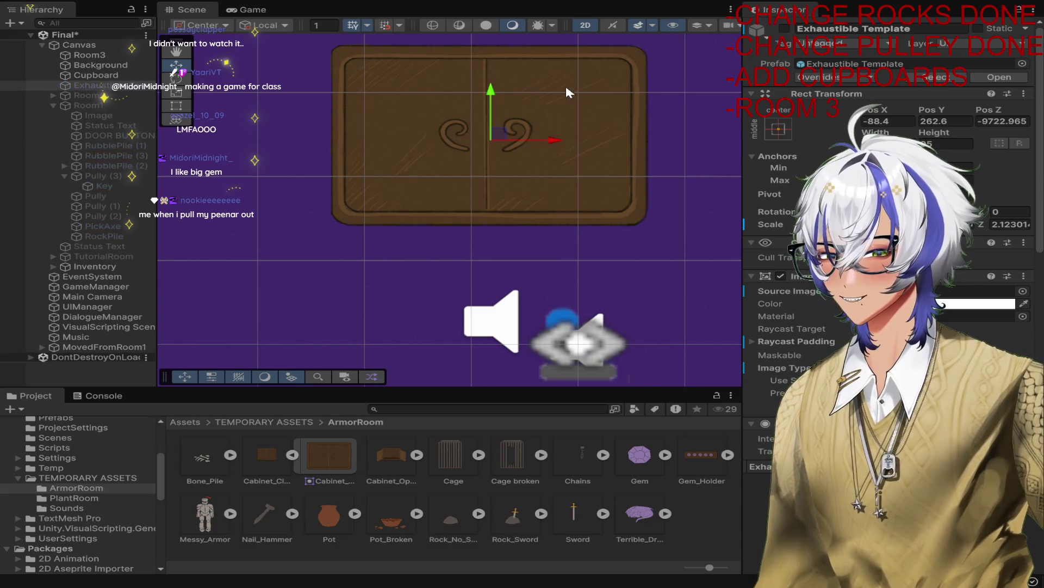
click(451, 140)
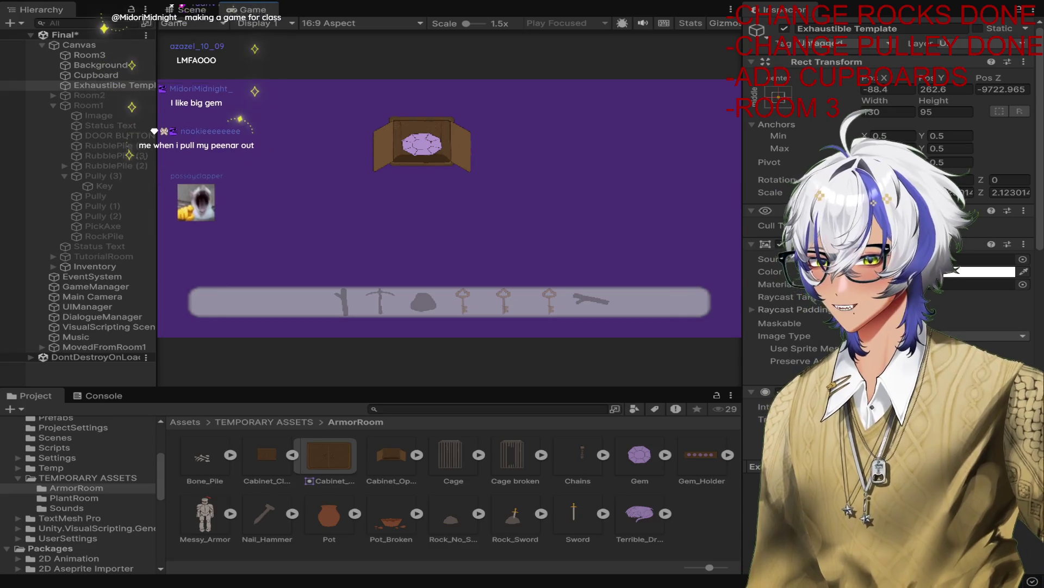
Step: Collect the gem, read the ArgumentOutOfRangeException in the Console, then stop play
click(409, 150)
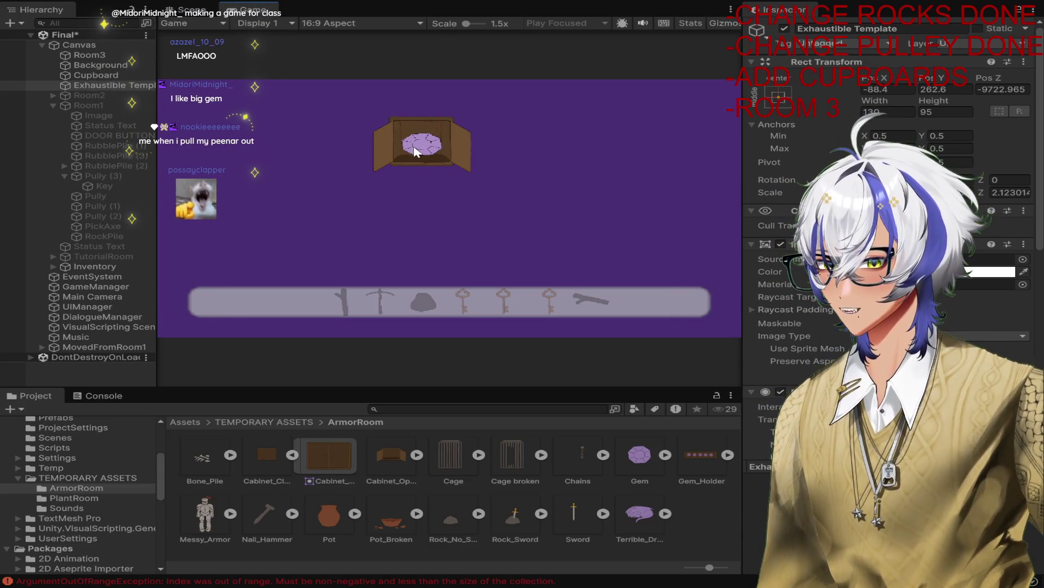
click(118, 391)
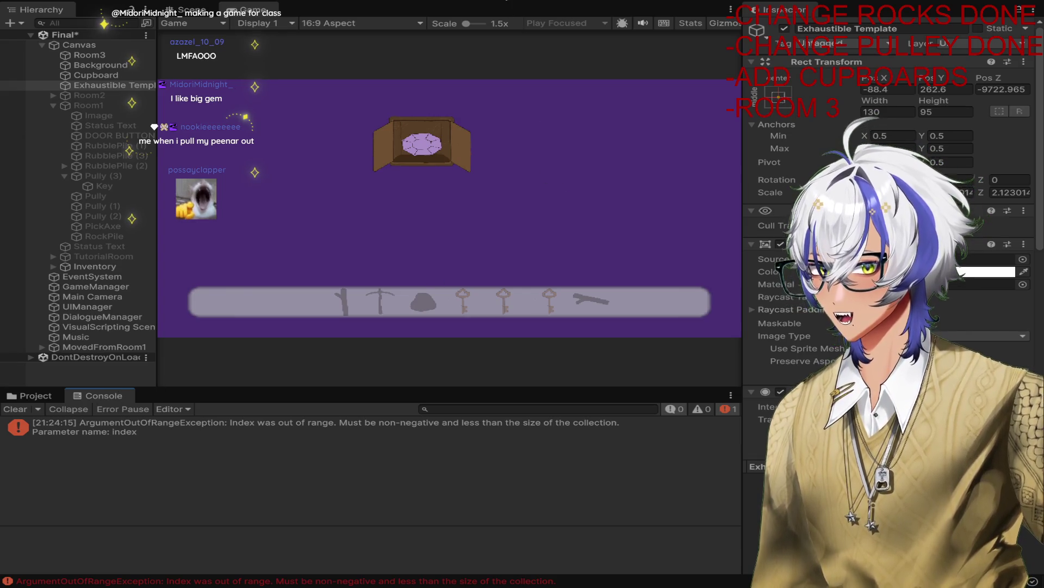
key(ctrl+p)
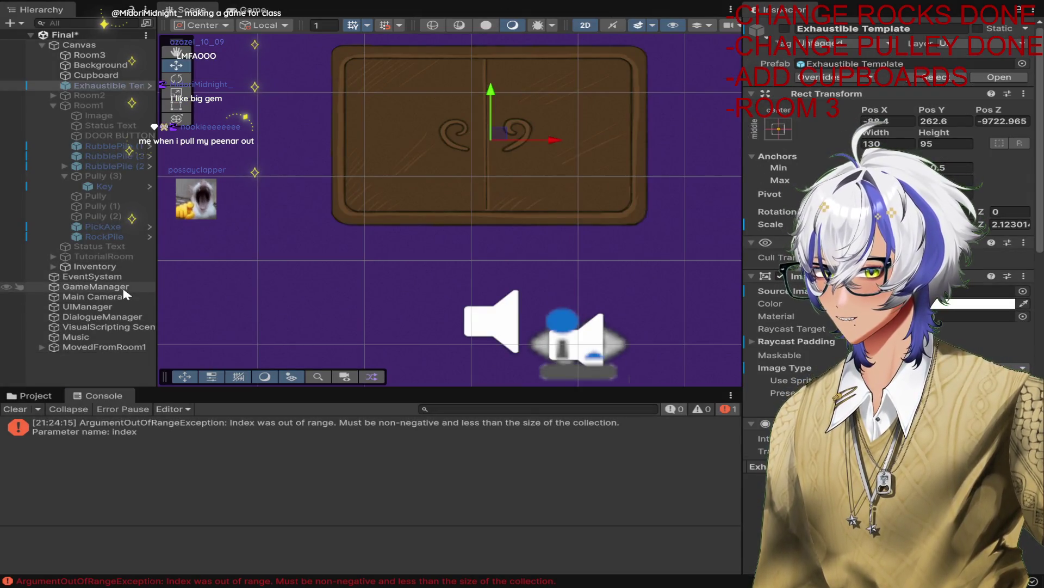
Step: Set the GameManager's Exhaustible list size to 8
scroll(963, 340, down, 10)
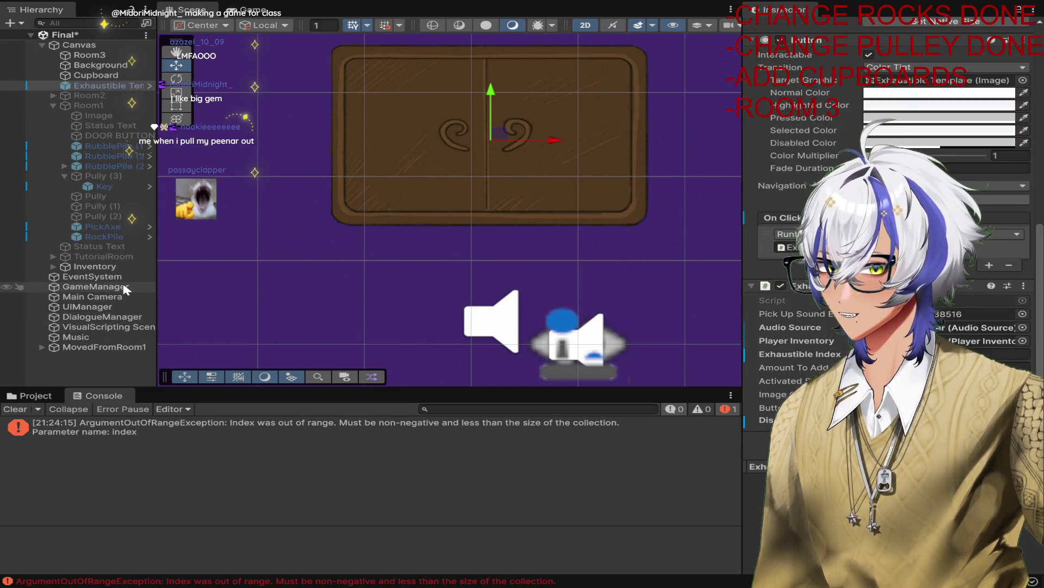
click(96, 287)
scroll(996, 310, up, 5)
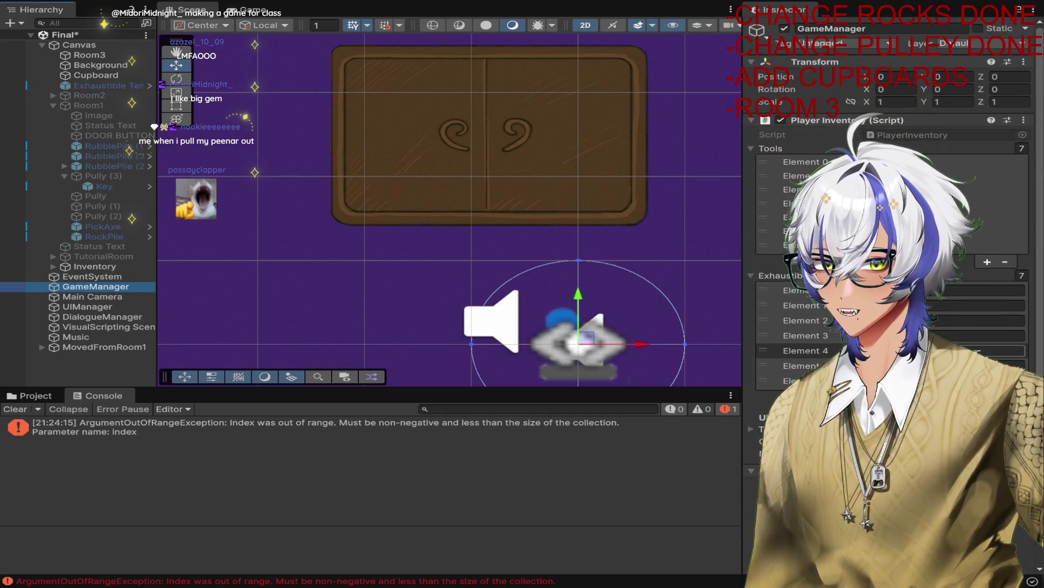
click(1023, 276)
text(8)
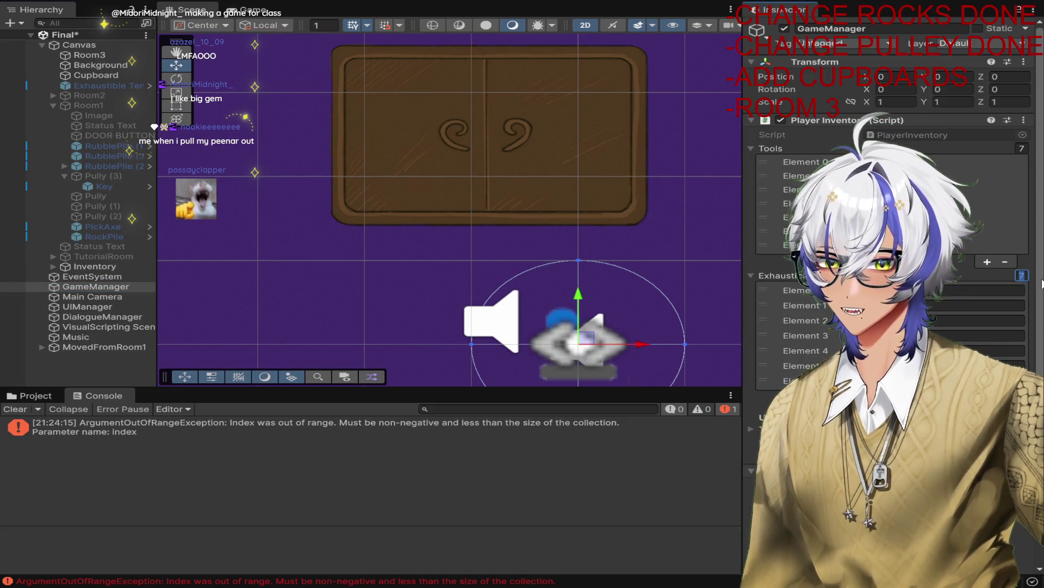
key(Return)
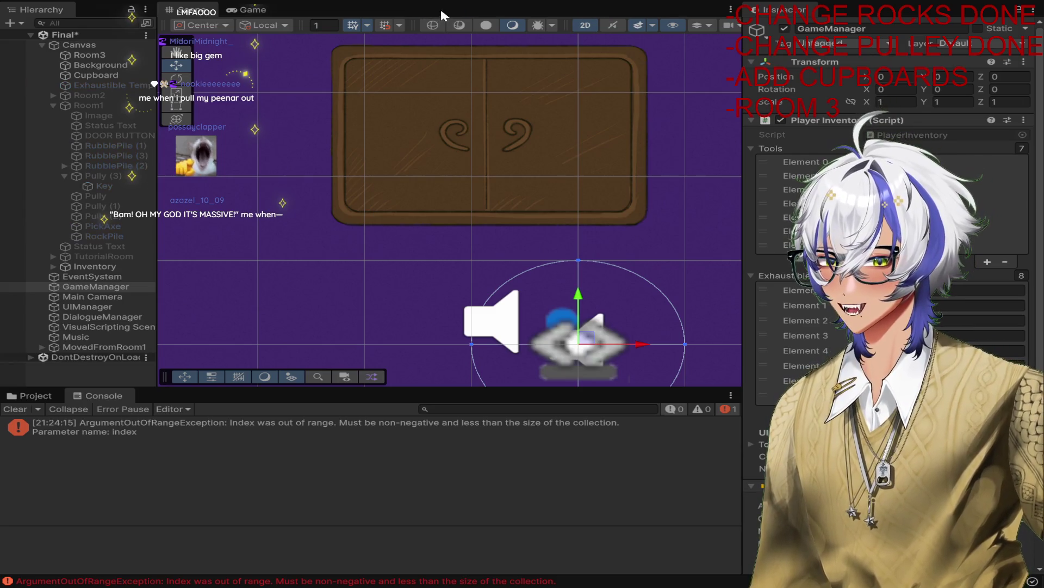
Step: Play-test opening the cupboard and collecting its gem, then stop play
click(453, 142)
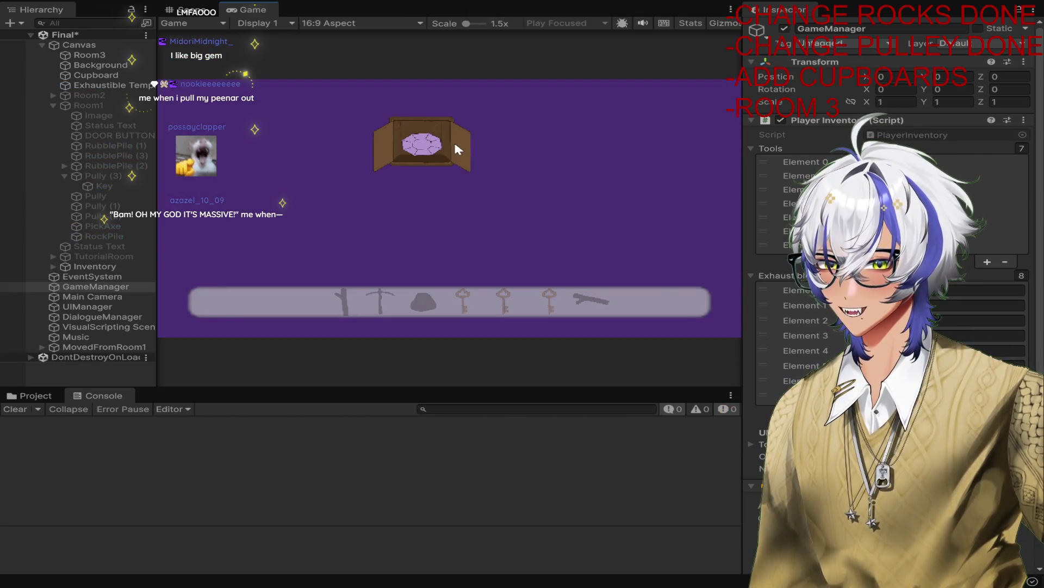
click(416, 143)
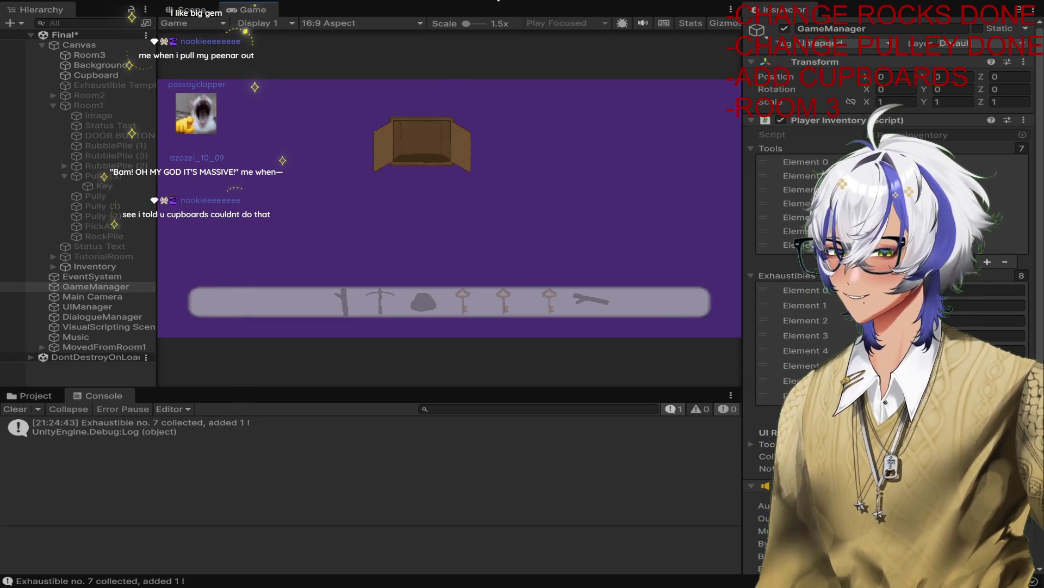
click(496, 2)
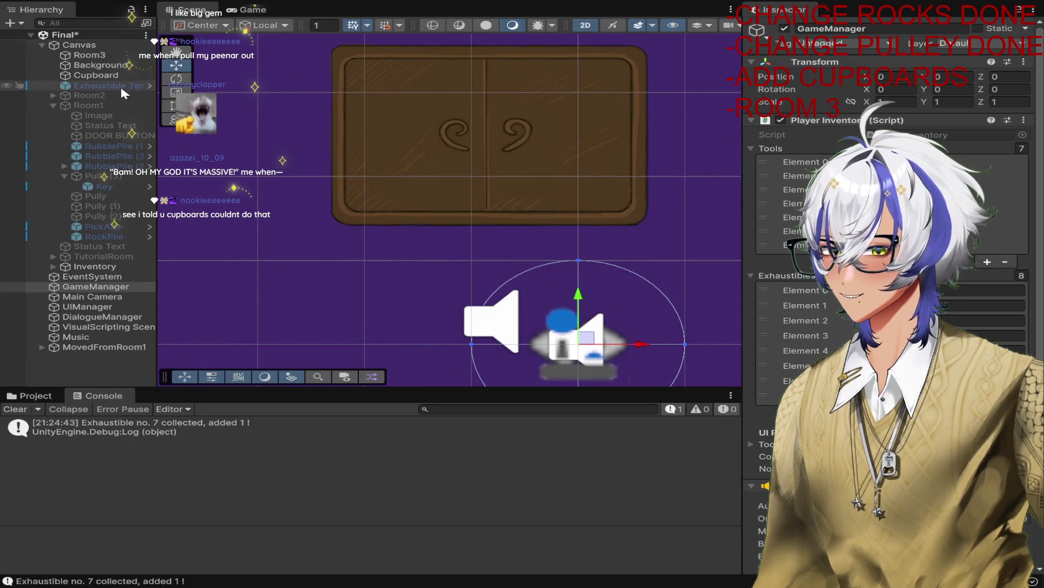
scroll(490, 188, down, 3)
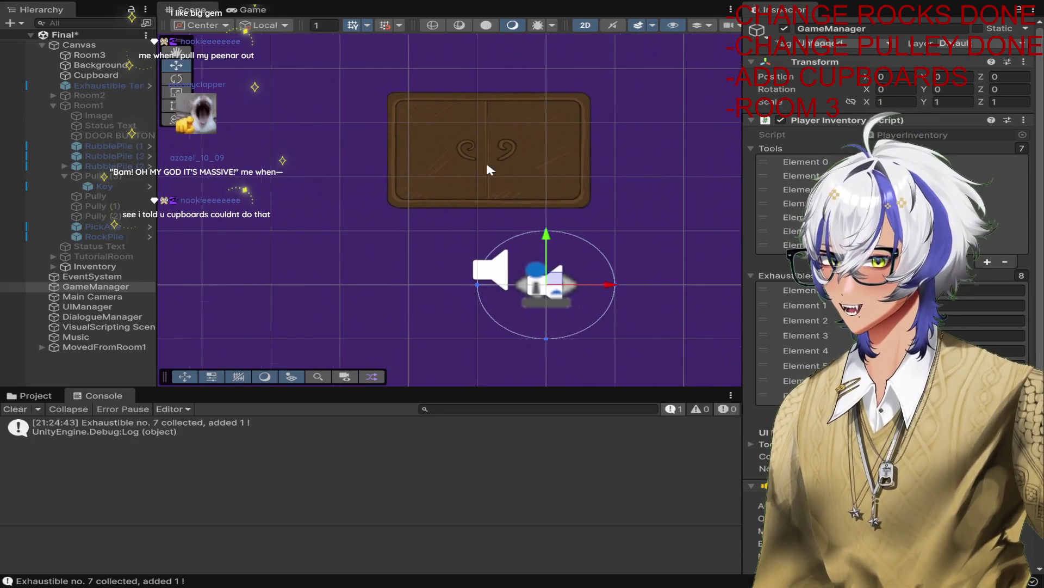
scroll(486, 165, down, 4)
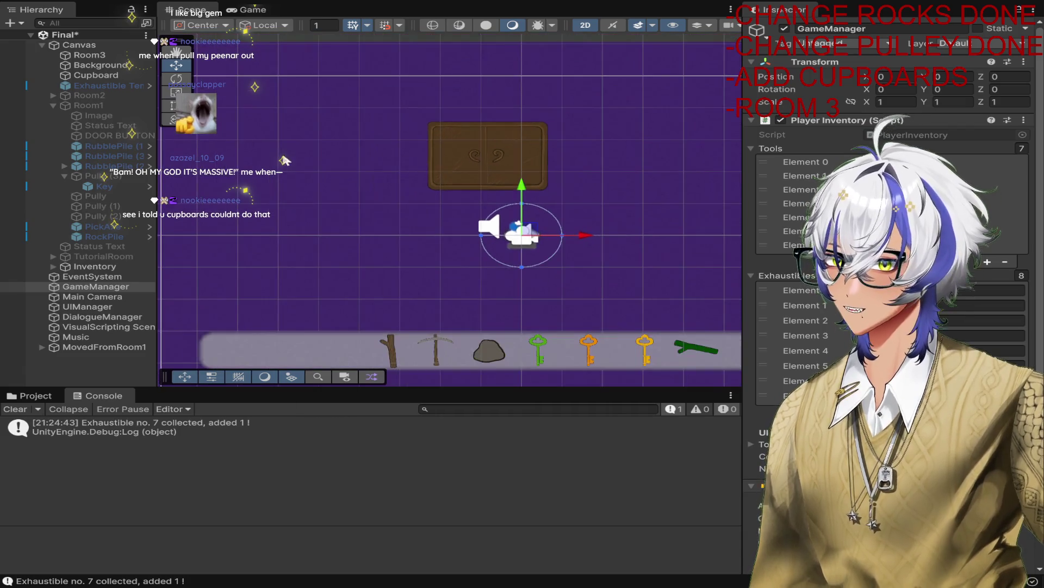
click(508, 144)
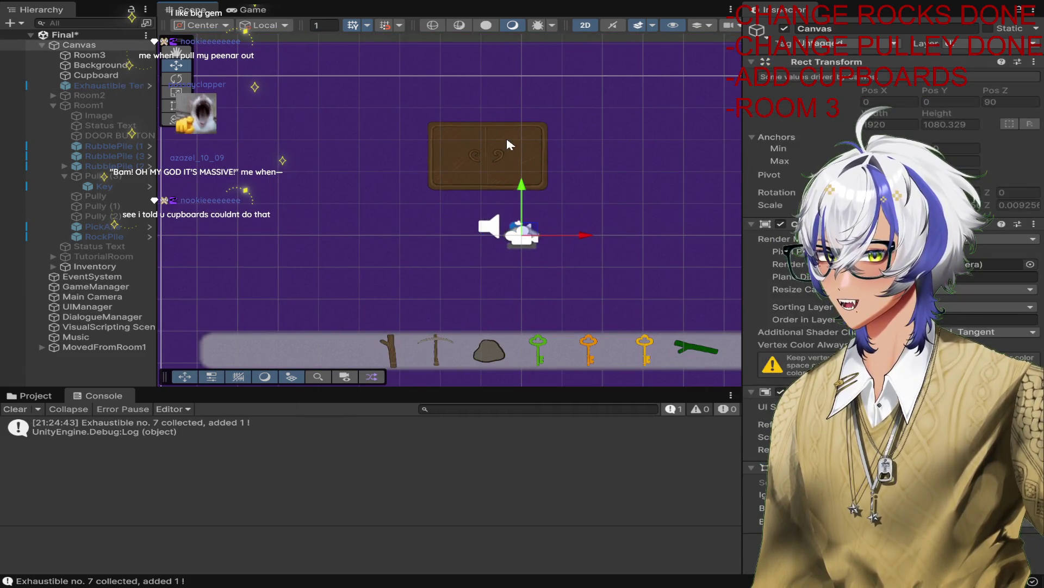
Step: Check the Cupboard's given item and centre it at position 0, 0, 0
click(96, 75)
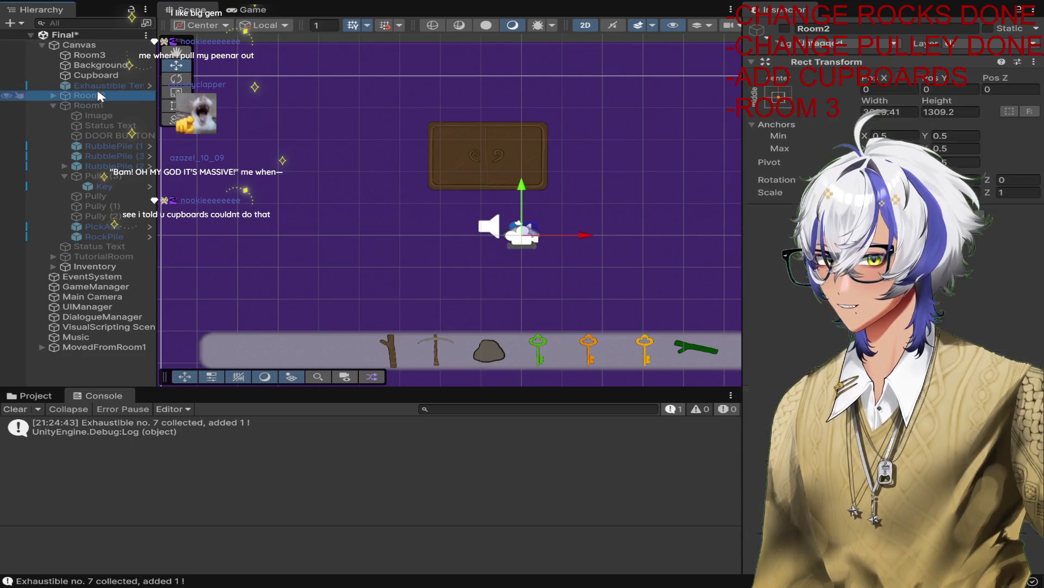
scroll(755, 181, down, 10)
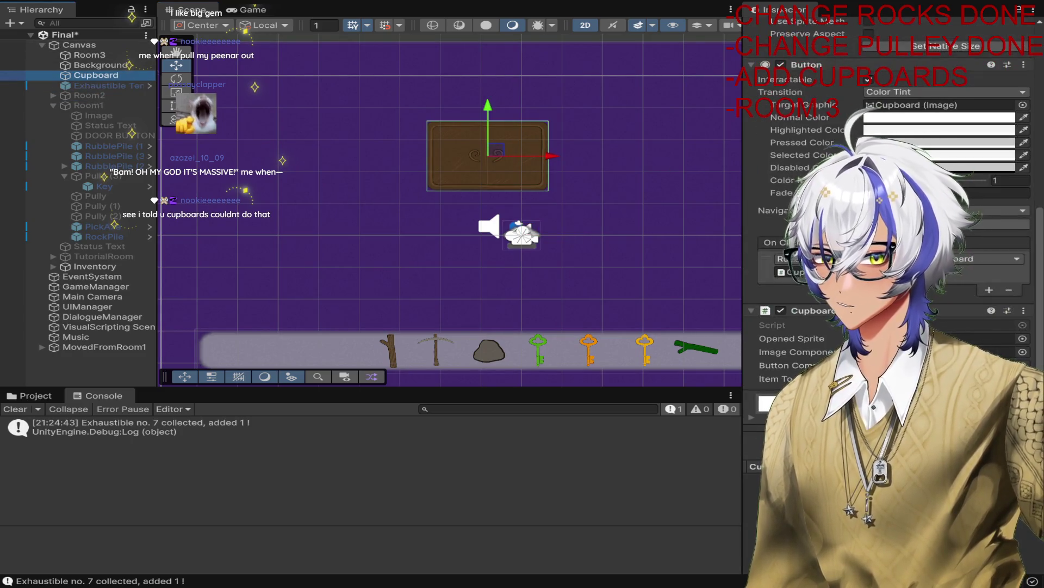
click(777, 379)
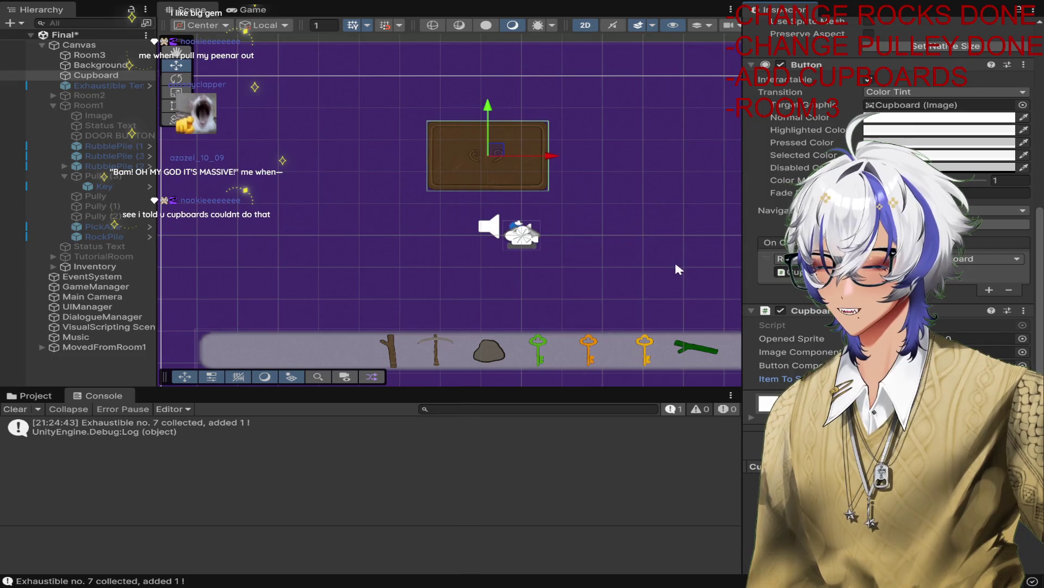
scroll(893, 217, up, 10)
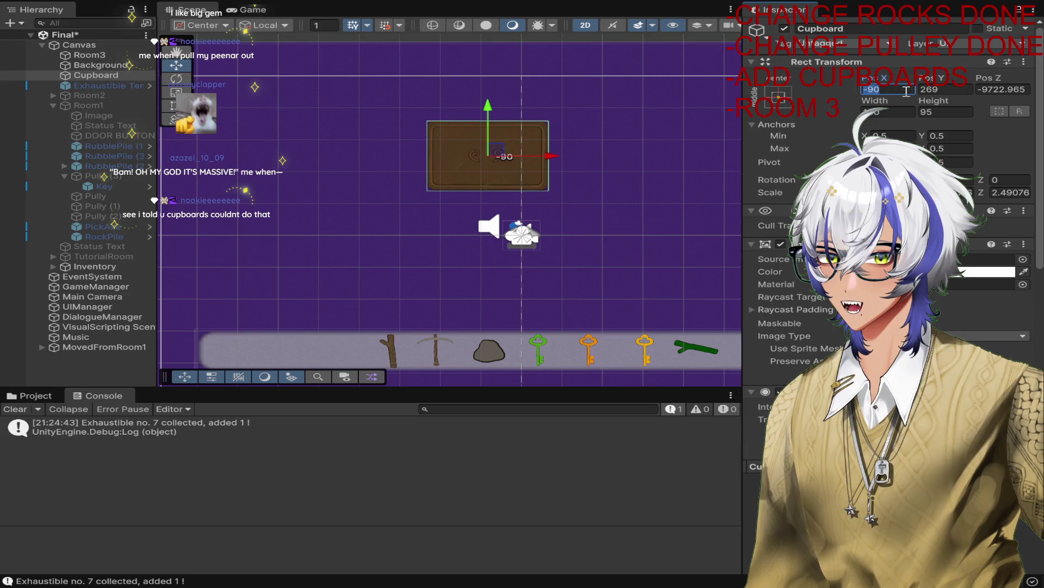
text(0)
click(948, 88)
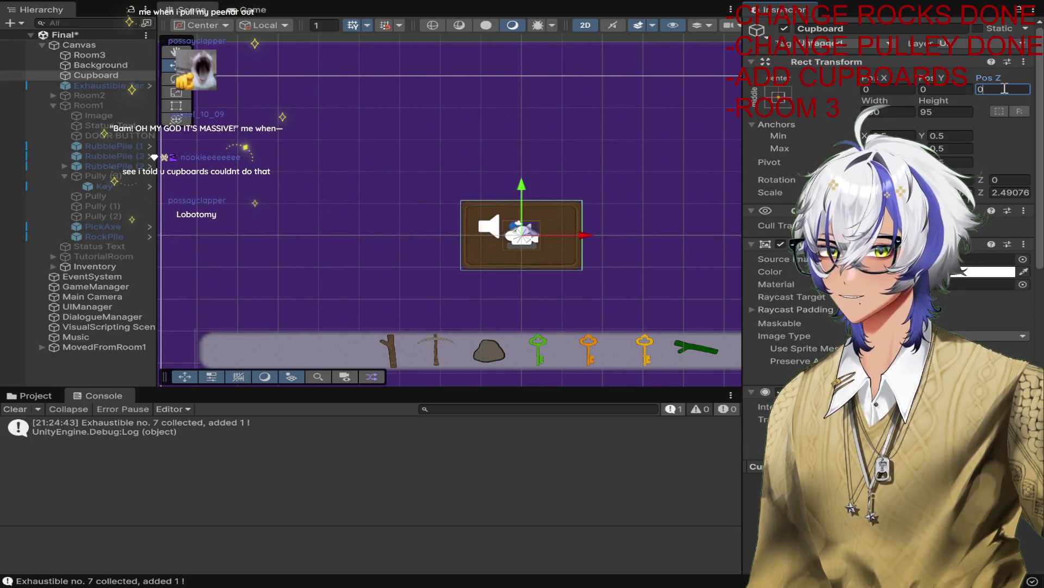
Step: Reselect the Cupboard and show the ArmorRoom project assets
click(616, 170)
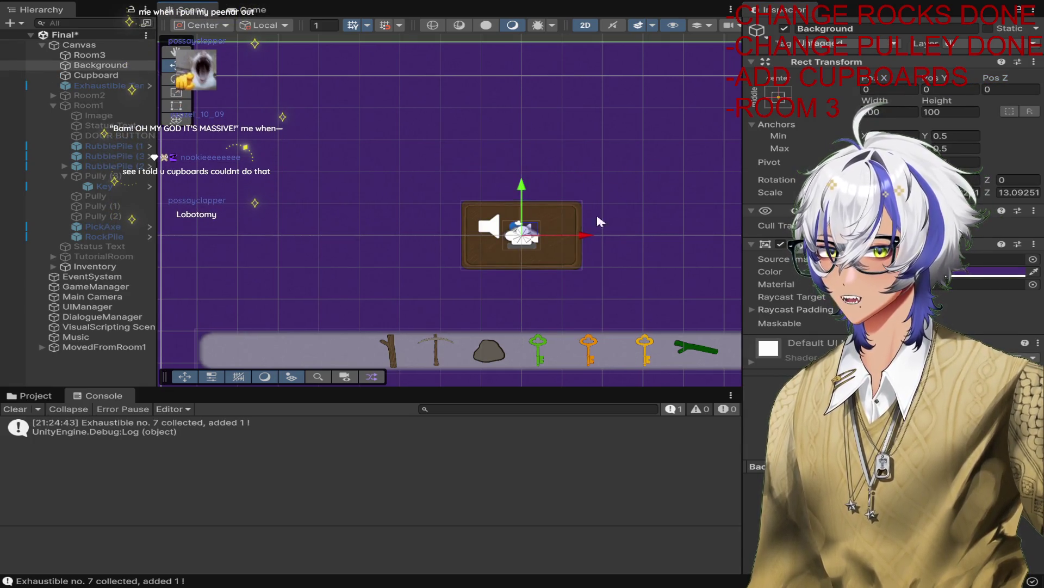
click(99, 77)
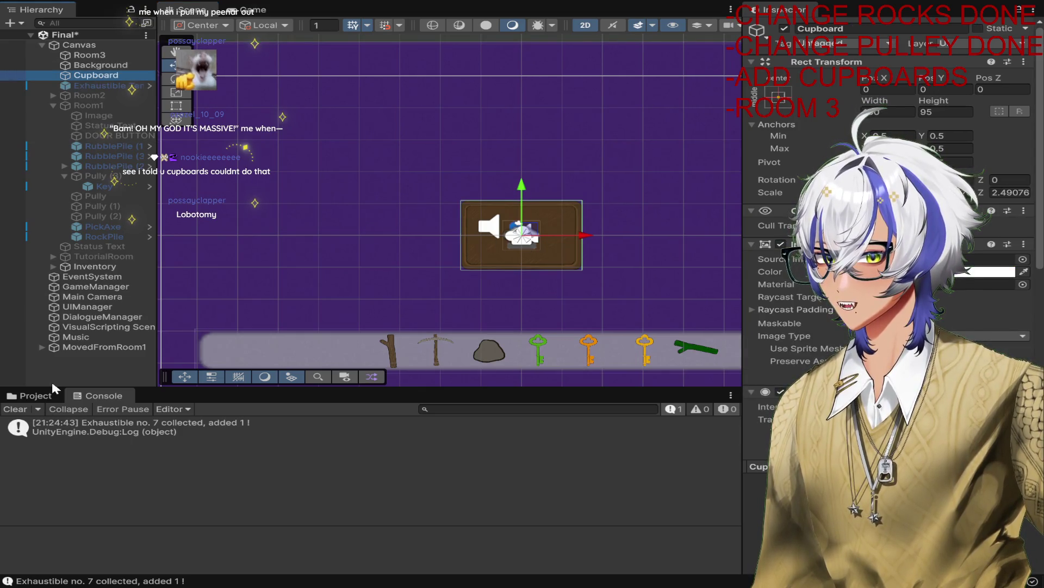
click(31, 395)
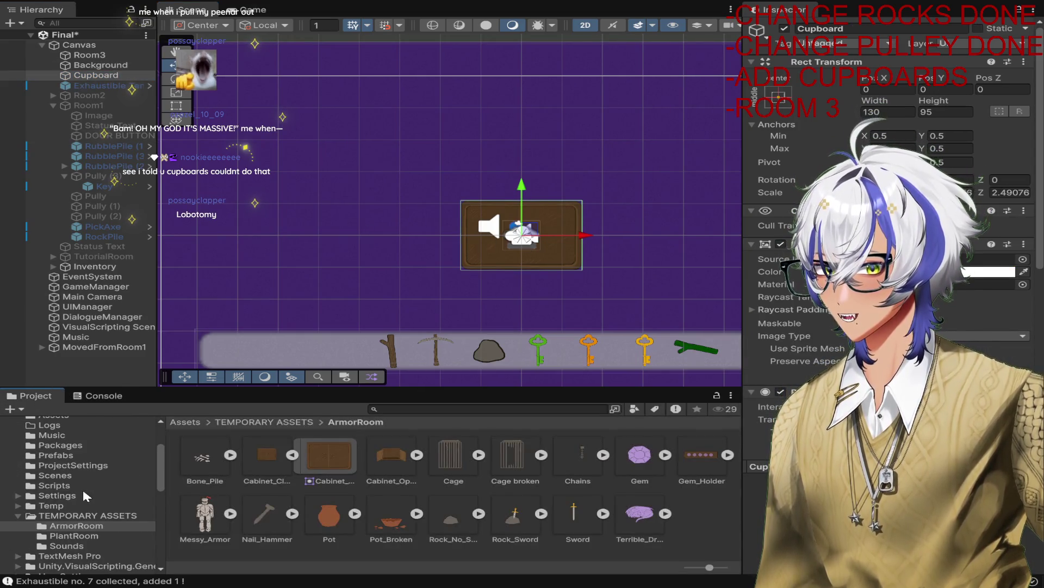
Step: Drag the Cupboard into the Prefabs folder to create Cupboard.prefab
click(84, 456)
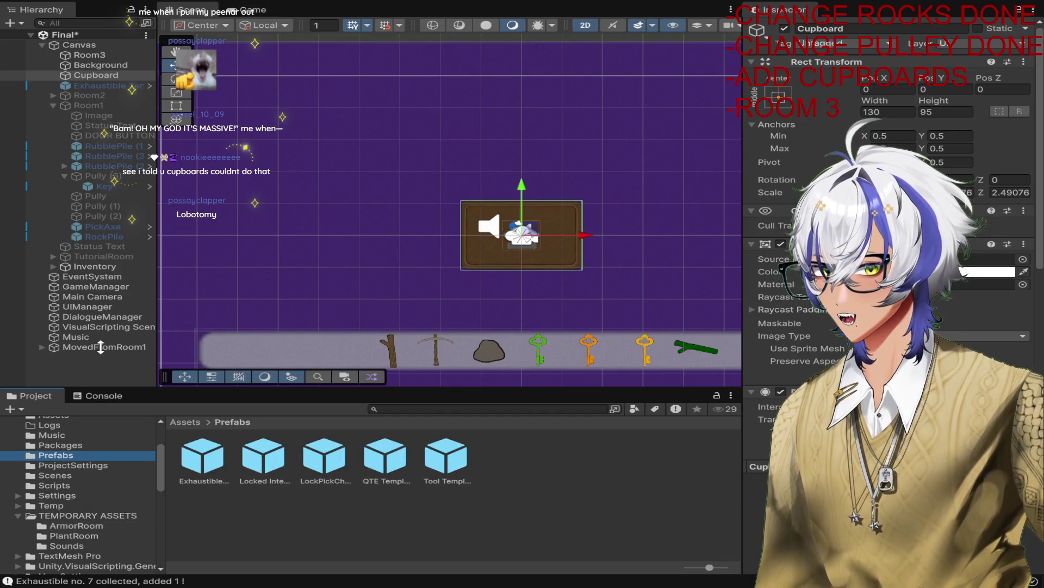
drag(90, 74, 543, 447)
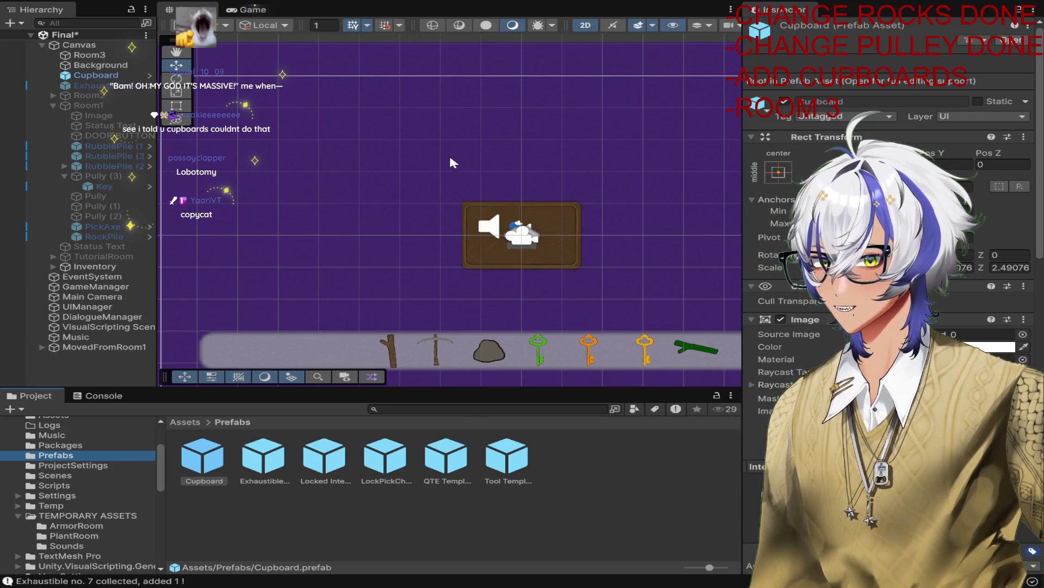
click(571, 213)
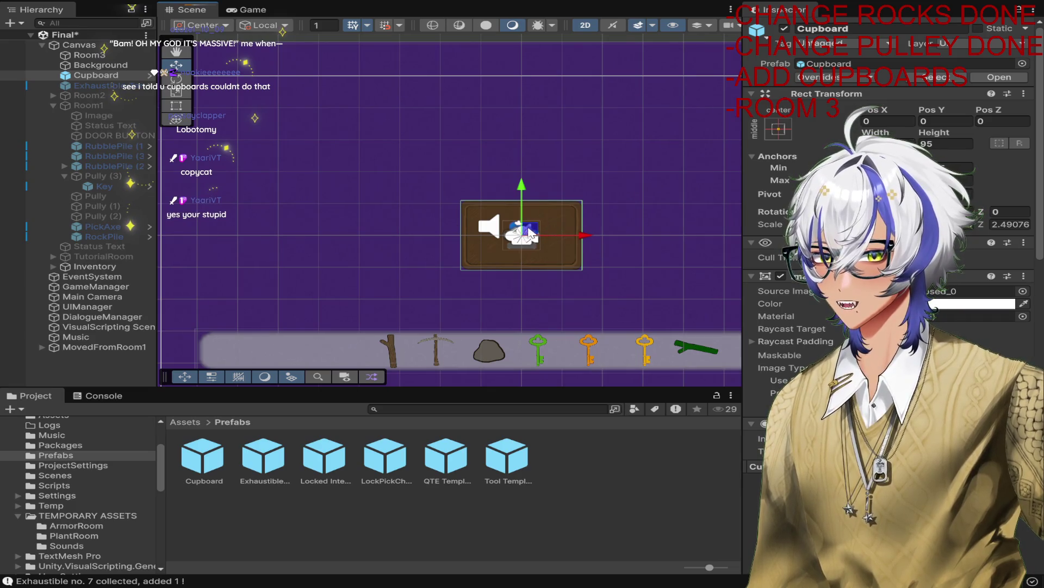
Step: Move the cupboard to the upper left and duplicate it into a row of copies
mouse_move(514, 265)
mouse_down()
mouse_move(365, 168)
mouse_move(363, 176)
mouse_move(523, 146)
mouse_up()
key(ctrl+d)
key(ctrl+d)
scroll(524, 147, down, 2)
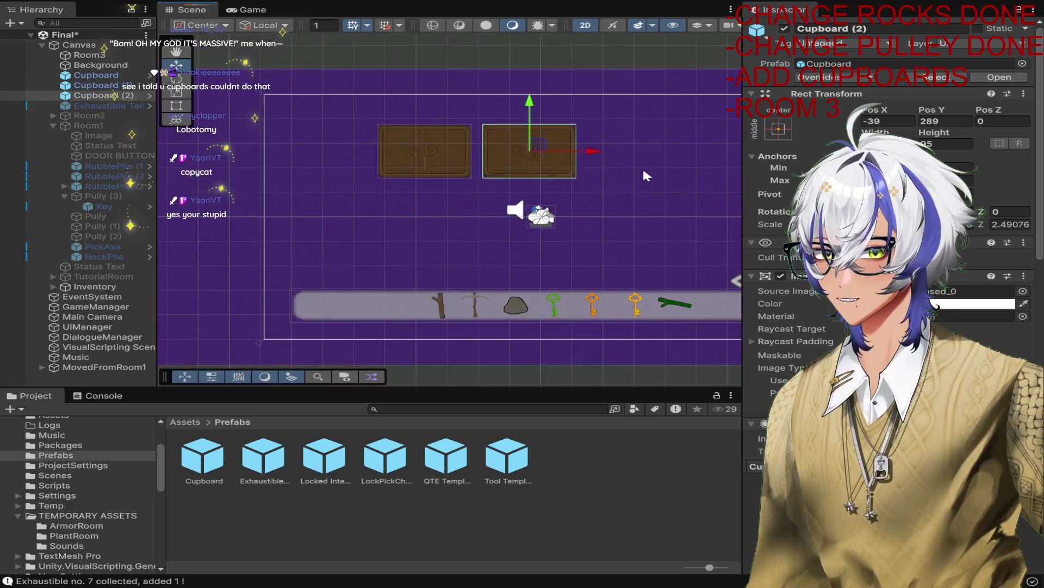
drag(398, 165, 608, 168)
key(ctrl+d)
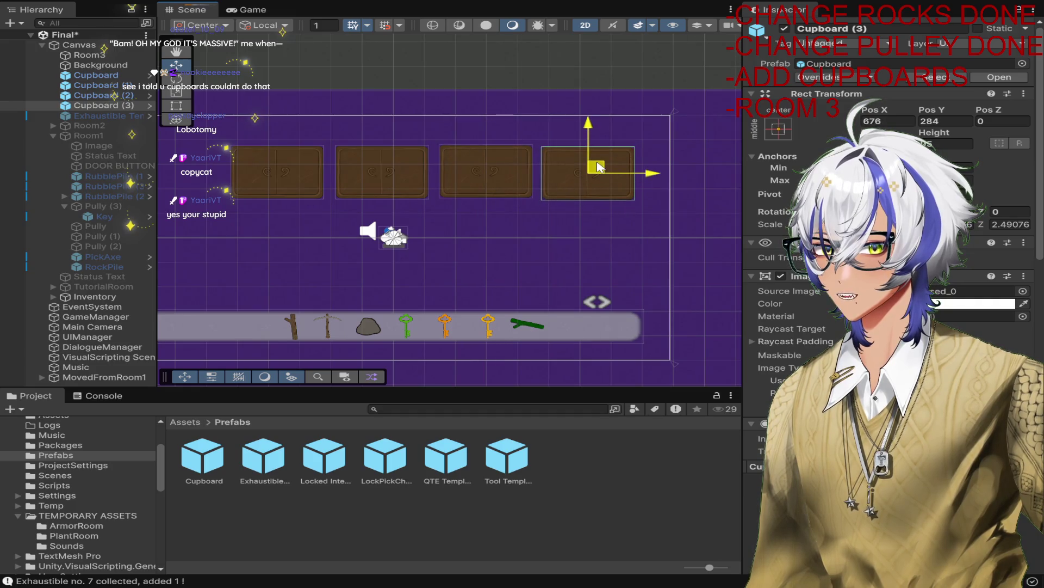
Step: Activate the Exhaustible Template gem so it shows in the second cupboard
click(114, 76)
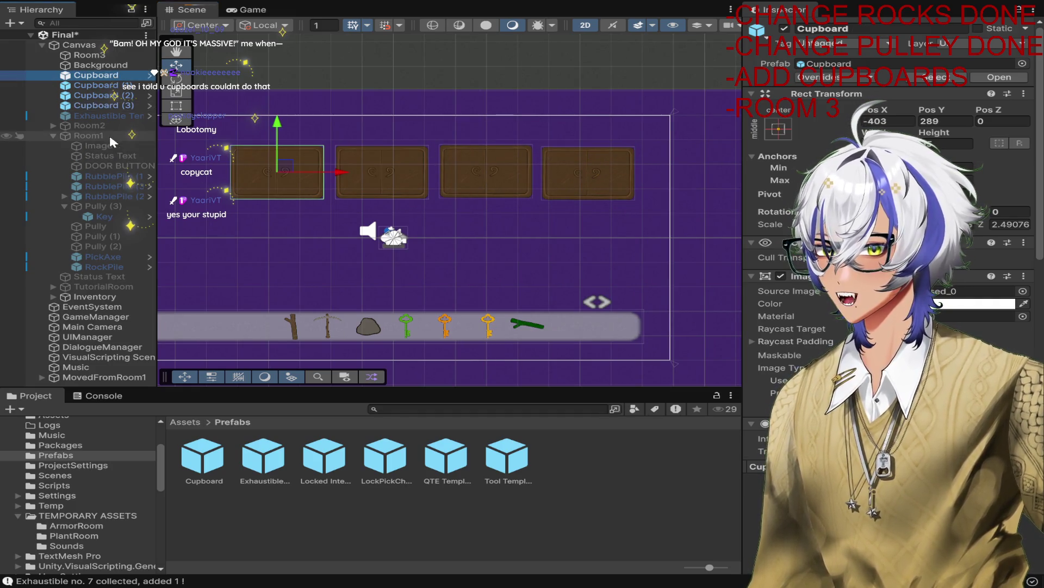
scroll(892, 218, down, 10)
scroll(892, 218, down, 5)
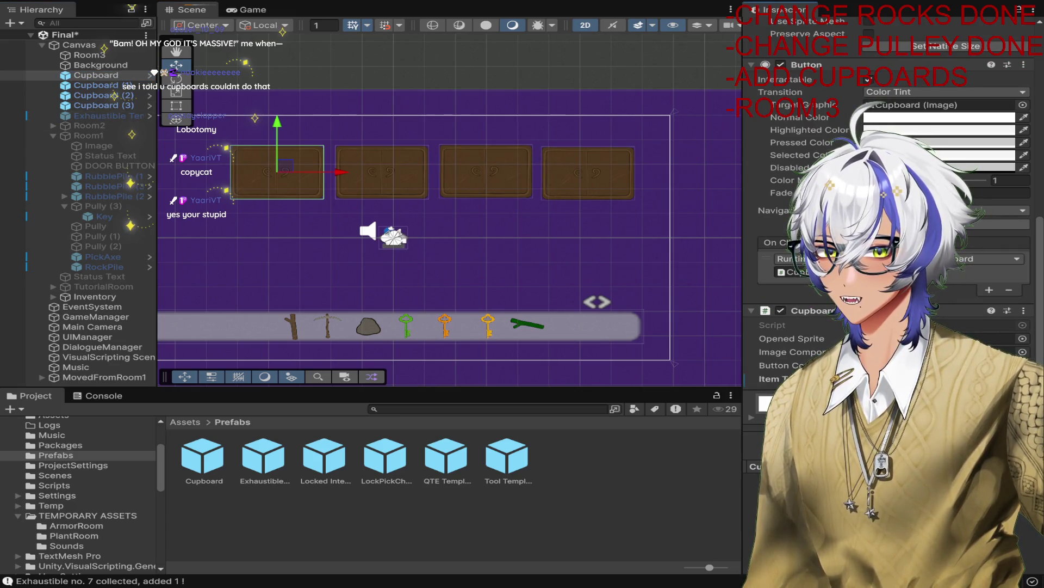
scroll(878, 163, up, 12)
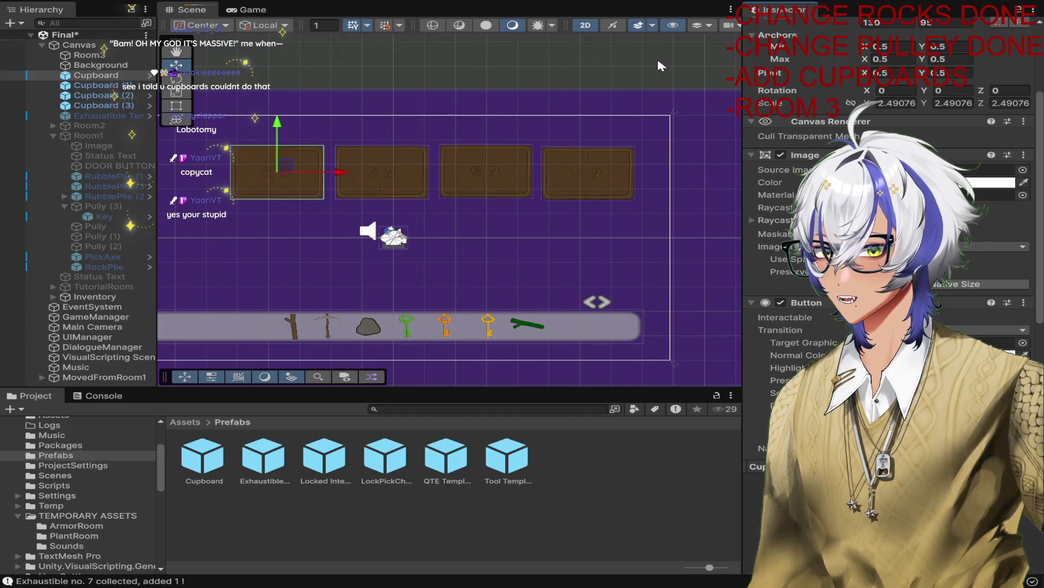
click(109, 116)
scroll(850, 32, up, 5)
click(784, 28)
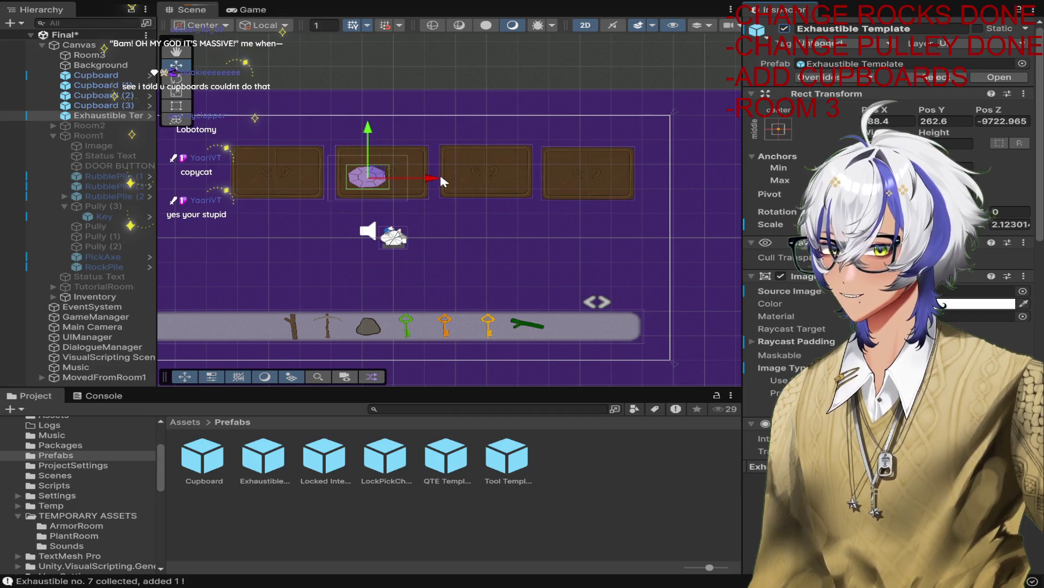
Step: Move the gem into the first cupboard and duplicate it for the third
scroll(335, 174, up, 3)
scroll(383, 183, up, 1)
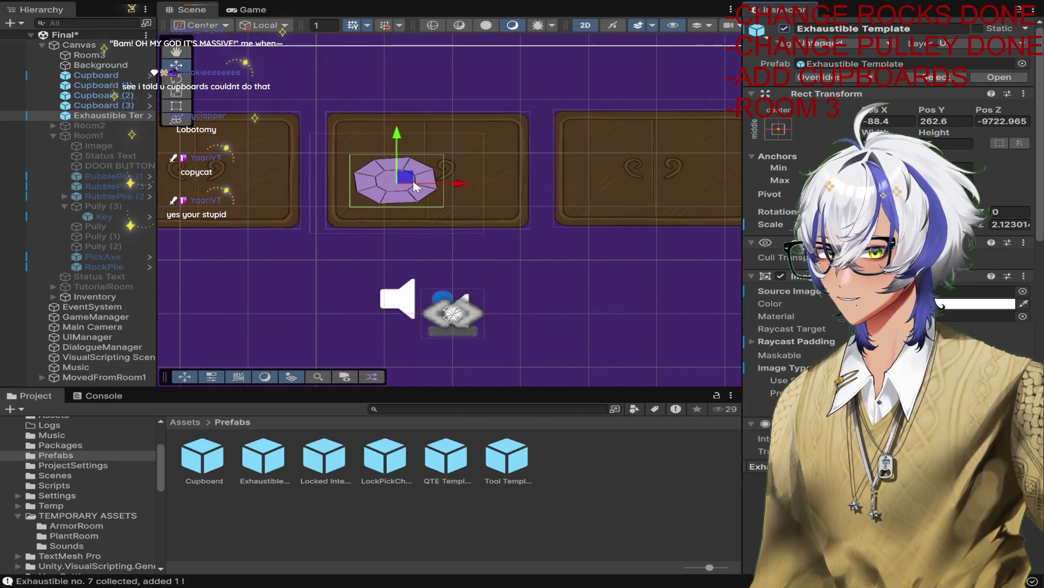
scroll(414, 181, down, 2)
mouse_move(411, 179)
mouse_down()
mouse_move(286, 169)
mouse_move(514, 174)
mouse_up()
scroll(425, 185, down, 3)
key(ctrl+d)
Step: Select both gem copies and deactivate them so the cupboards look empty
scroll(515, 174, up, 3)
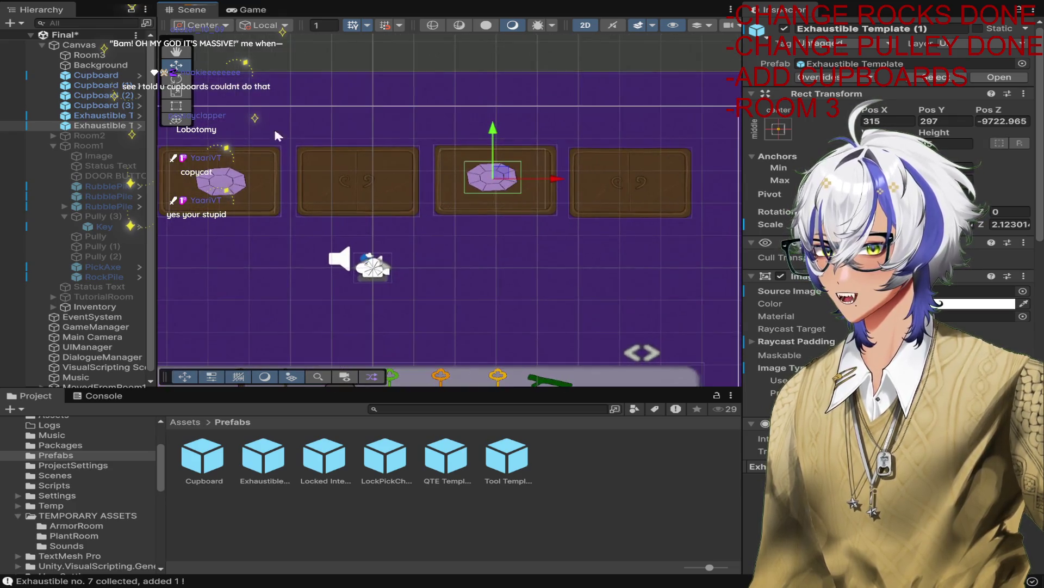
click(117, 105)
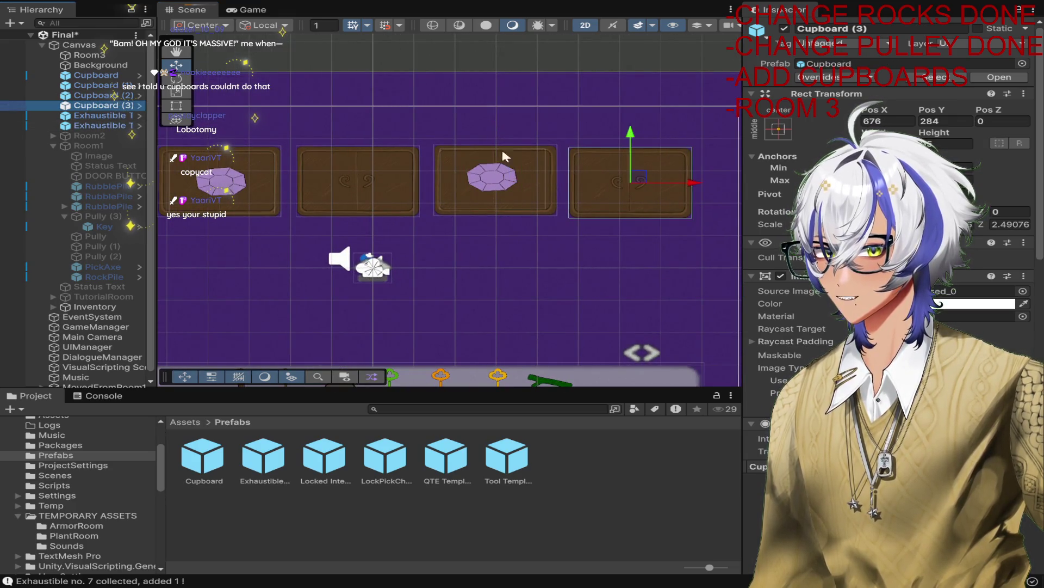
click(115, 96)
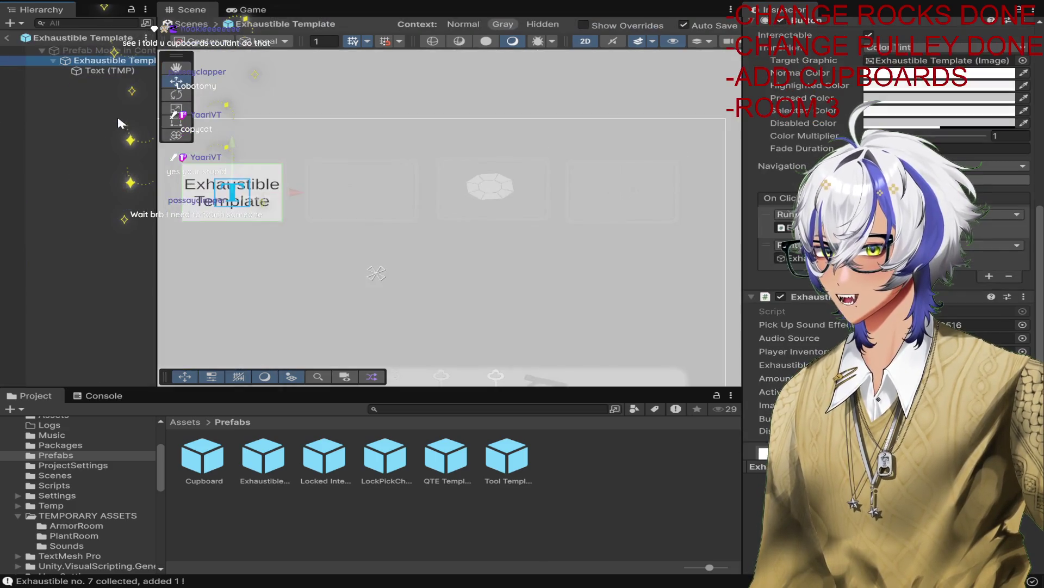
click(140, 116)
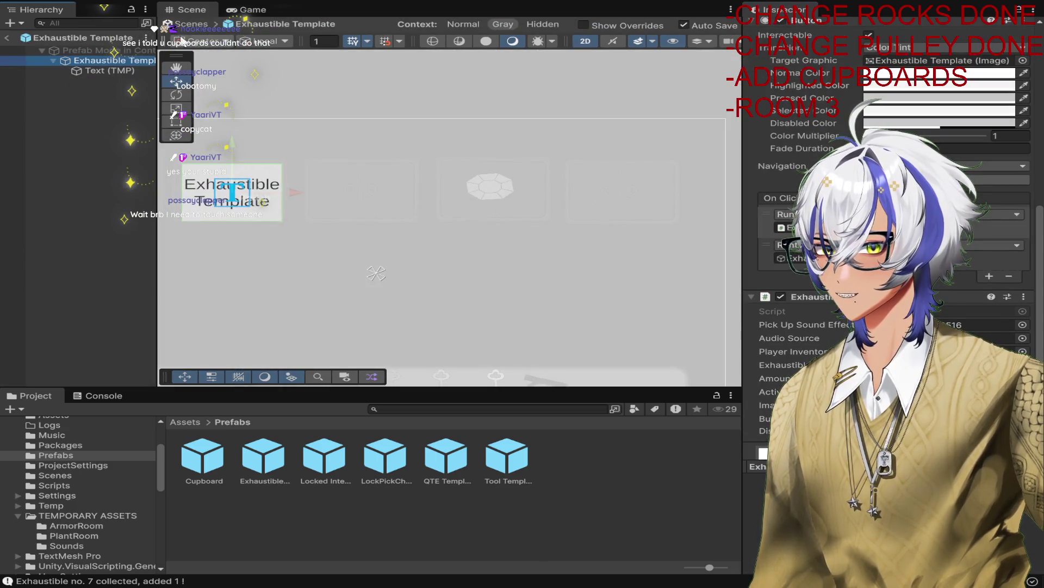
click(7, 37)
ctrl+click(116, 126)
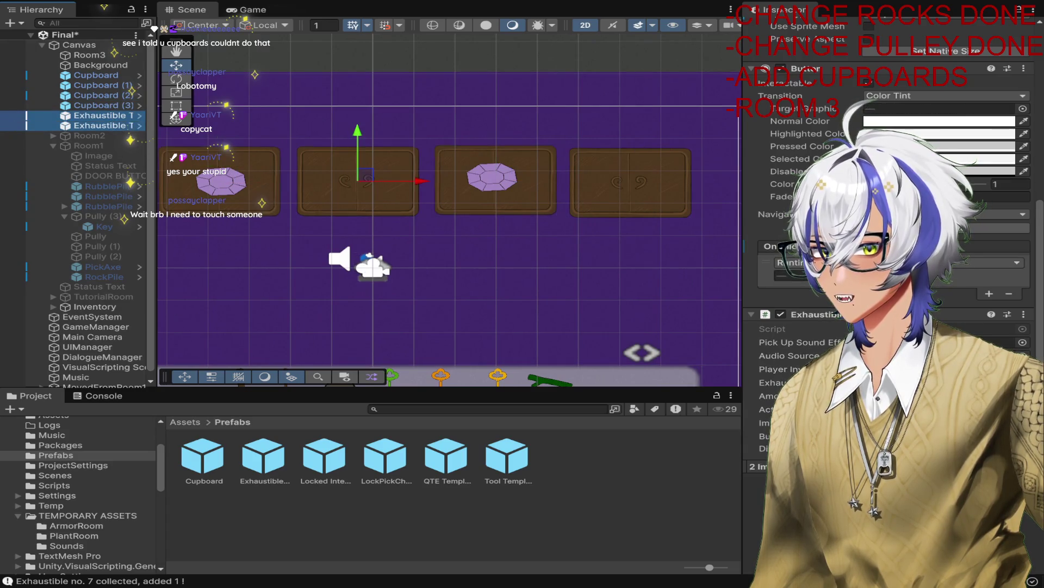
click(784, 28)
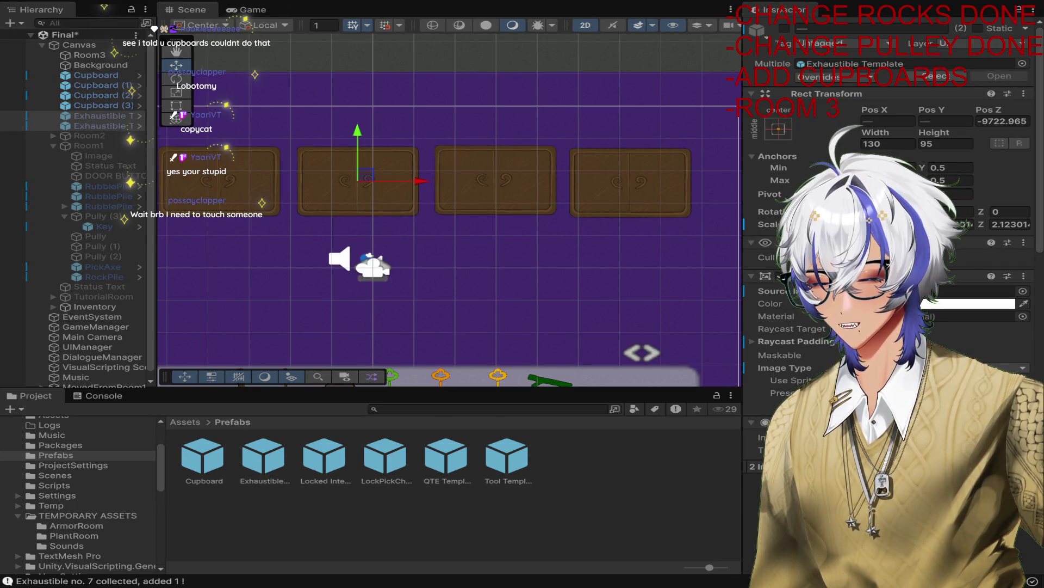
Step: Play-test opening all four cupboards and collecting the first and third gems, then stop
click(510, 8)
click(353, 115)
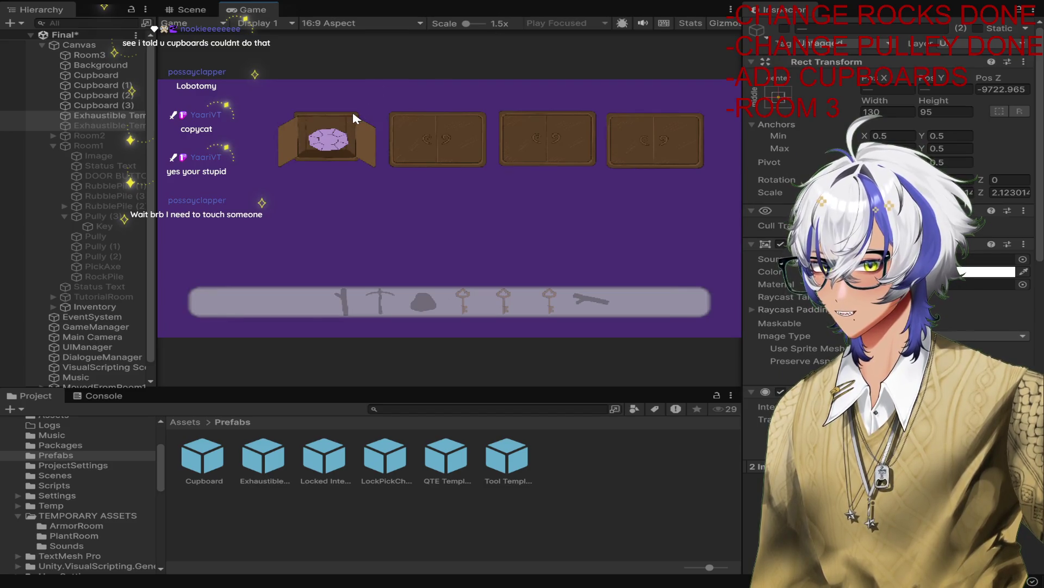
click(340, 148)
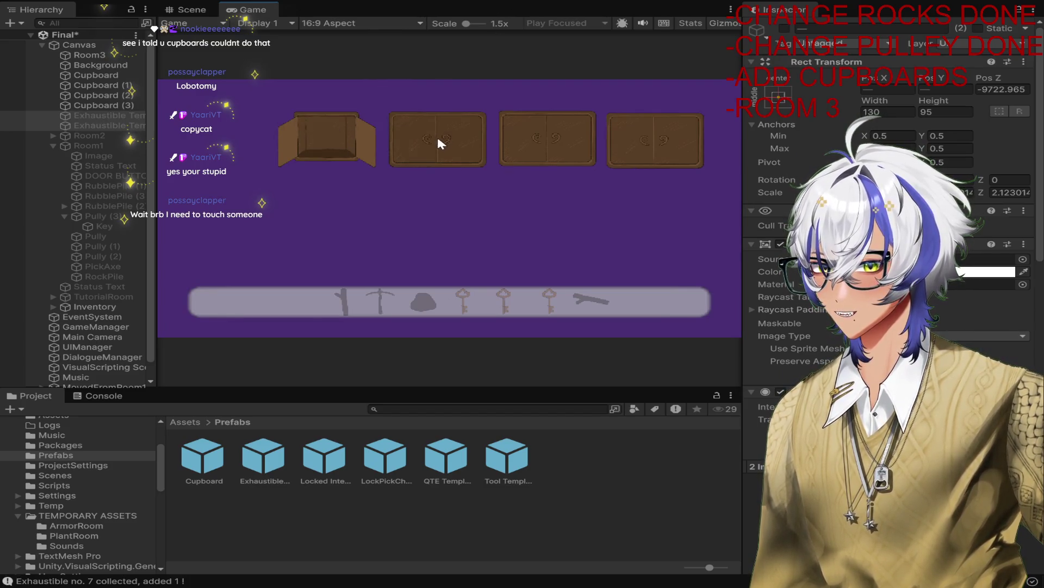
click(438, 143)
click(513, 133)
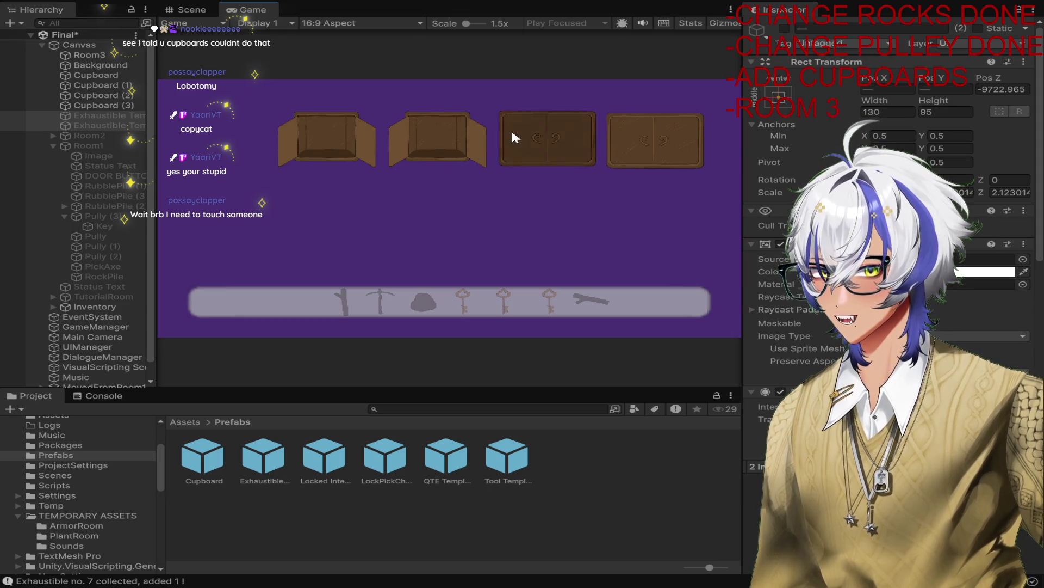
click(554, 141)
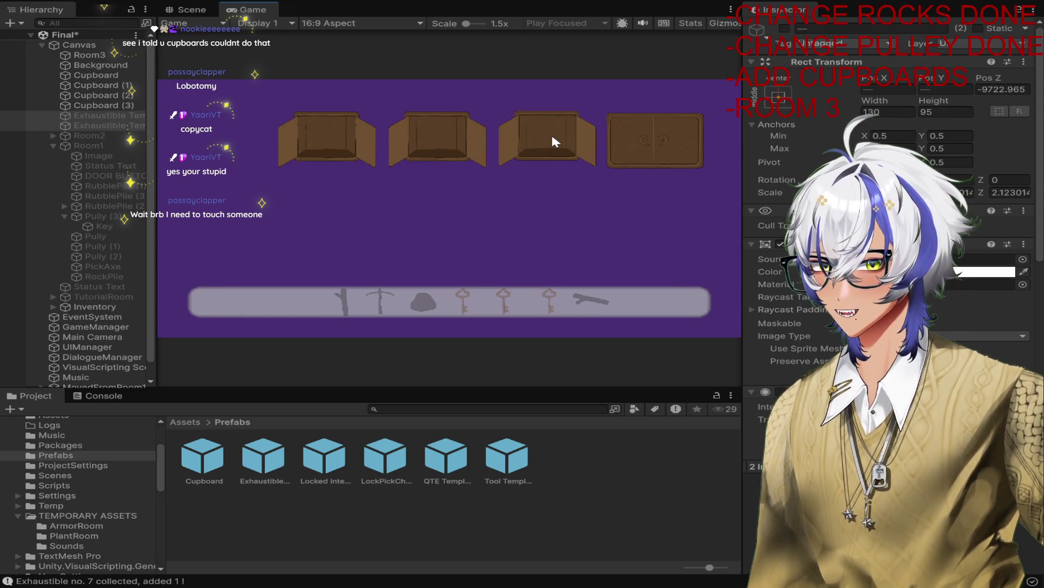
click(637, 145)
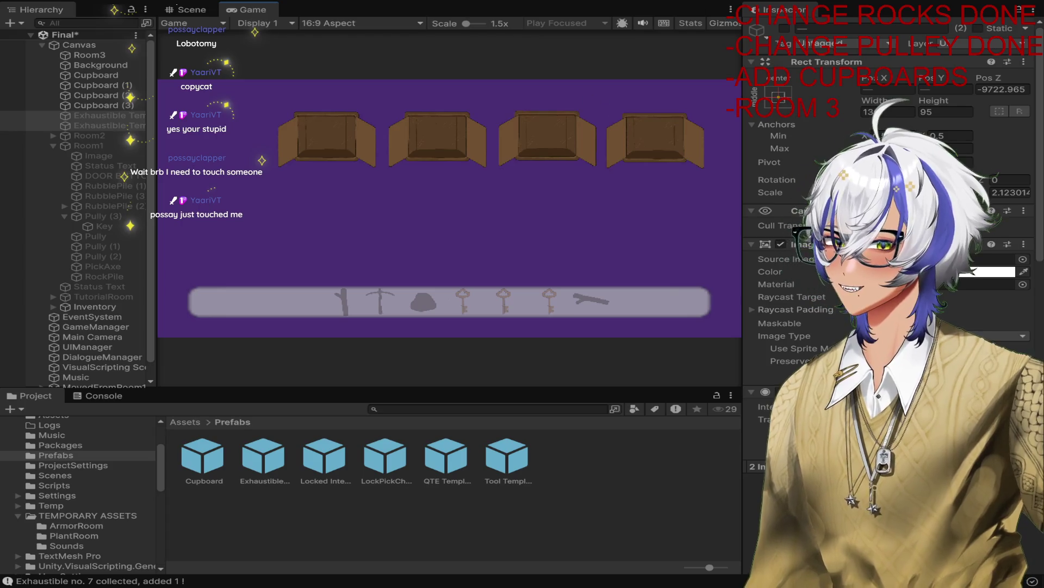
click(506, 1)
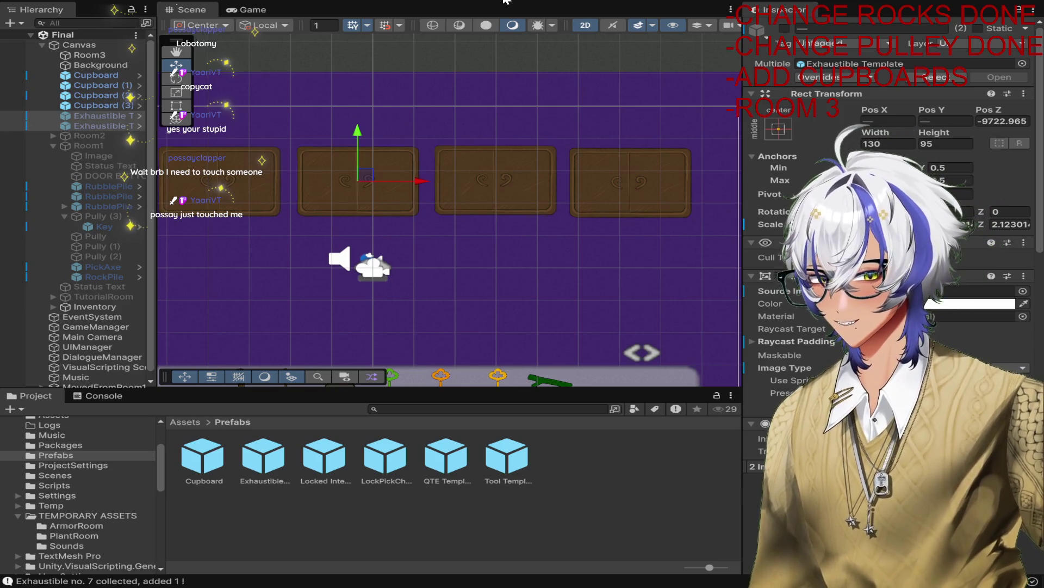
scroll(472, 214, down, 2)
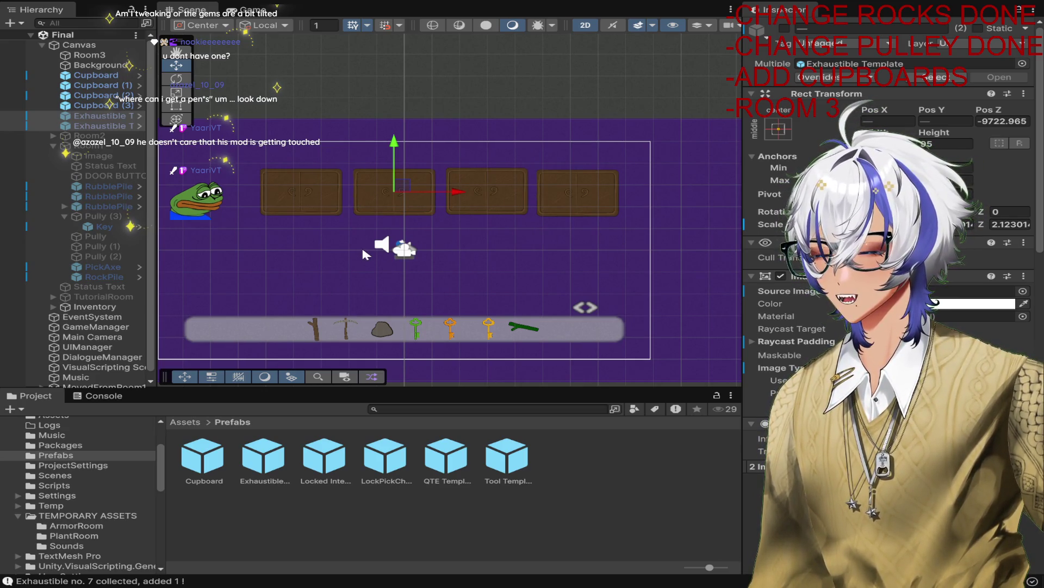
drag(503, 257, 625, 238)
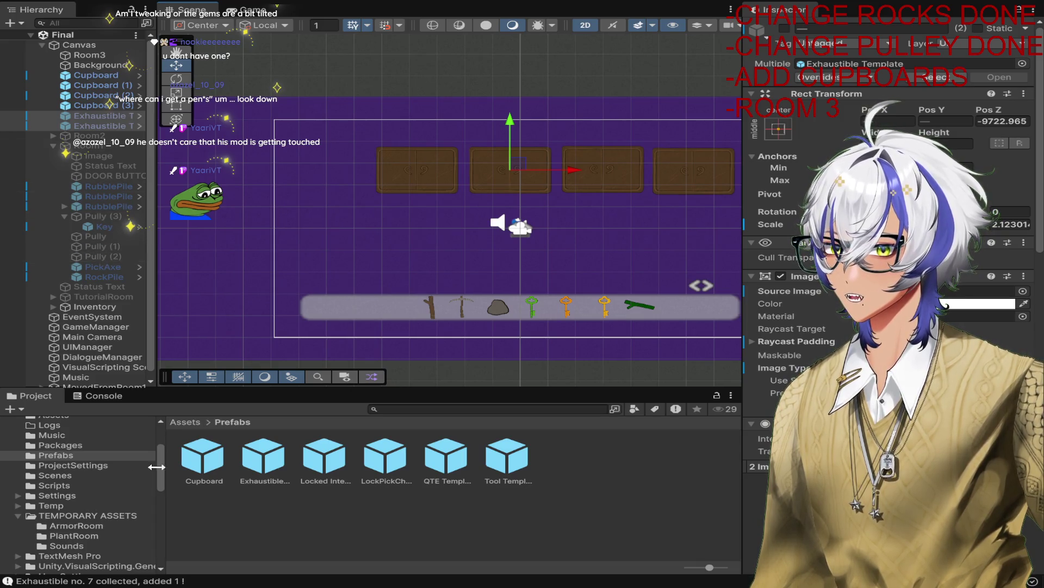
Step: Add the Locked Interactable Template prefab to Room3 and move it below the cupboards
mouse_move(325, 456)
mouse_down()
mouse_move(343, 177)
mouse_move(346, 208)
mouse_up()
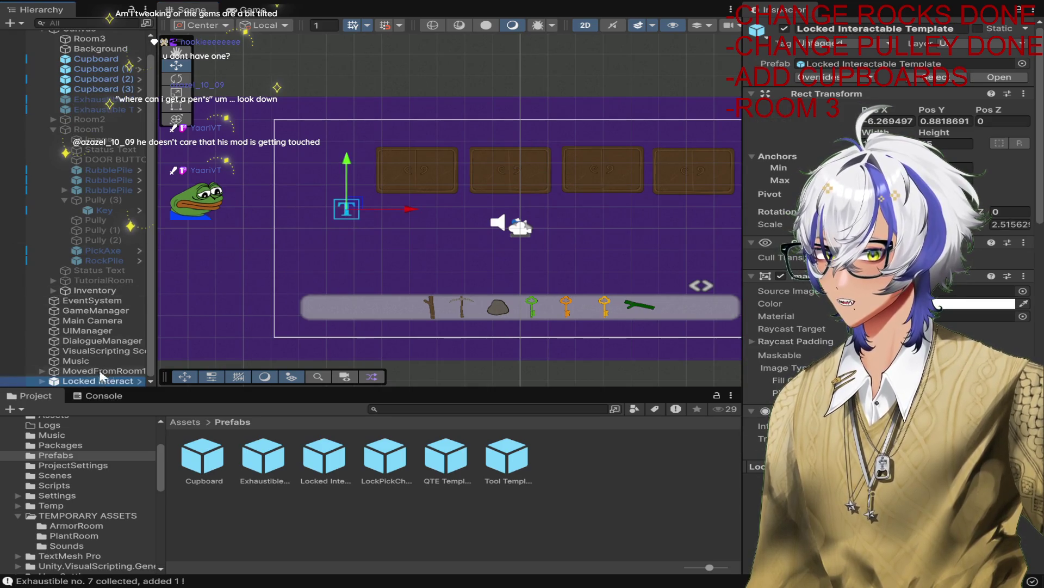
drag(100, 375, 90, 115)
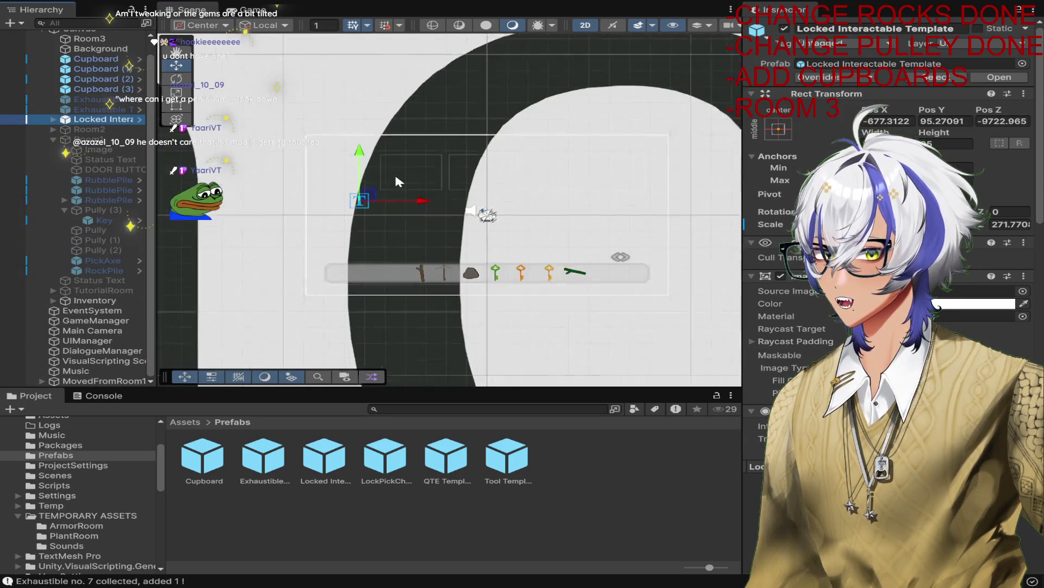
scroll(414, 194, down, 3)
click(363, 188)
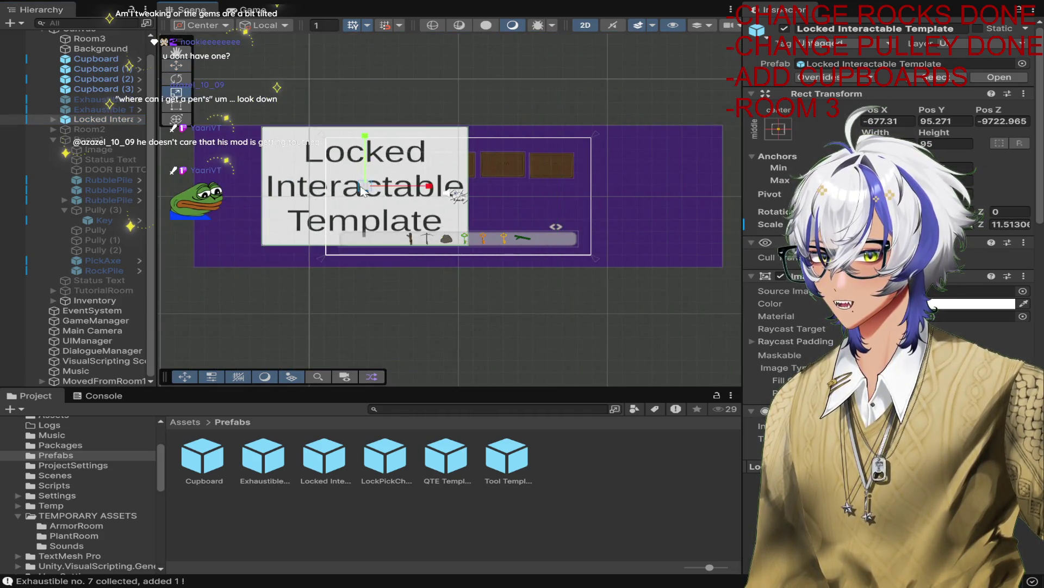
scroll(361, 187, up, 3)
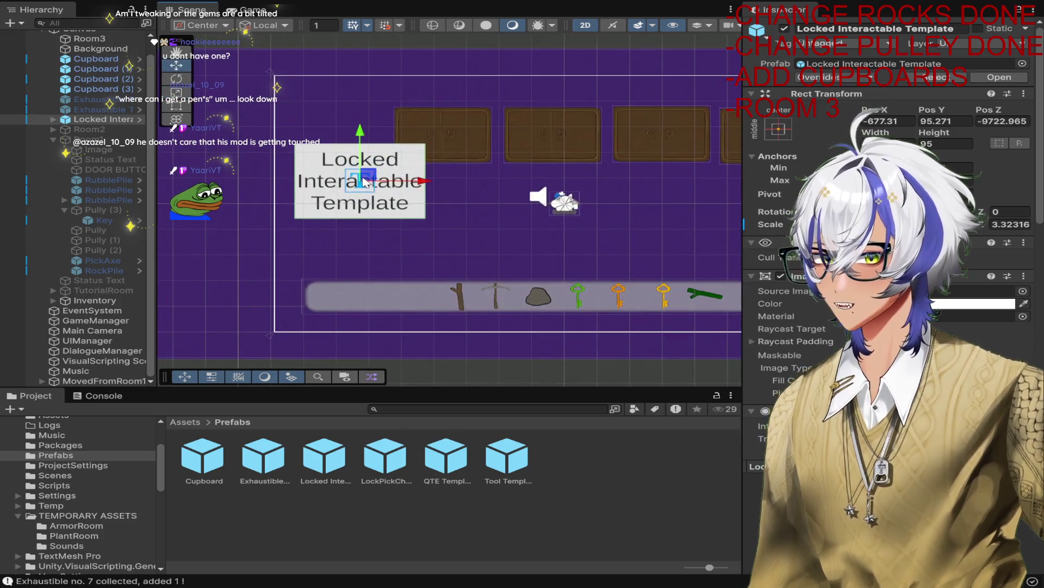
drag(363, 181, 364, 214)
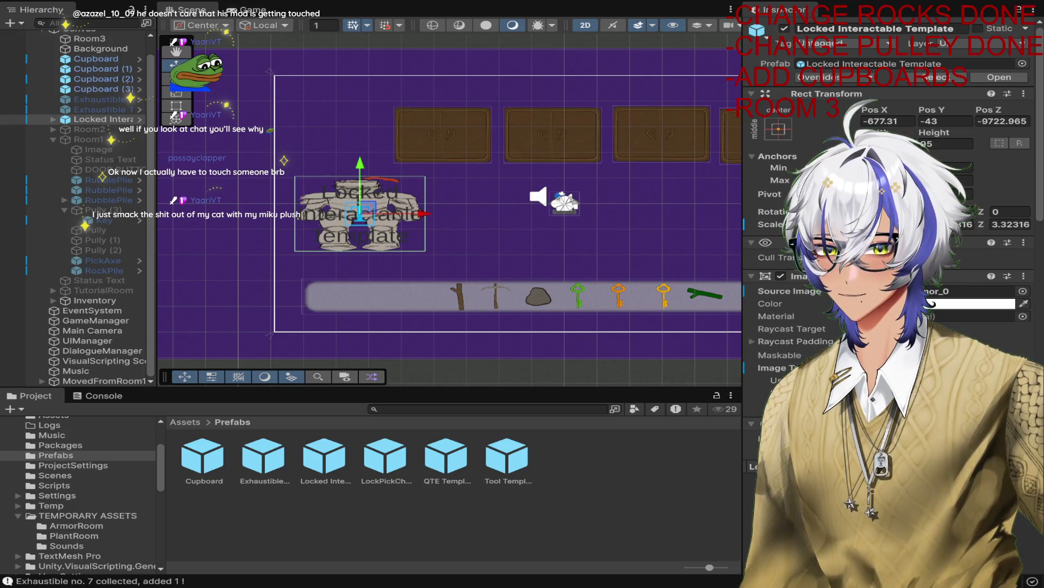
Step: Delete the locked interactable's Text child label
click(979, 291)
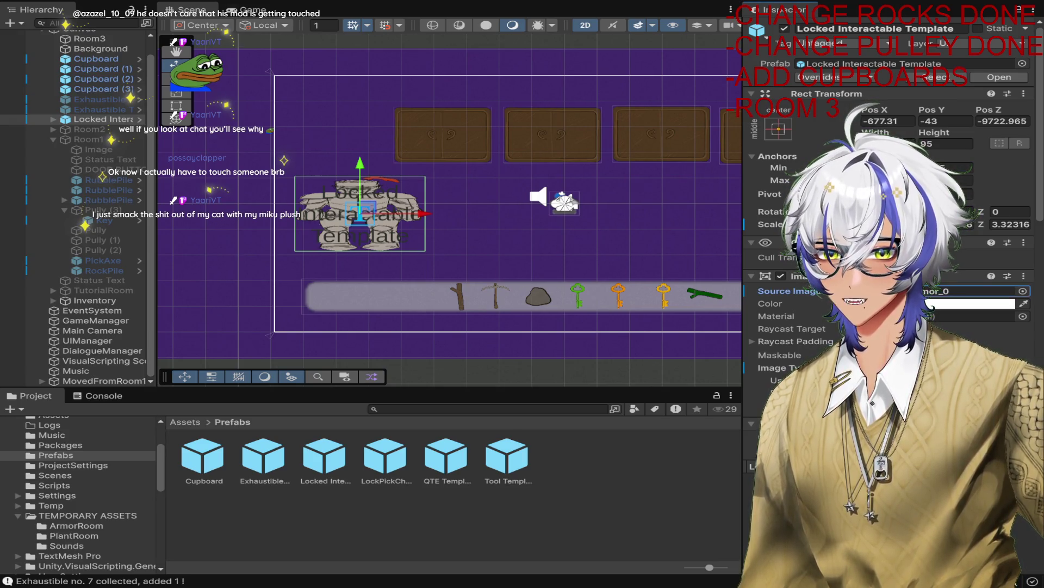
click(54, 119)
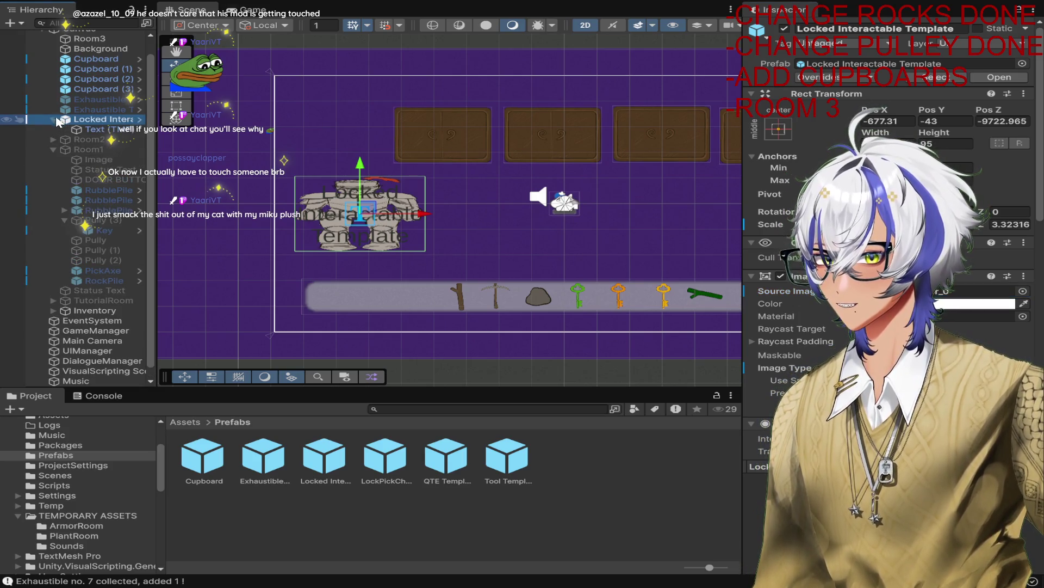
click(82, 129)
key(Delete)
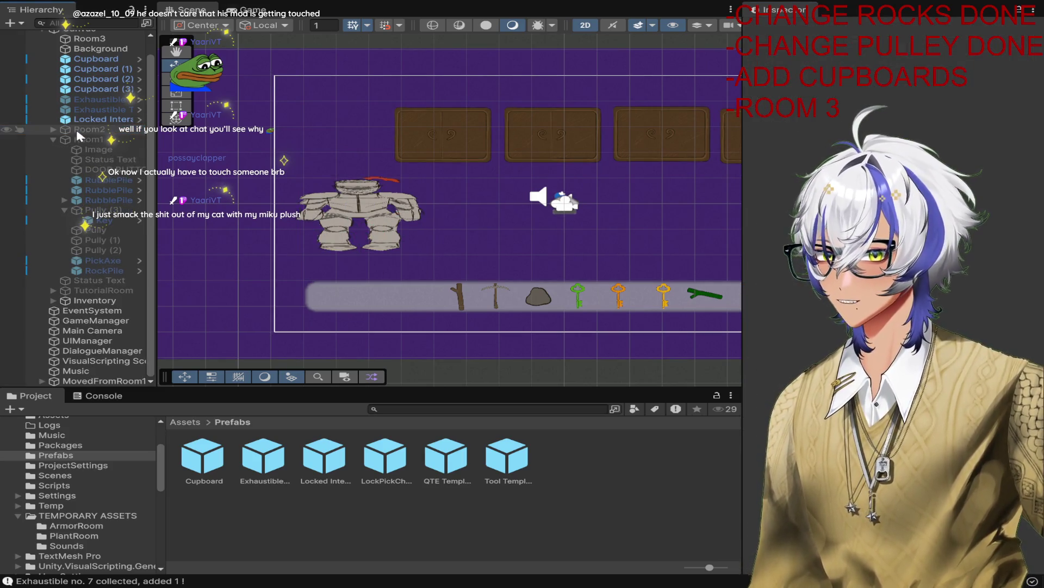
Step: Resize the knight-armour sprite, enlarging then shrinking it to fit beside the cupboards
click(92, 119)
scroll(359, 219, up, 3)
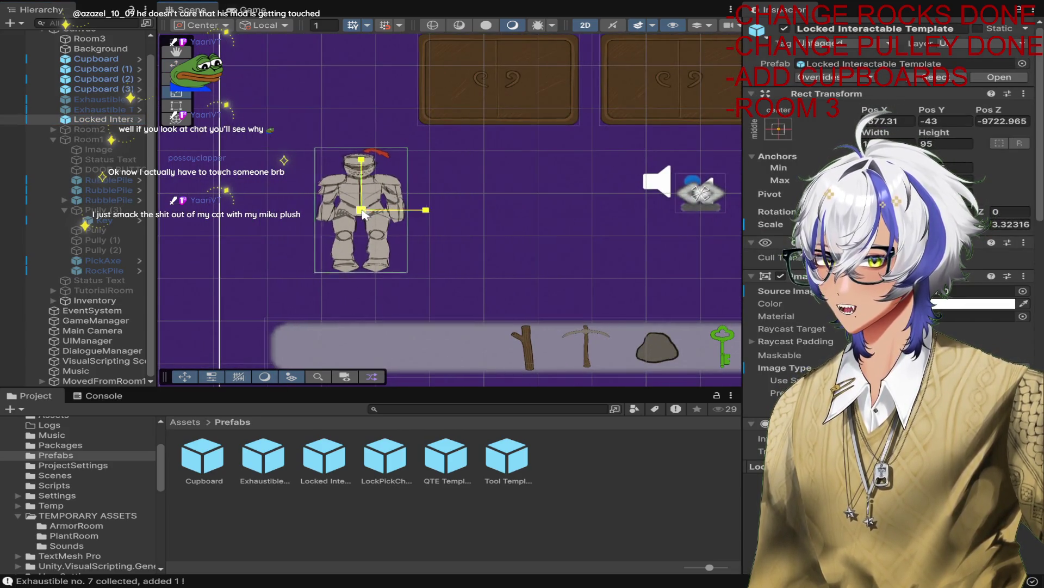
mouse_move(362, 210)
mouse_down()
mouse_move(380, 198)
mouse_move(361, 186)
mouse_move(350, 143)
mouse_move(333, 173)
mouse_move(351, 176)
mouse_up()
key(w)
key(r)
scroll(424, 187, down, 3)
scroll(434, 192, up, 3)
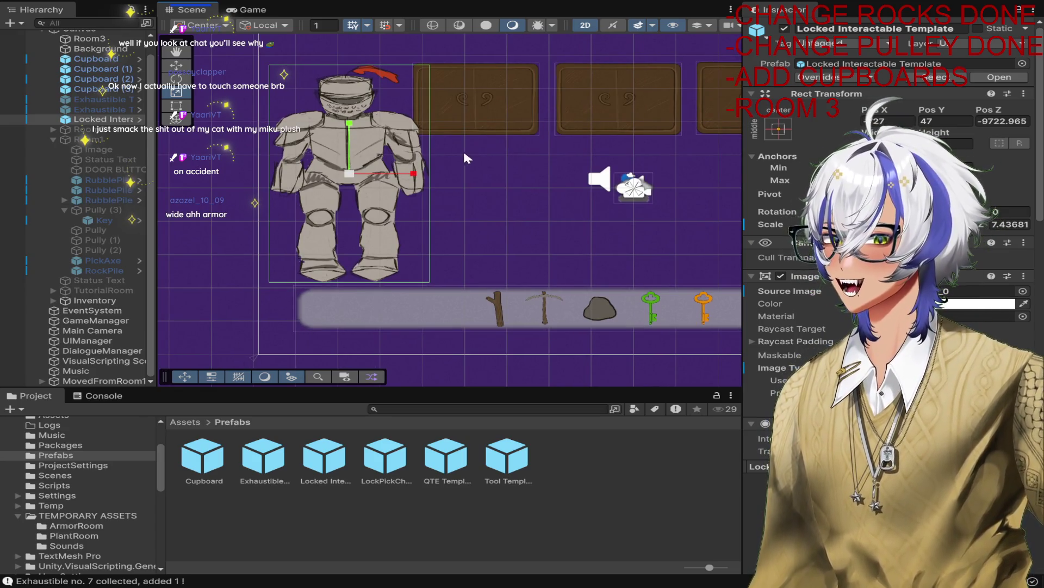
drag(340, 179, 340, 188)
click(475, 203)
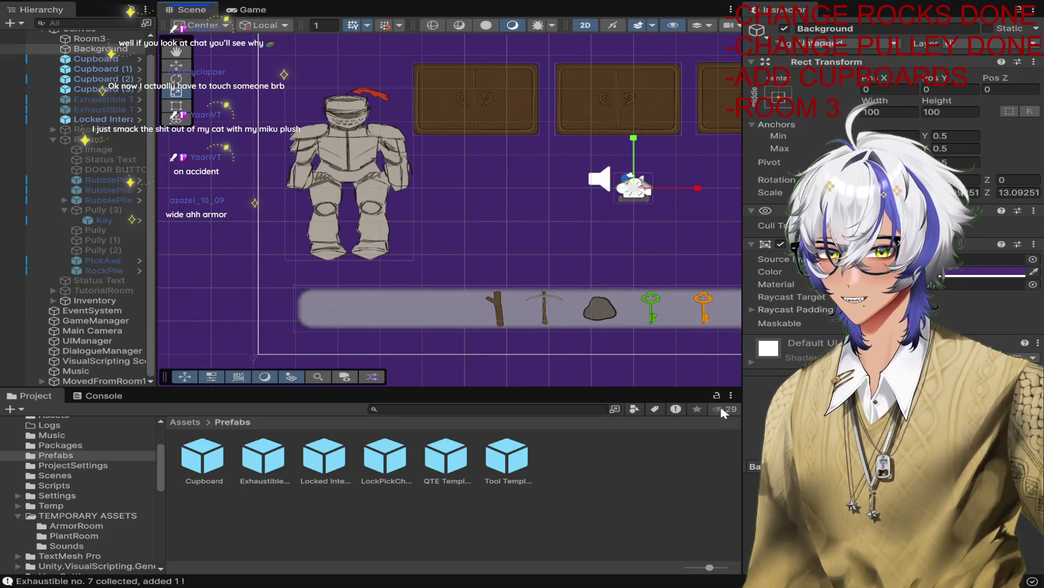
scroll(66, 481, down, 10)
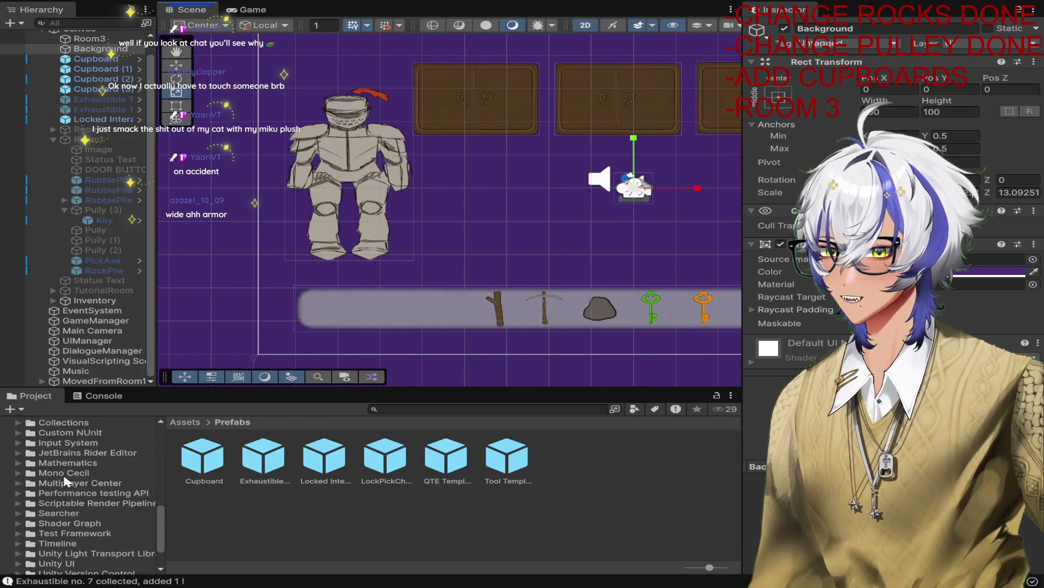
scroll(63, 493, up, 10)
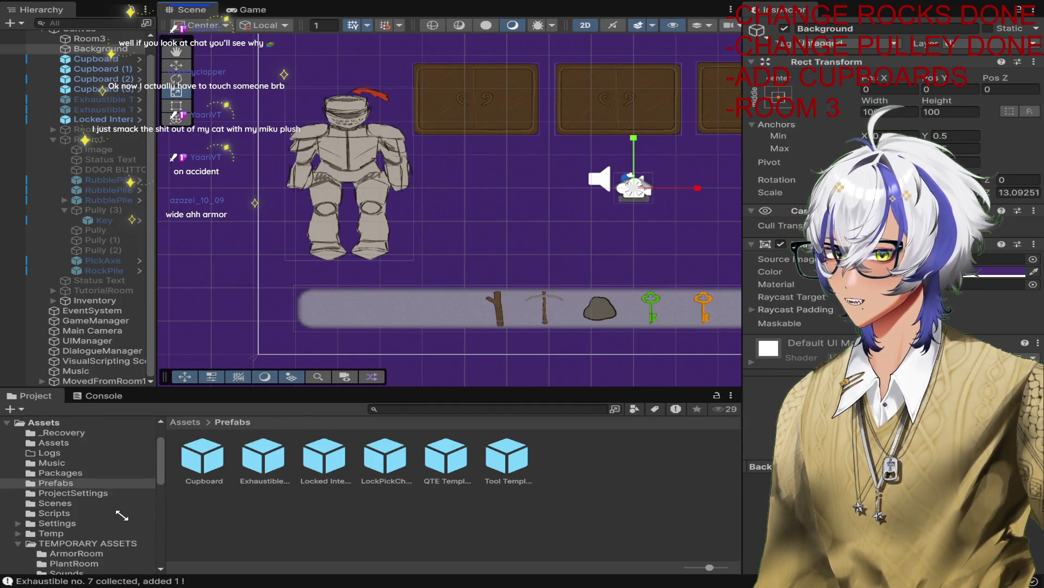
scroll(72, 524, down, 3)
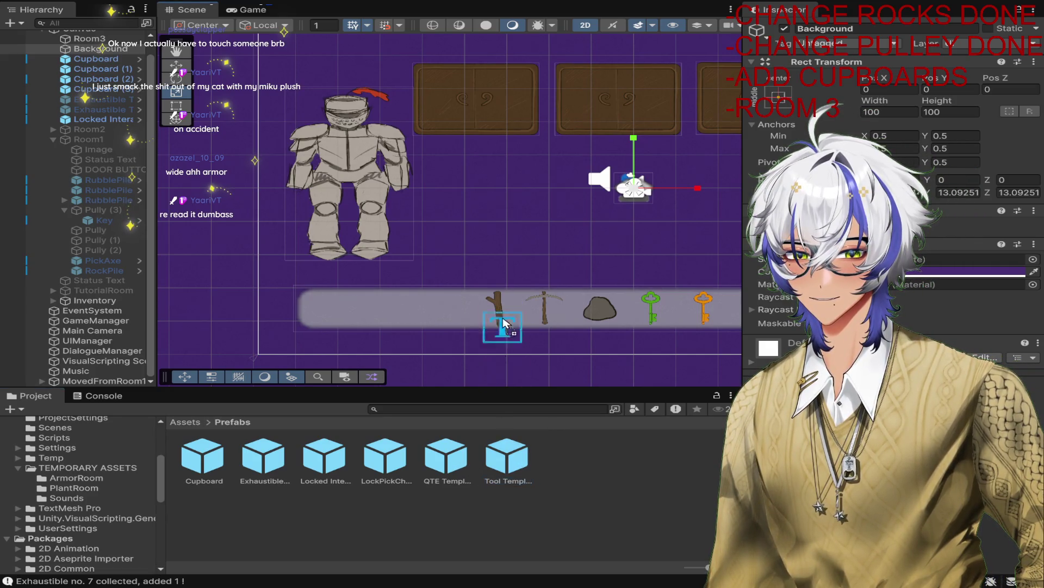
Step: Drag the Tool Template prefab into the scene and select it below the locked interactable
drag(503, 325, 489, 219)
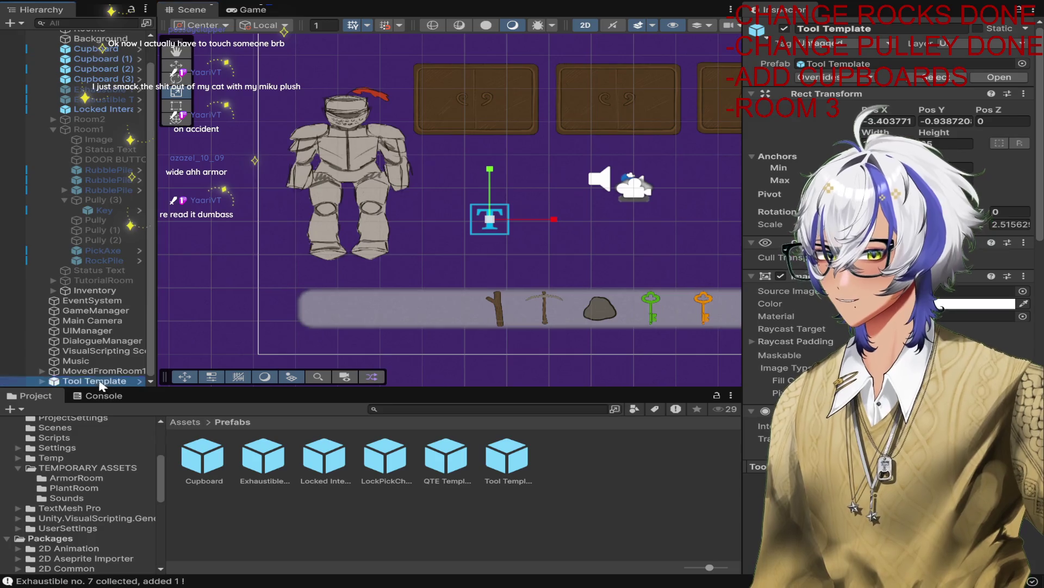
drag(99, 385, 103, 114)
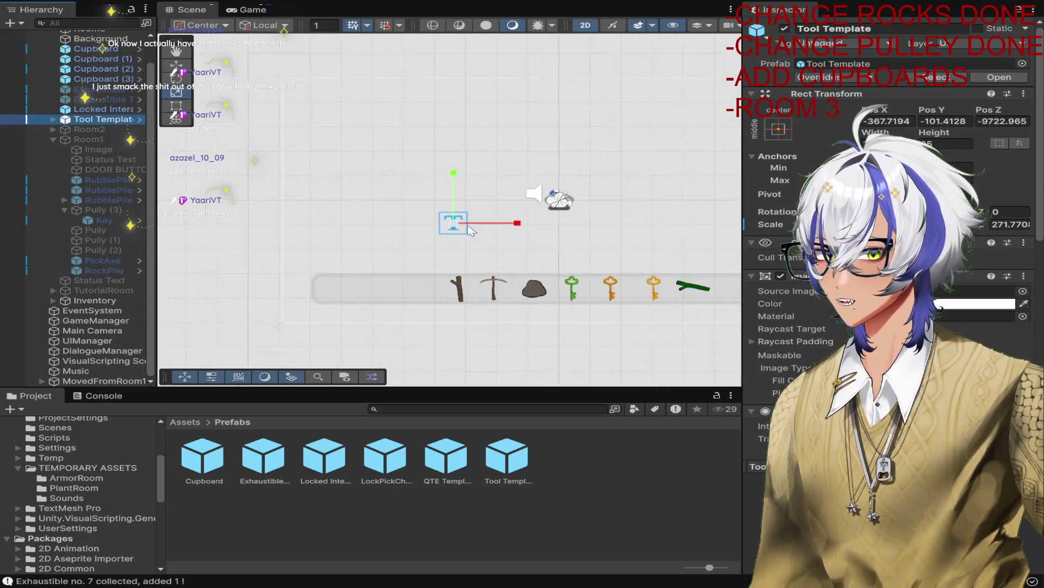
scroll(470, 230, down, 5)
click(471, 230)
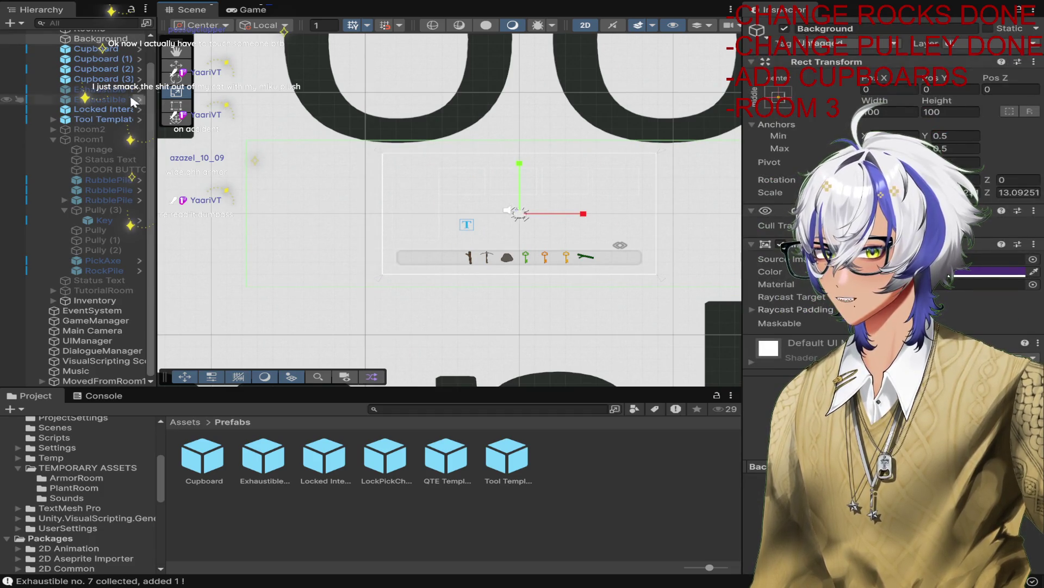
click(130, 119)
click(474, 220)
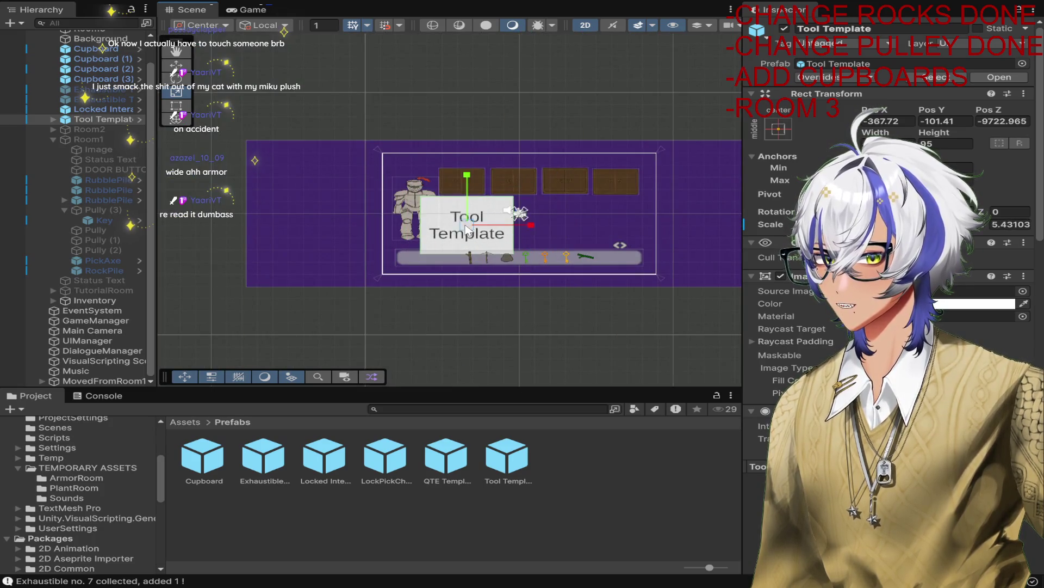
Step: Move the Tool Template over to the right side of the room
scroll(472, 233, up, 2)
scroll(472, 233, up, 1)
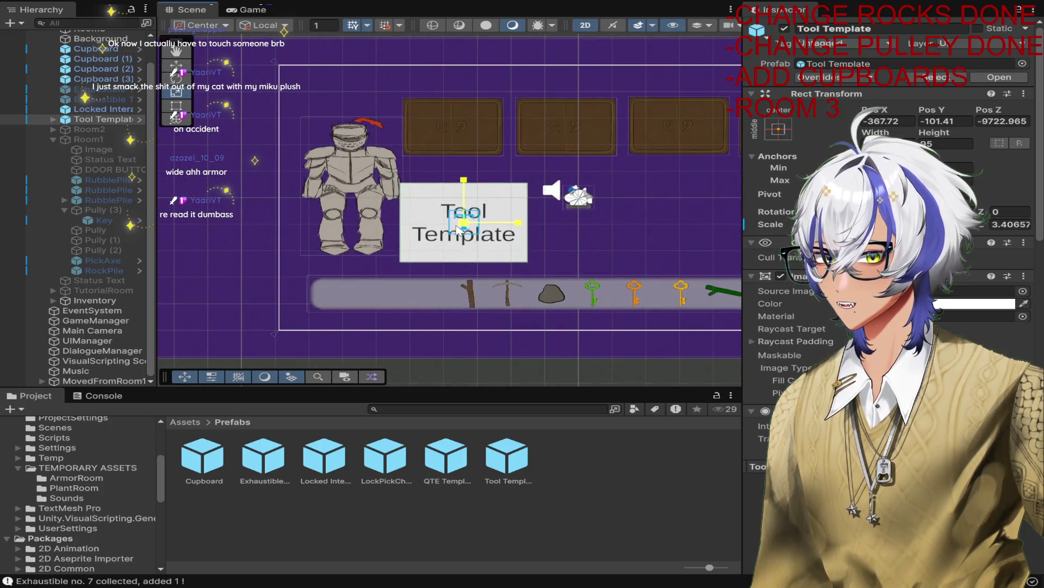
scroll(462, 220, up, 2)
drag(452, 228, 568, 243)
drag(647, 191, 408, 179)
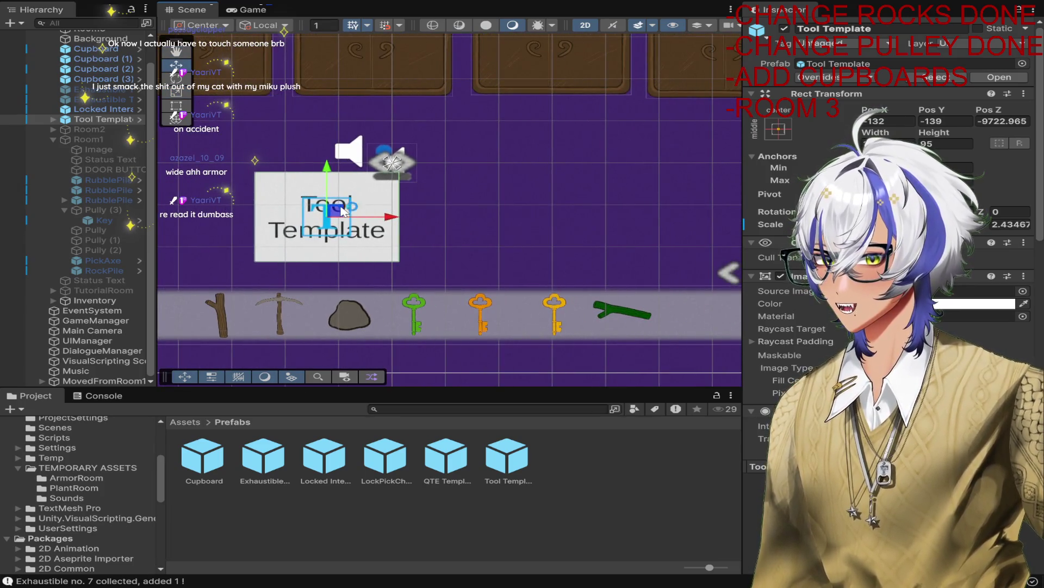
drag(343, 211, 544, 209)
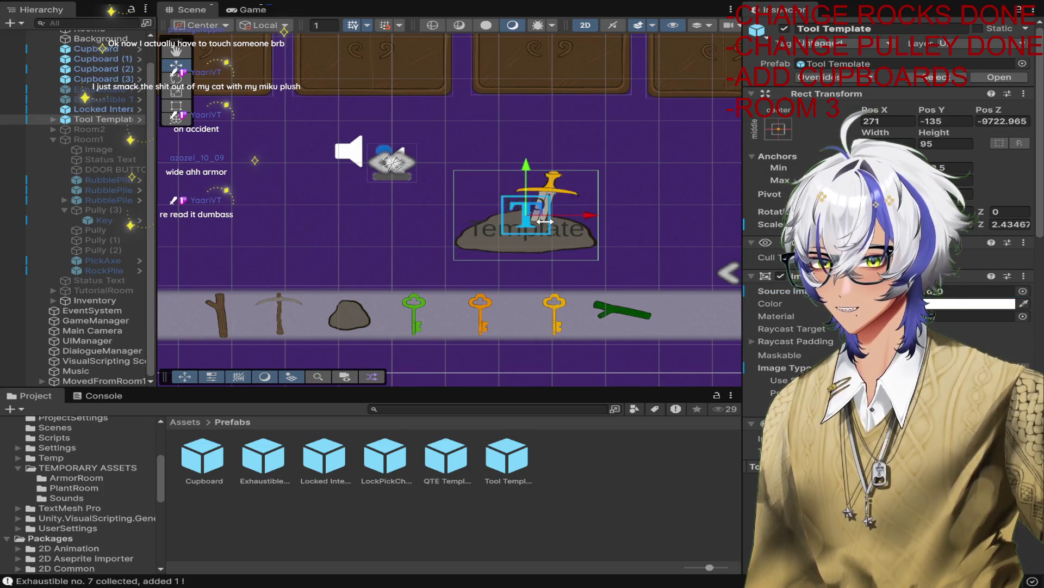
Step: Nudge the sword-in-rock up-right to Pos X 366, Pos Y -44 at about 3.07 scale
scroll(562, 200, up, 3)
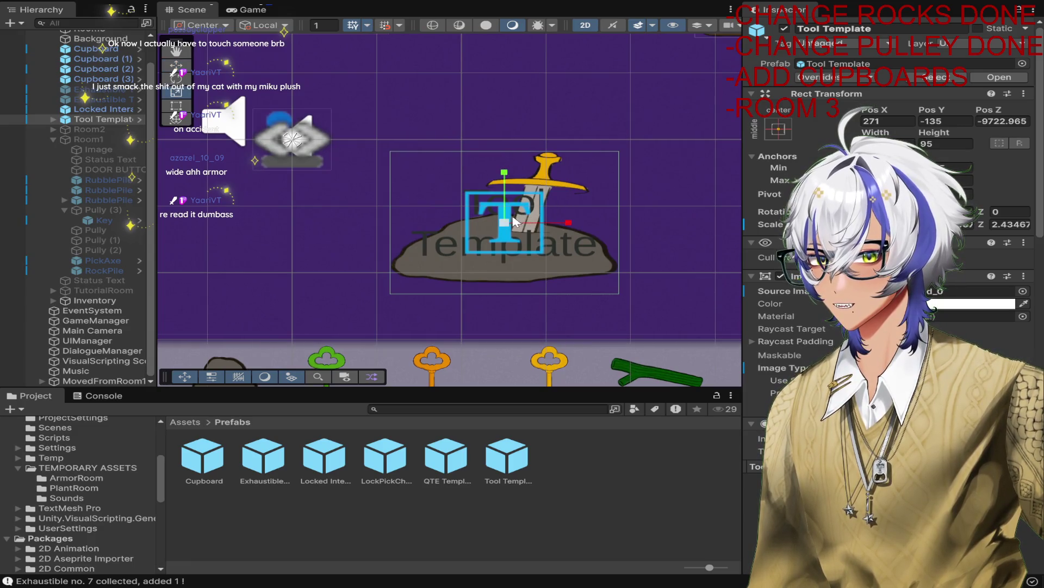
scroll(514, 221, down, 5)
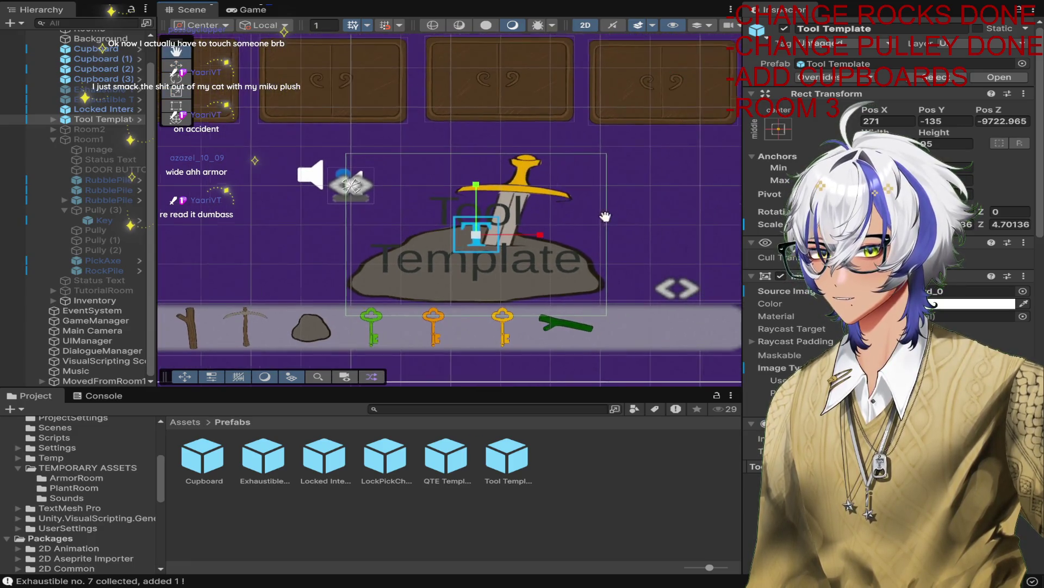
key(w)
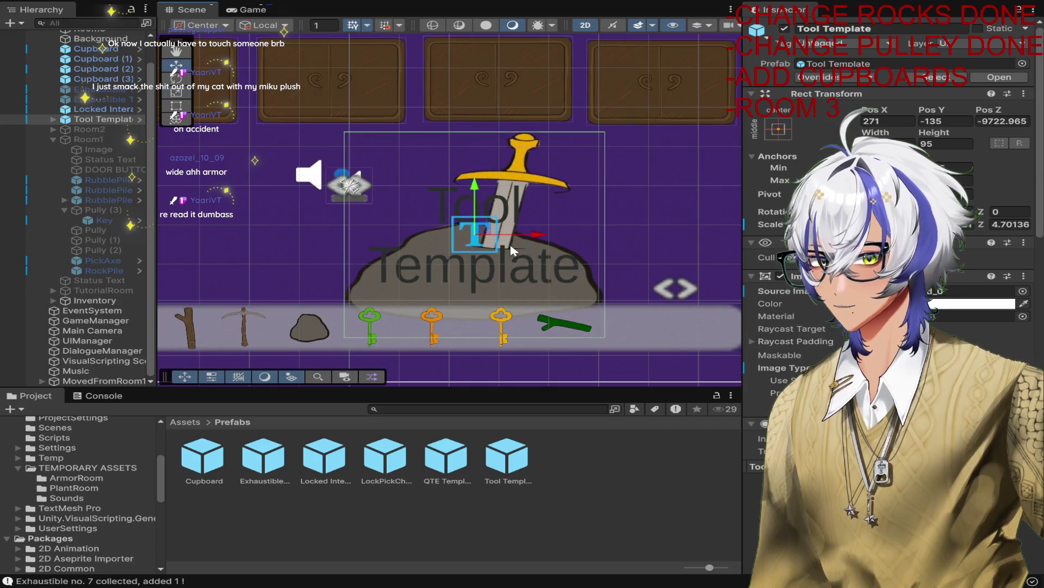
drag(511, 249, 514, 206)
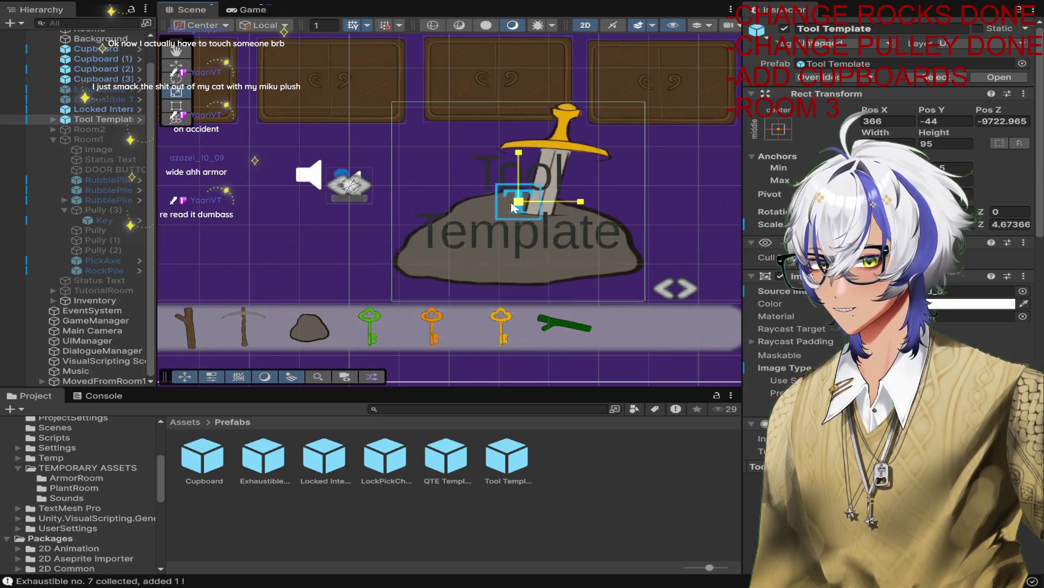
scroll(539, 237, up, 3)
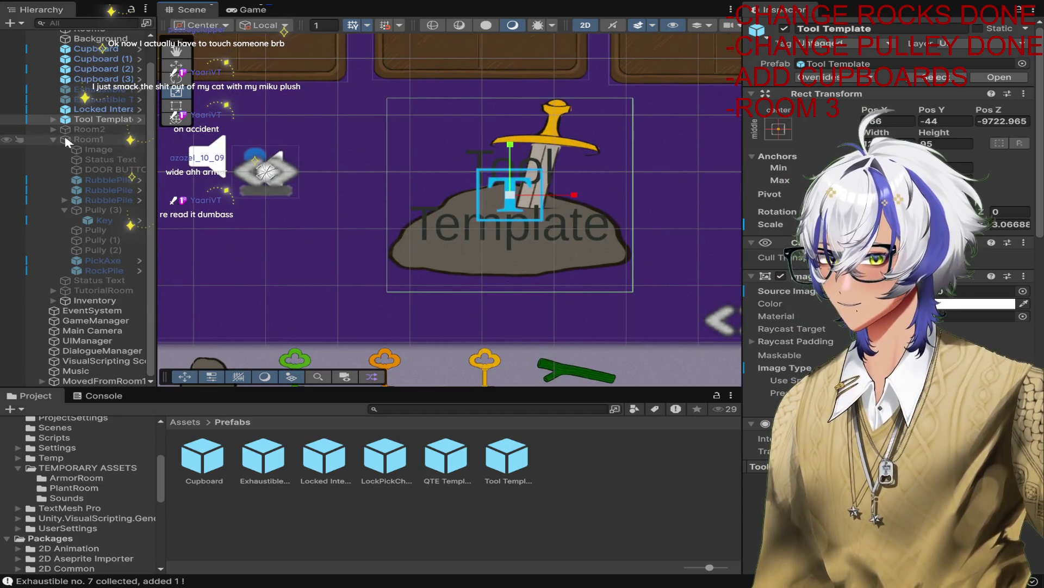
click(108, 129)
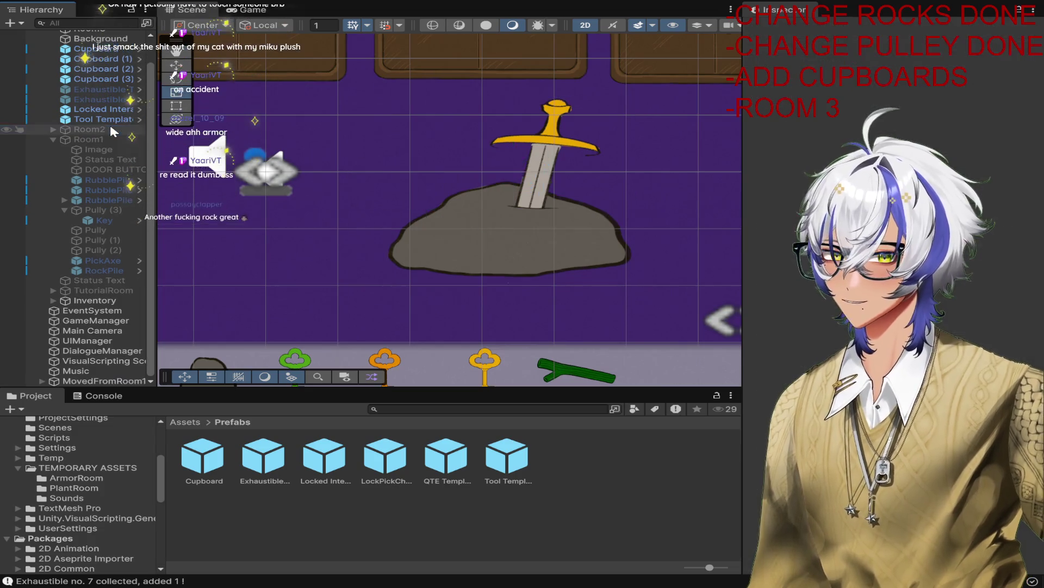
Step: On the Tool Template's Tool script, fill in the Tool Index and assign the Activated Sprite
click(477, 234)
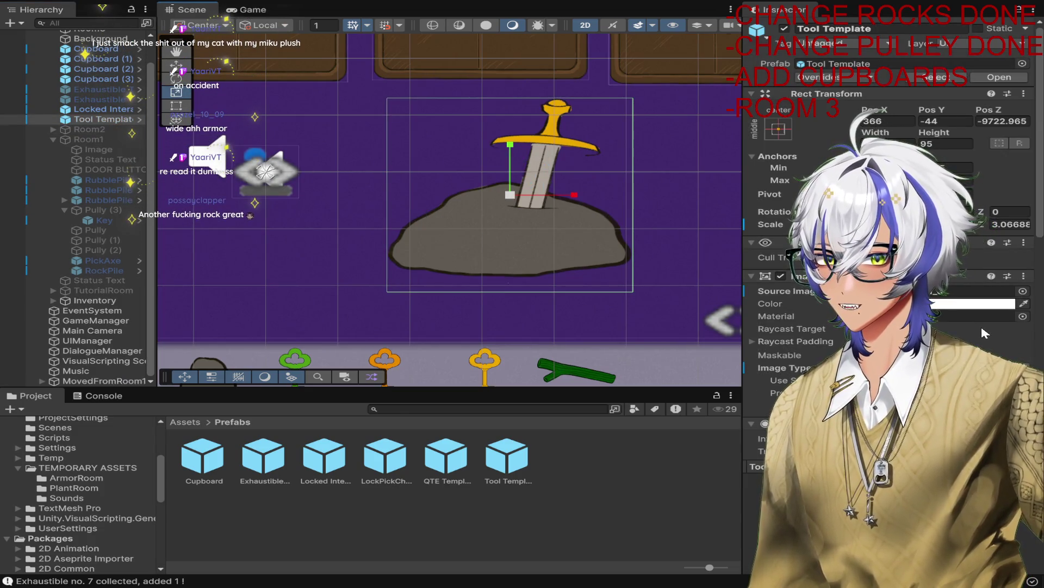
scroll(983, 332, down, 10)
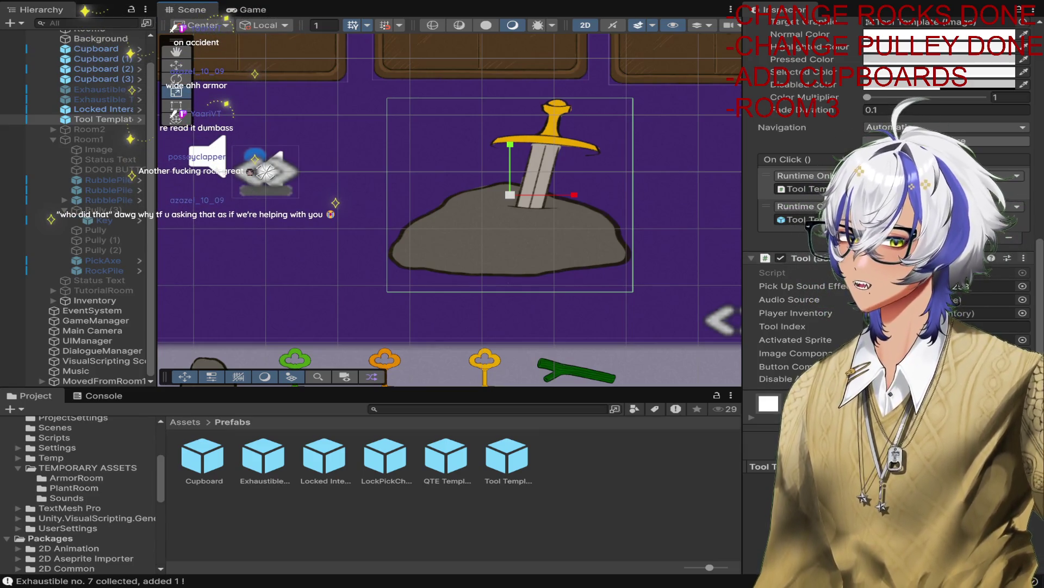
click(947, 326)
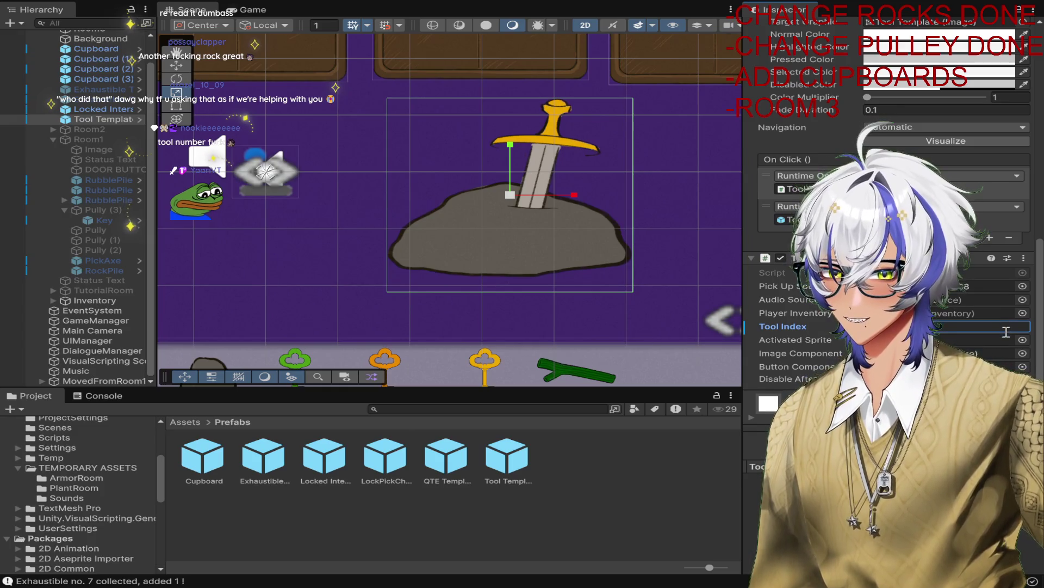
click(1026, 338)
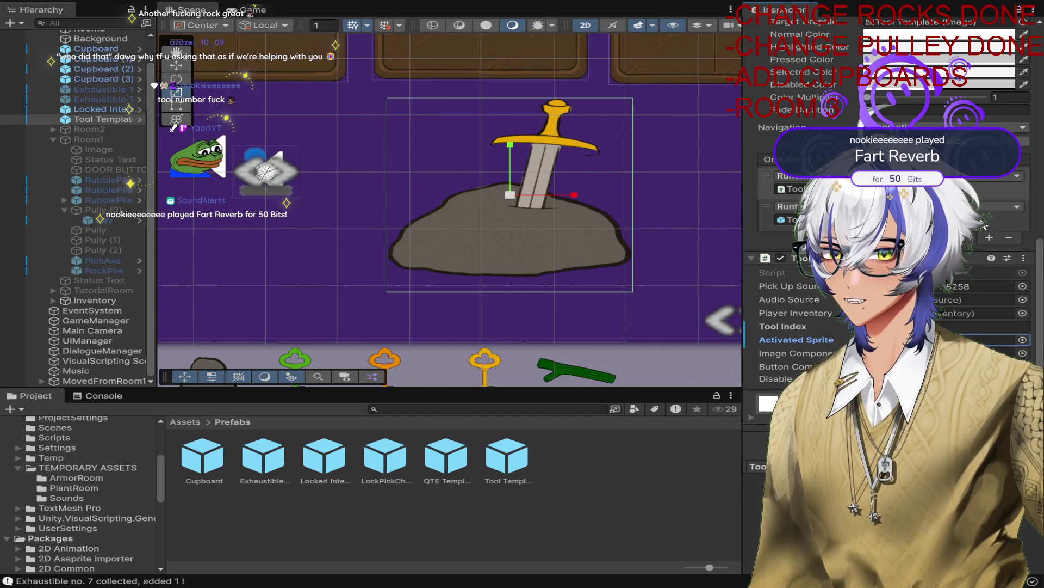
scroll(1014, 235, up, 5)
scroll(1013, 235, up, 3)
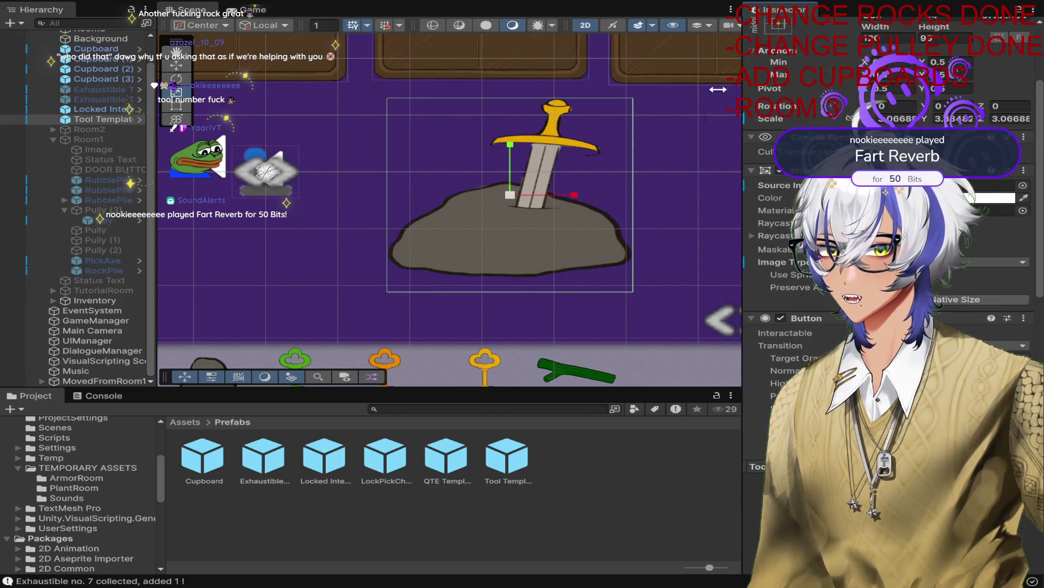
scroll(700, 132, up, 2)
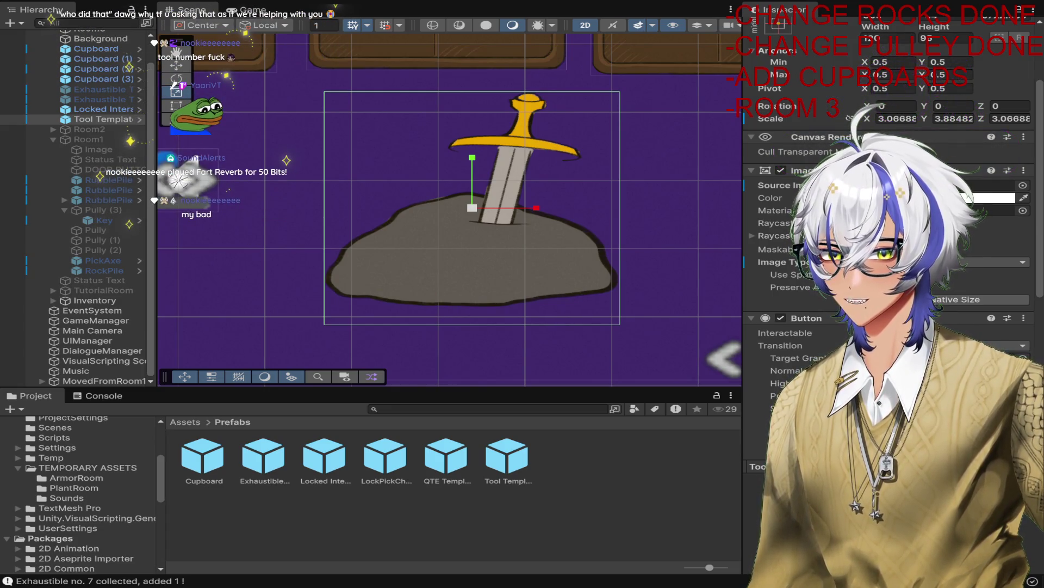
Step: Play-test clicking the sword, then stop and check the GameManager's PlayerInventory
key(ctrl+p)
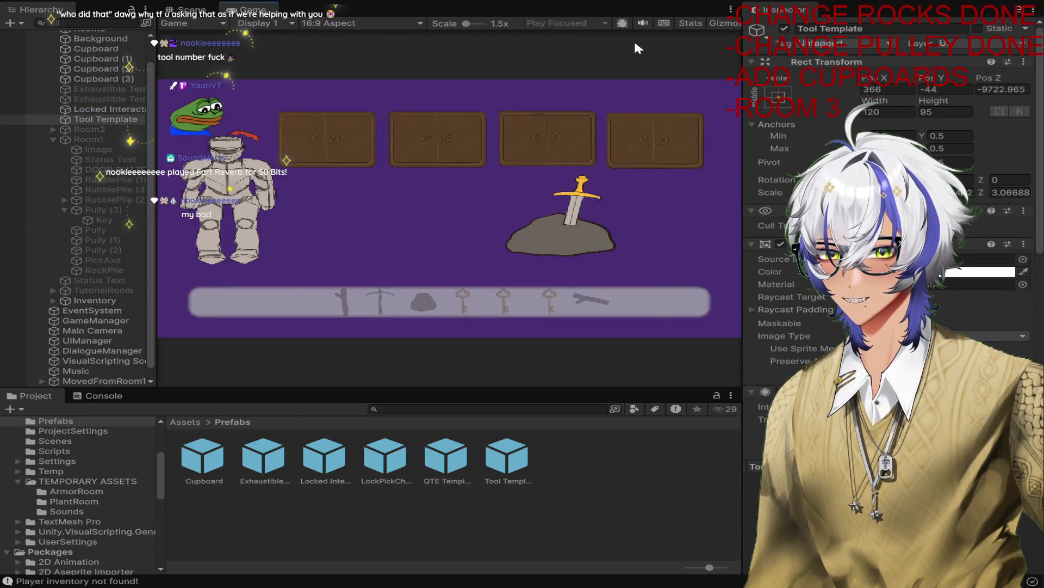
click(559, 220)
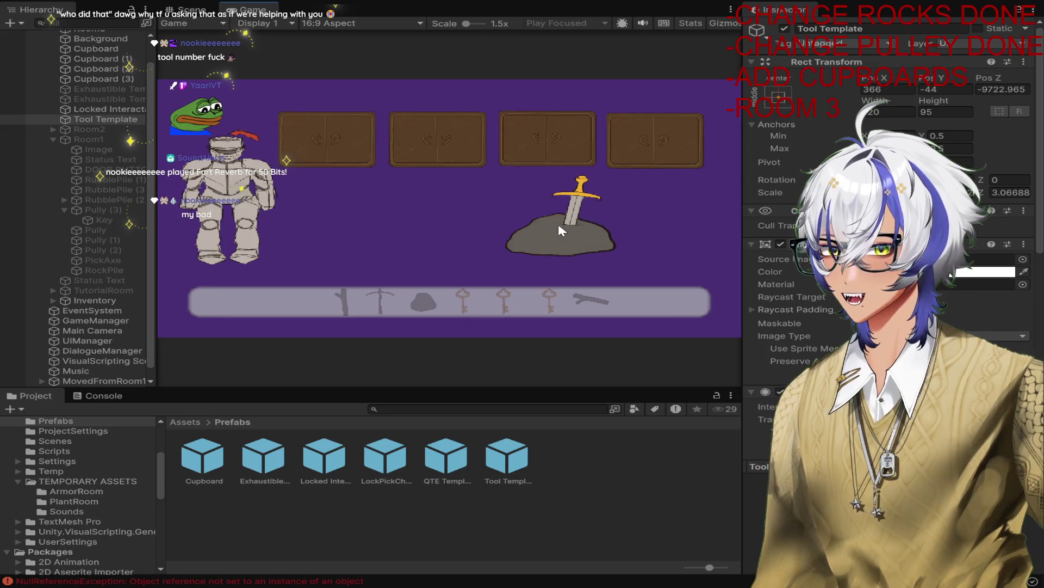
click(499, 1)
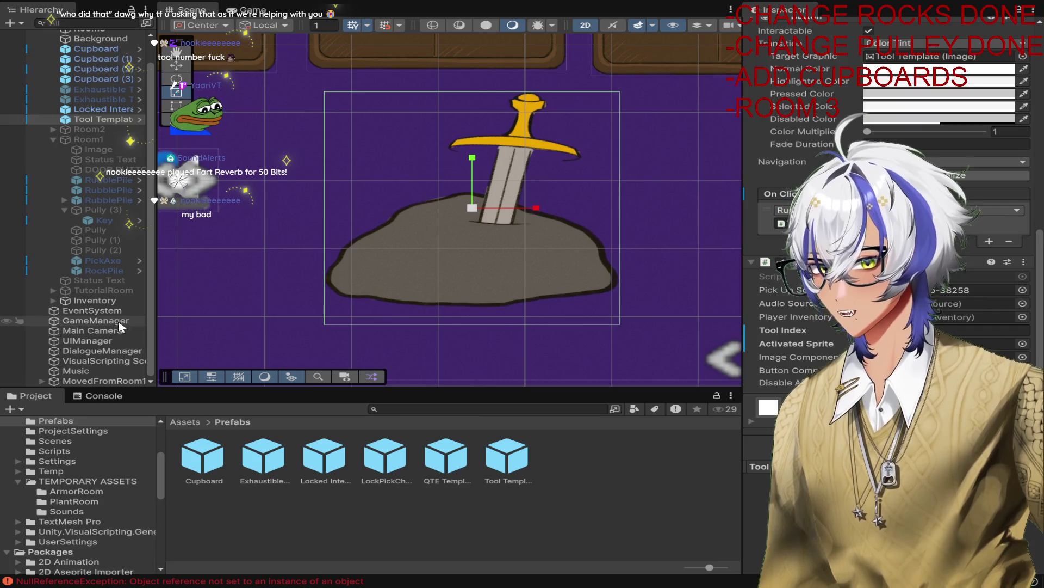
click(95, 320)
scroll(970, 326, up, 5)
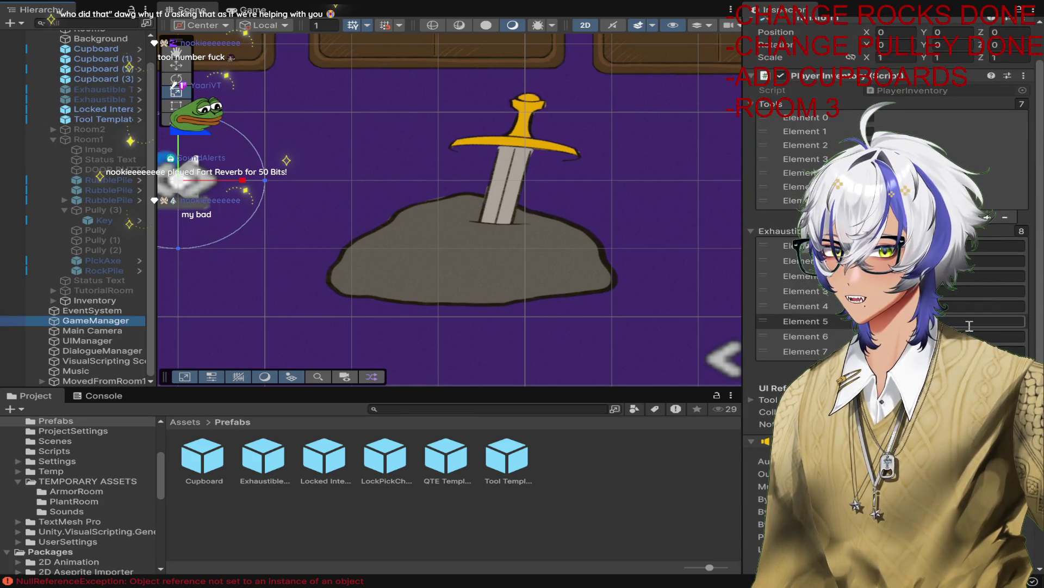
Step: Recheck the Tool Template settings and play again, collecting the sword as tool no. 3
click(485, 253)
scroll(940, 315, down, 5)
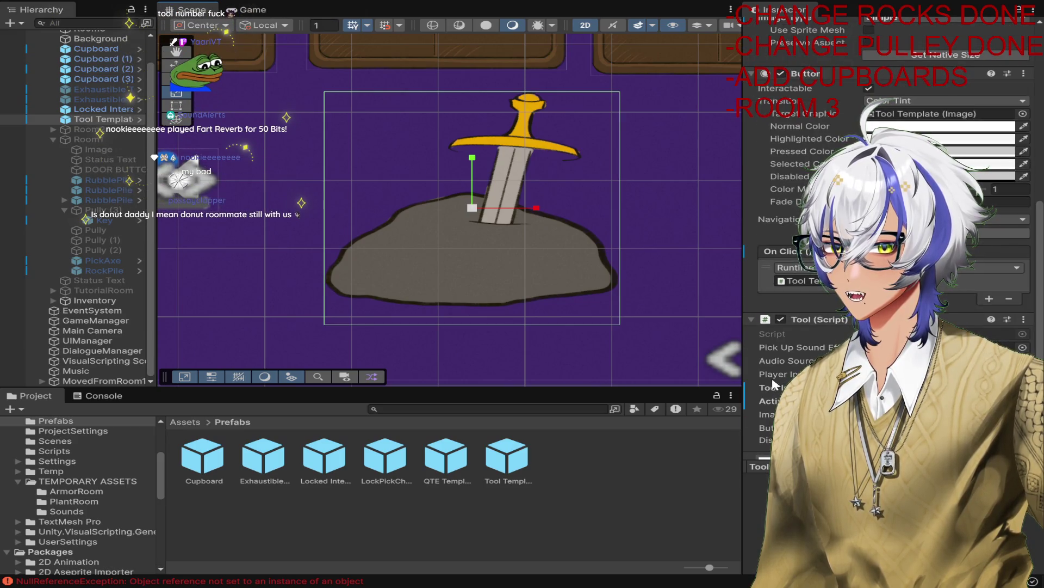
scroll(71, 430, down, 3)
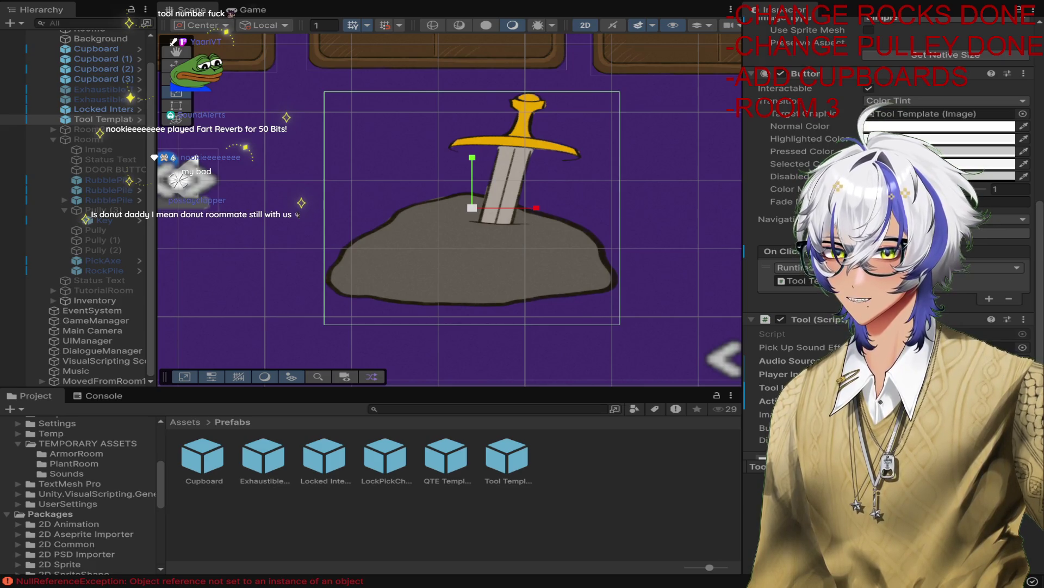
click(498, 1)
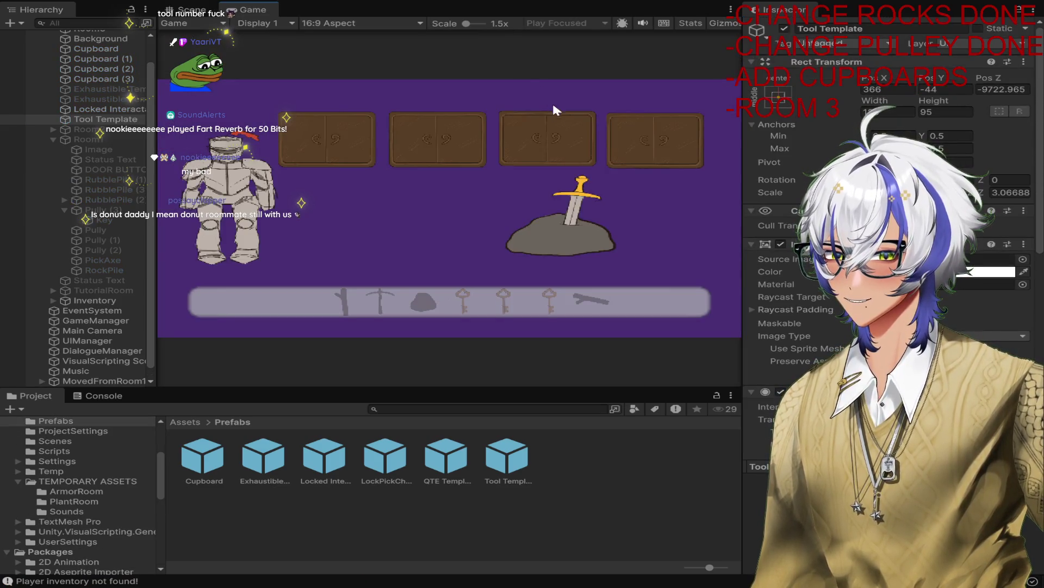
click(555, 253)
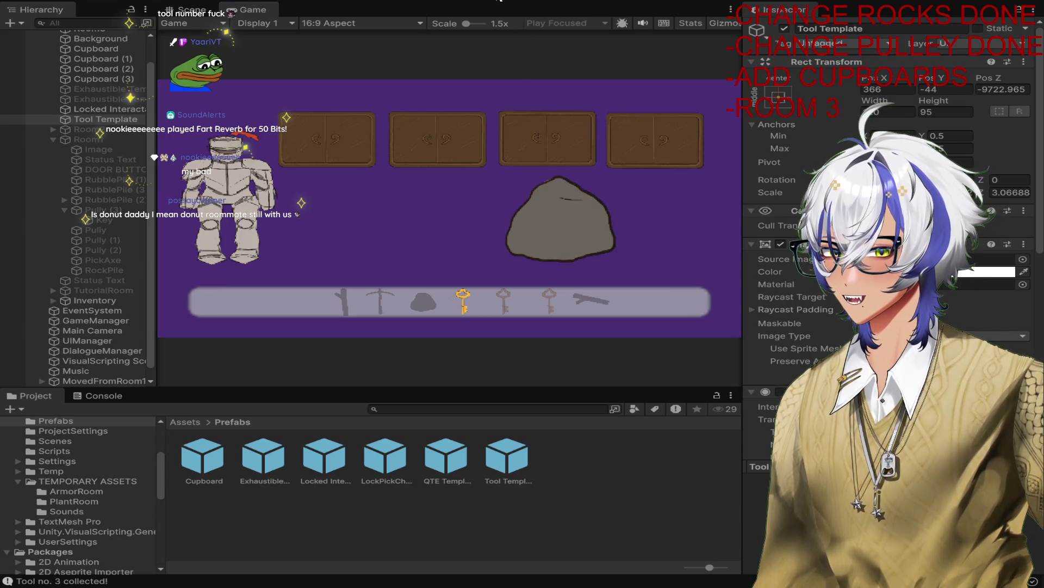
click(499, 1)
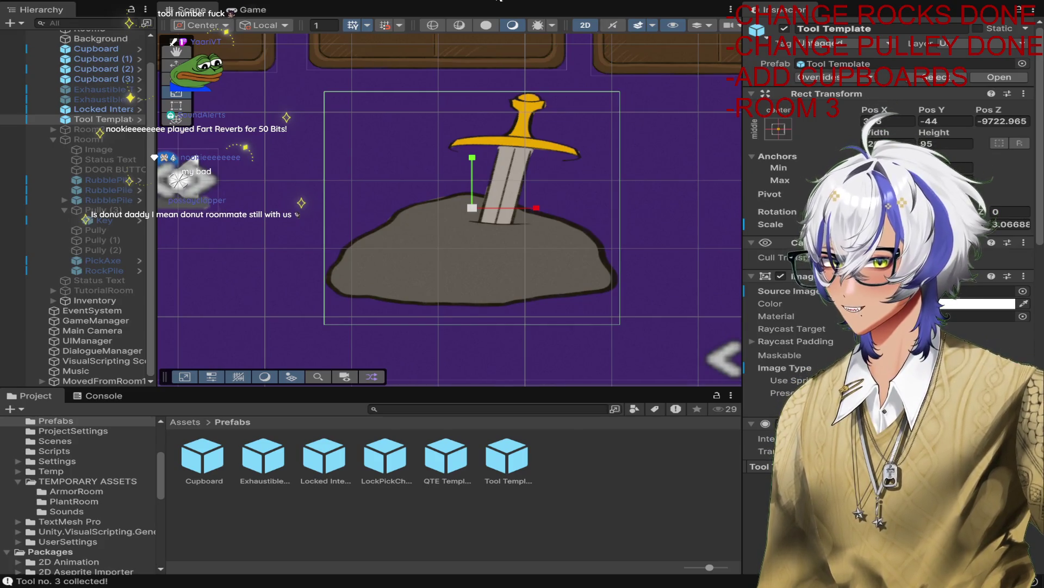
Step: Select Background through Tool Template in the Hierarchy and drop them onto Room3 as children
scroll(455, 173, down, 5)
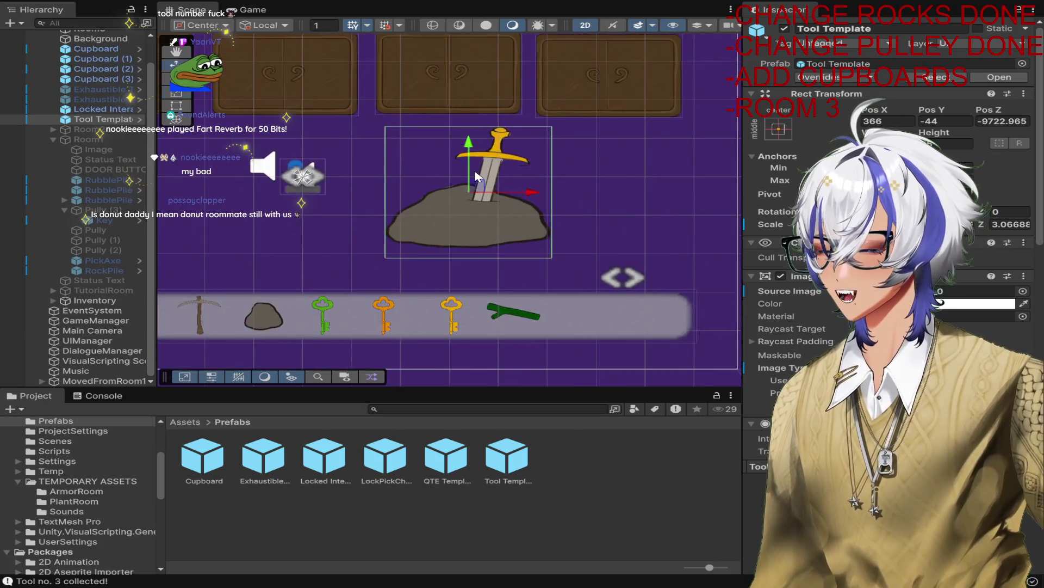
scroll(577, 231, up, 2)
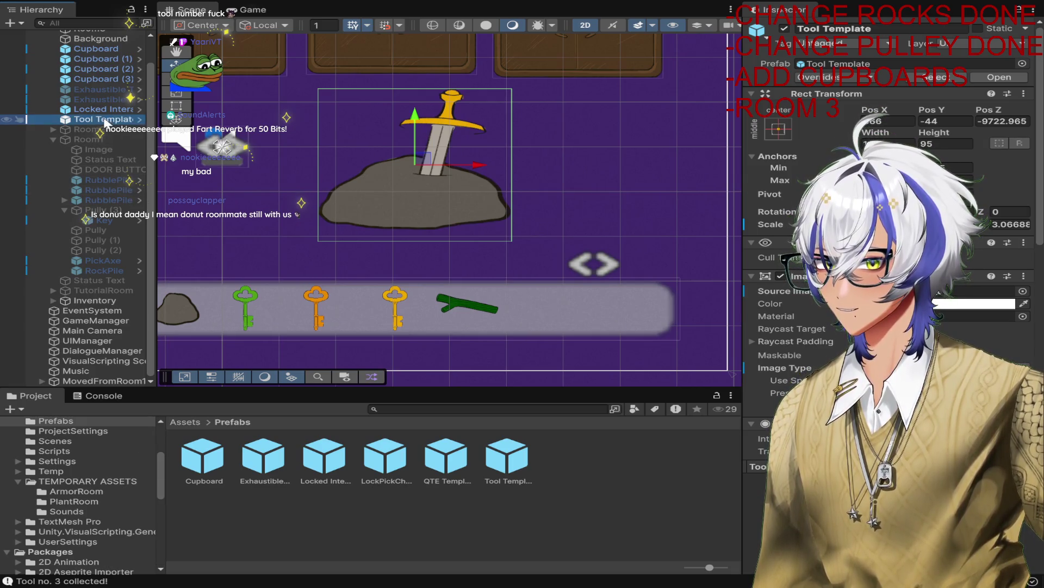
scroll(106, 123, up, 2)
click(56, 43)
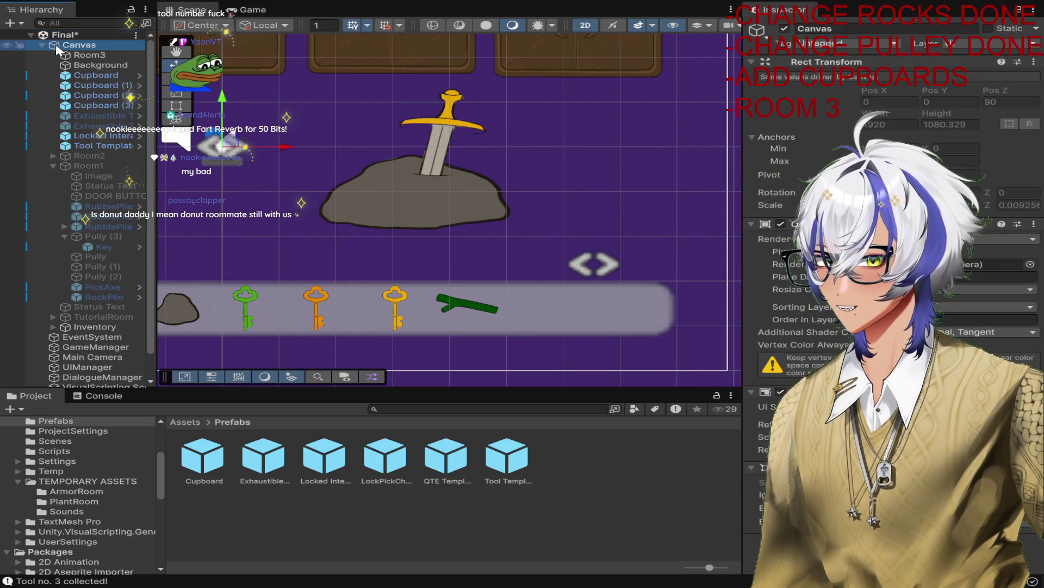
click(104, 76)
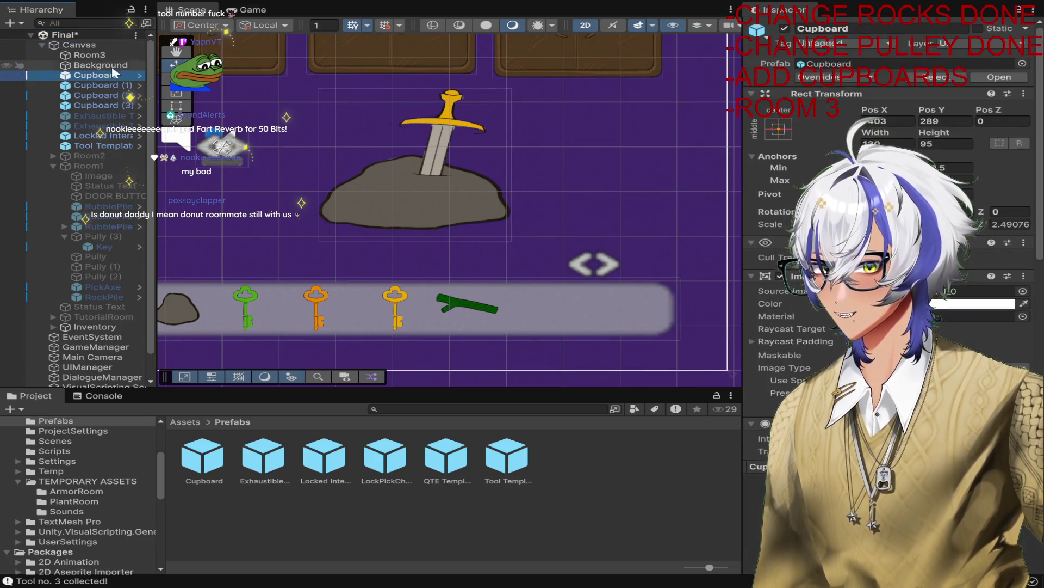
click(102, 56)
click(103, 64)
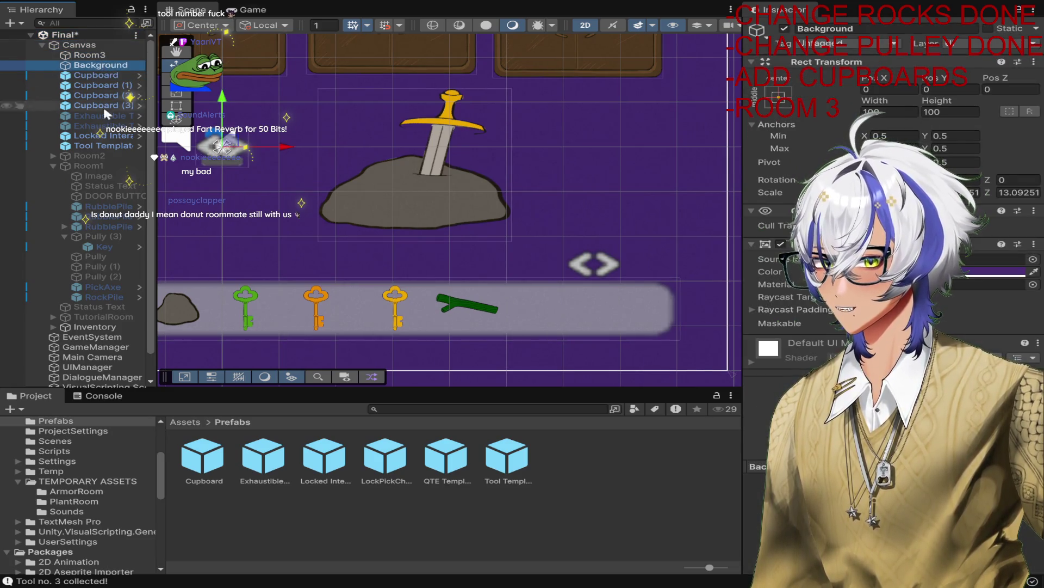
shift+click(102, 146)
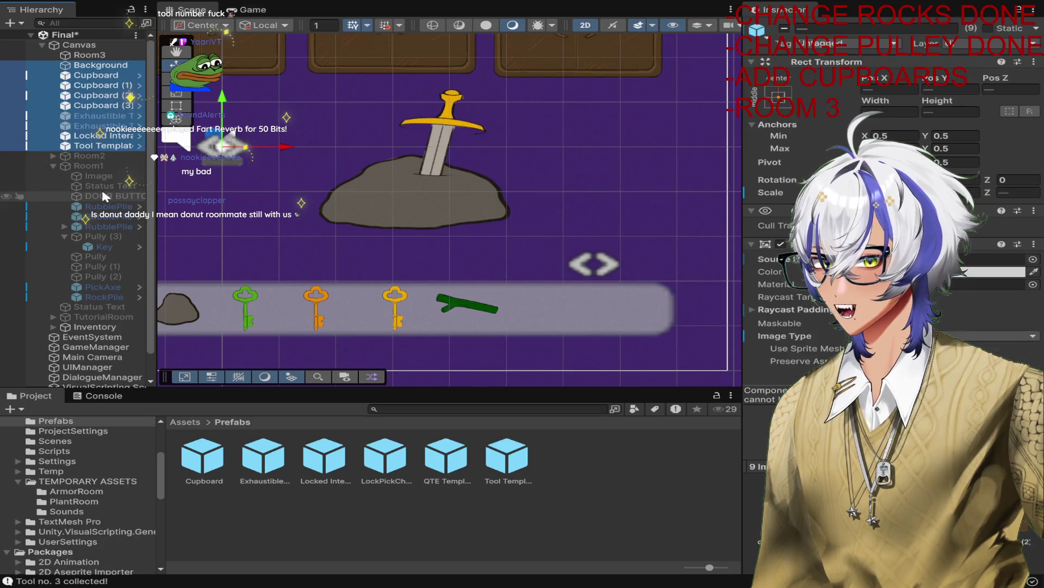
drag(101, 56, 97, 56)
click(98, 56)
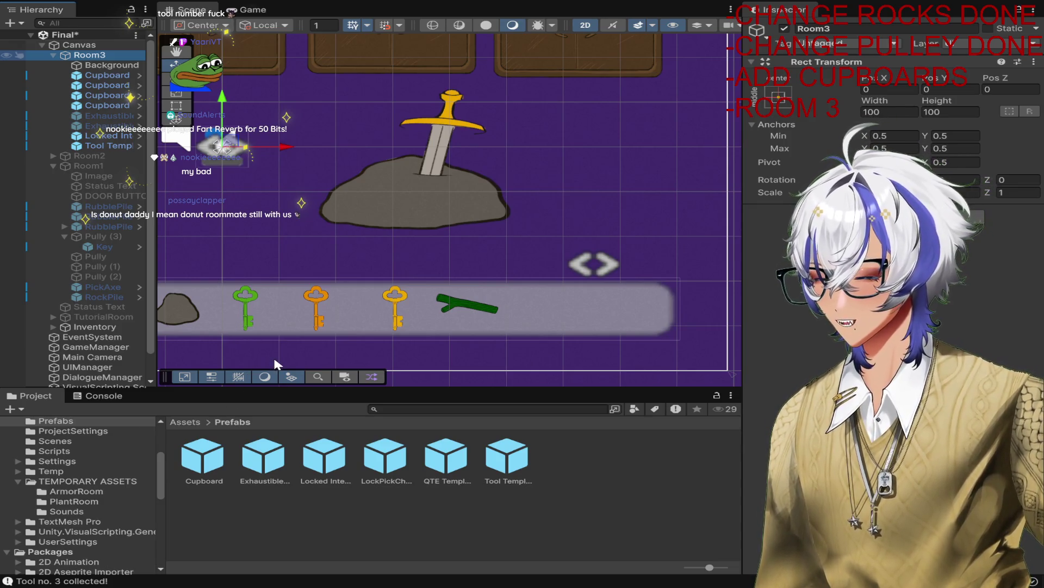
click(103, 65)
Step: Review the Tool Template's script fields, then play and click the sword in the rock
click(109, 126)
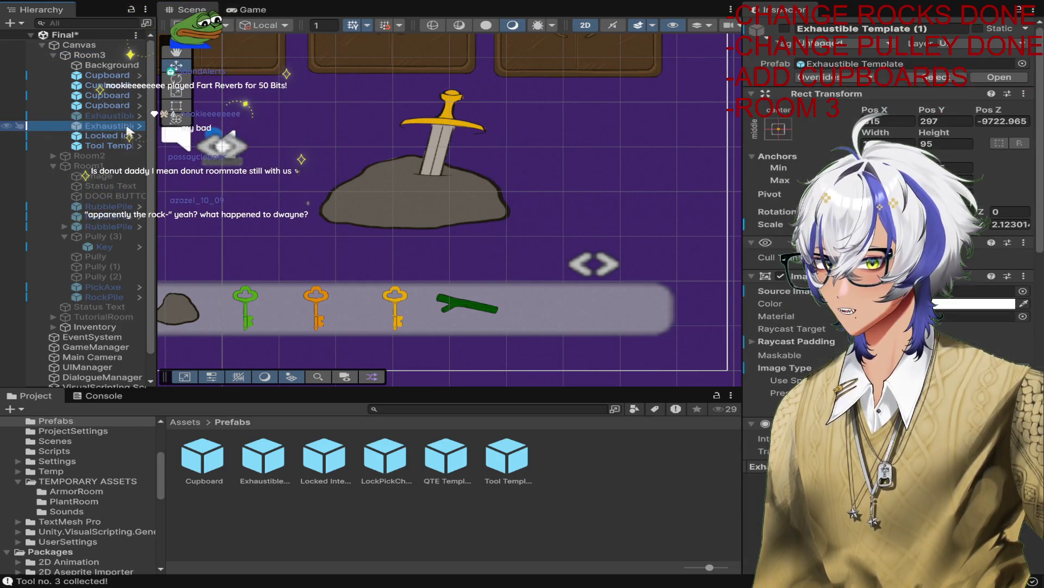
click(109, 146)
scroll(955, 315, down, 10)
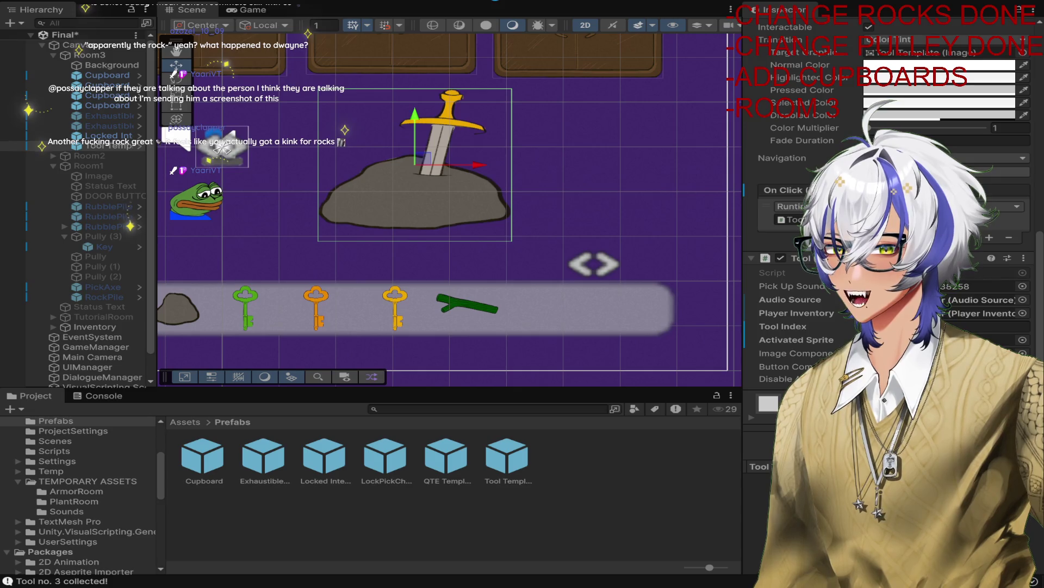
click(500, 3)
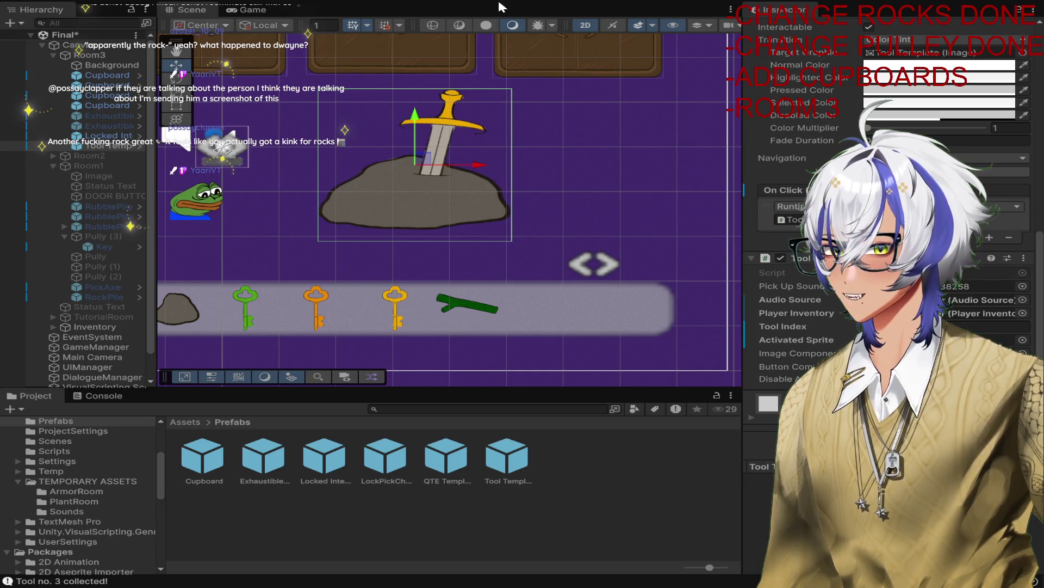
click(578, 238)
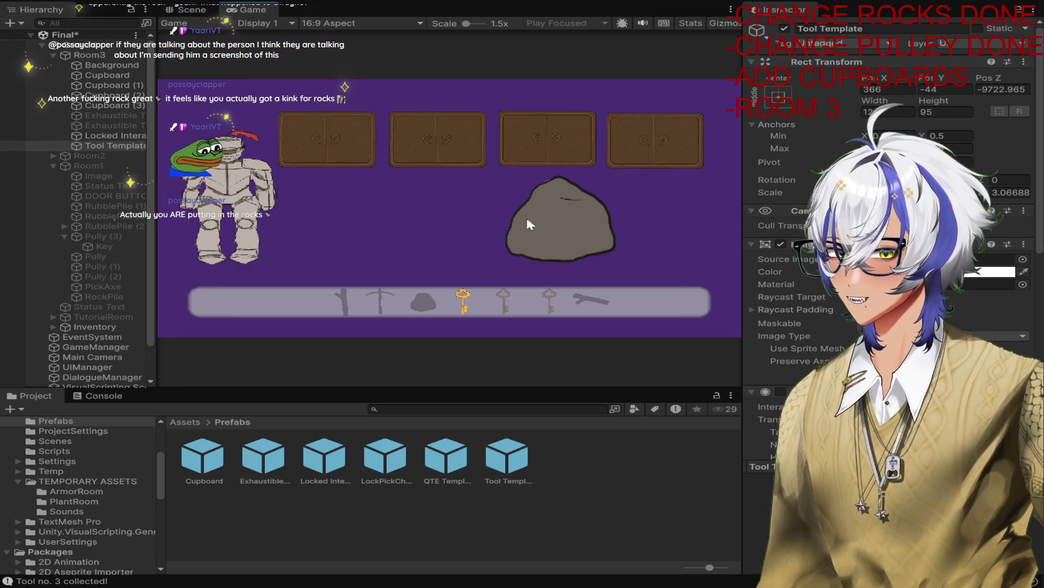
Step: Stop play, select the knight and drag Status Text into its Interactable's Status Text field
click(252, 196)
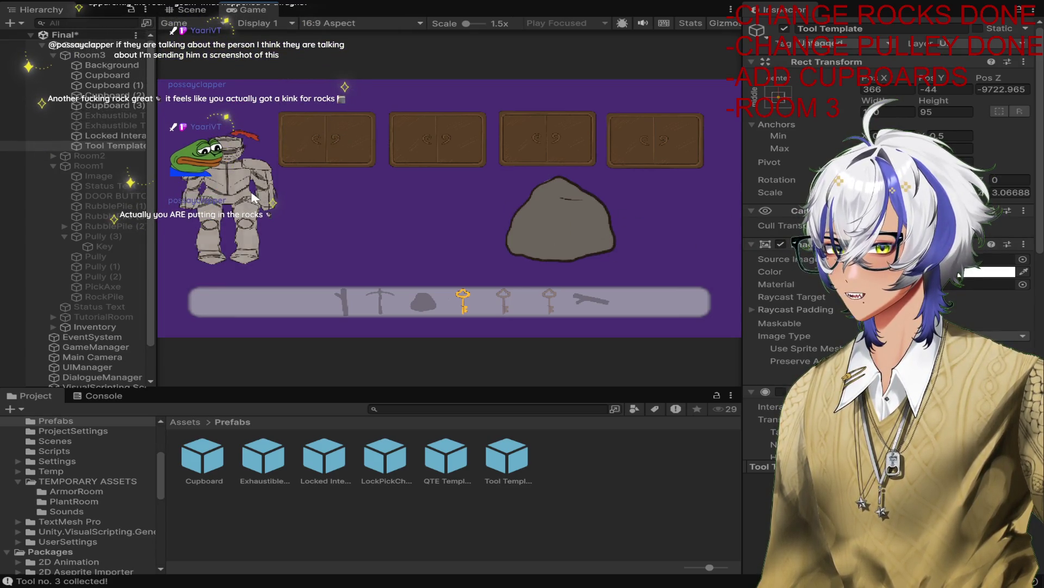
click(500, 3)
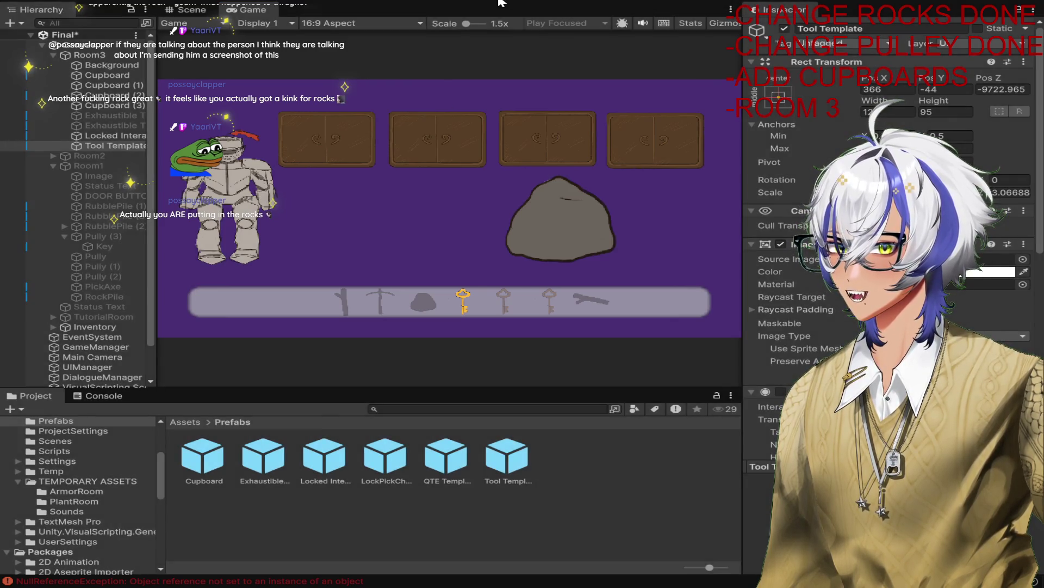
scroll(286, 201, down, 5)
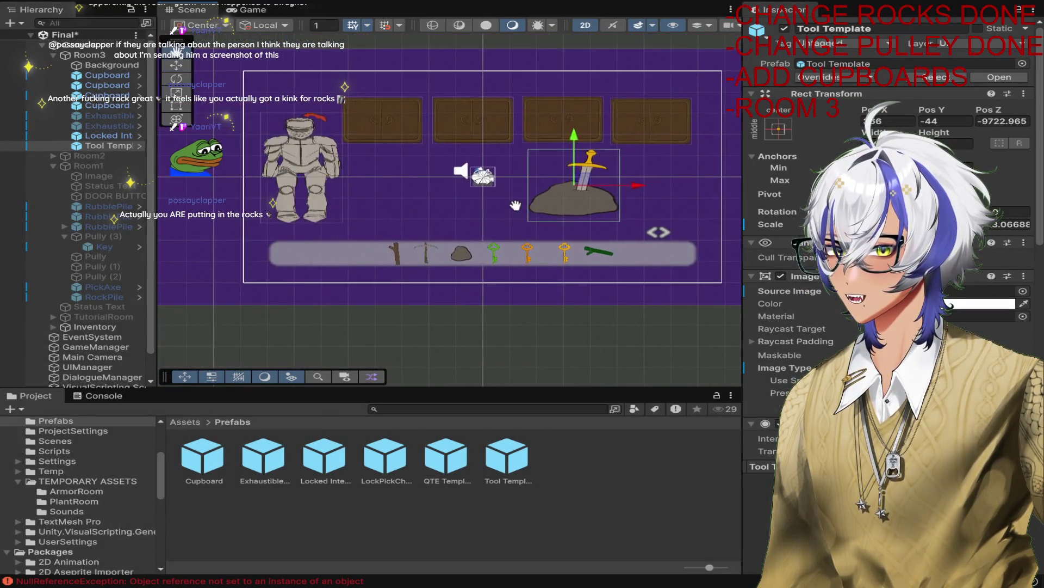
click(311, 171)
scroll(892, 272, down, 5)
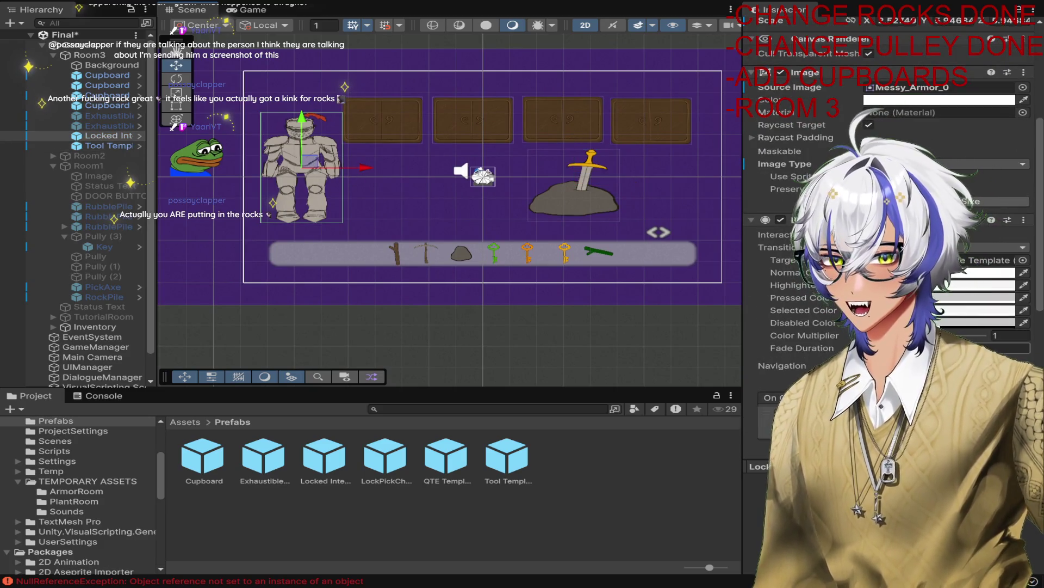
scroll(893, 272, down, 6)
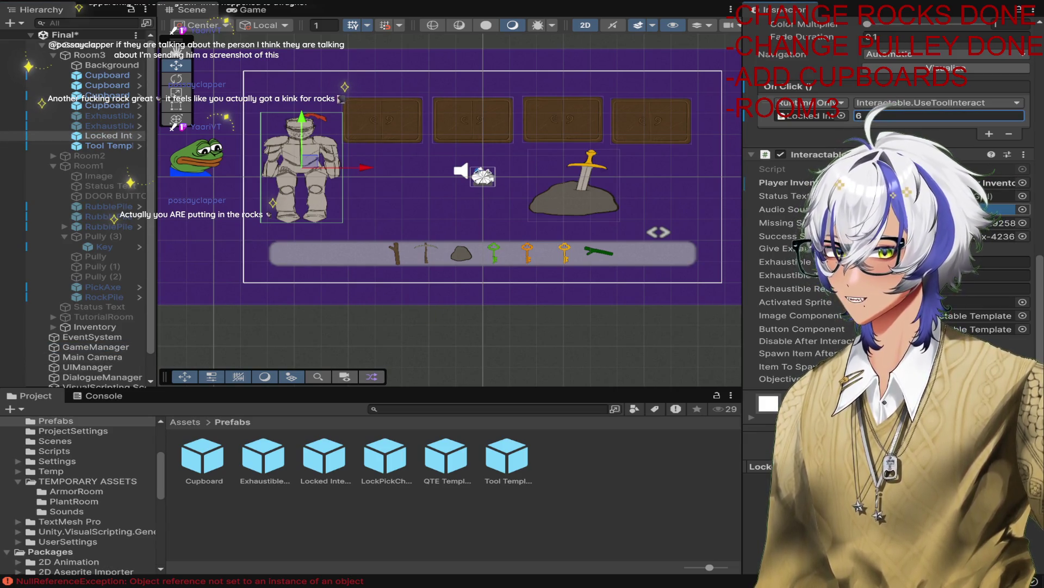
scroll(97, 337, down, 2)
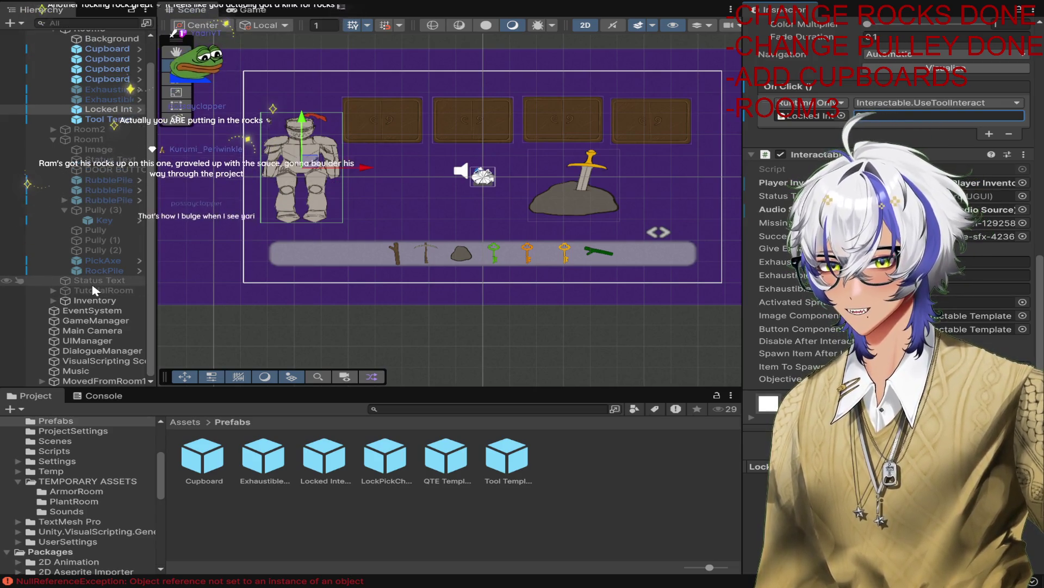
drag(93, 285, 984, 204)
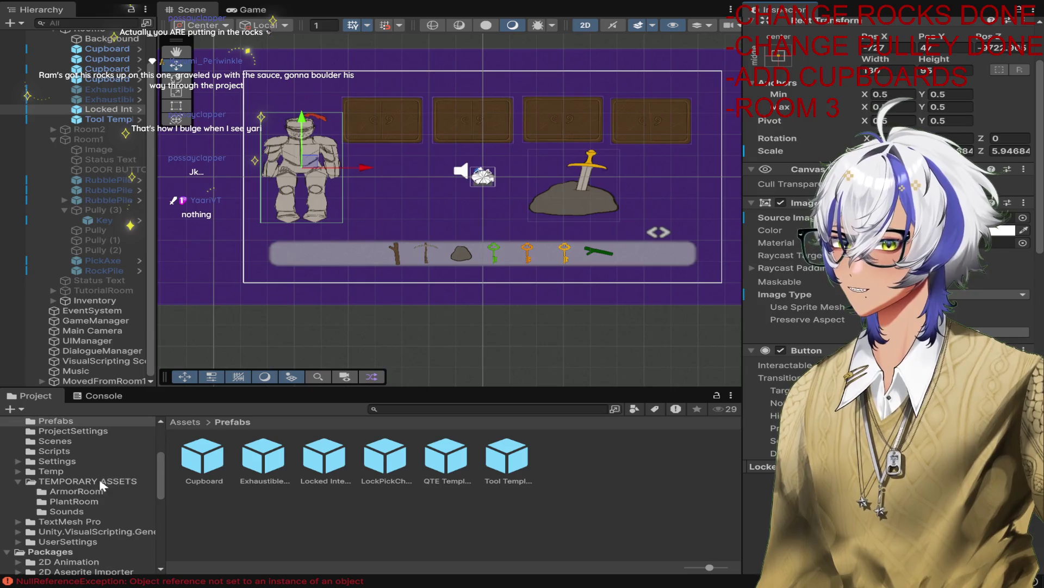
Step: Drag the Sword_0 sprite from the ArmorRoom folder into the scene under Room3
click(92, 491)
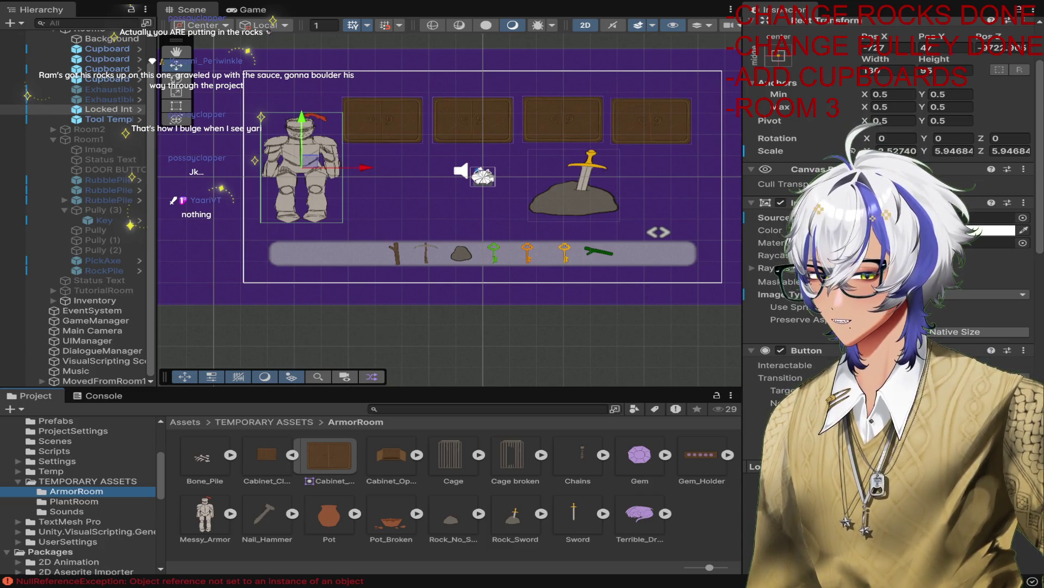
click(603, 513)
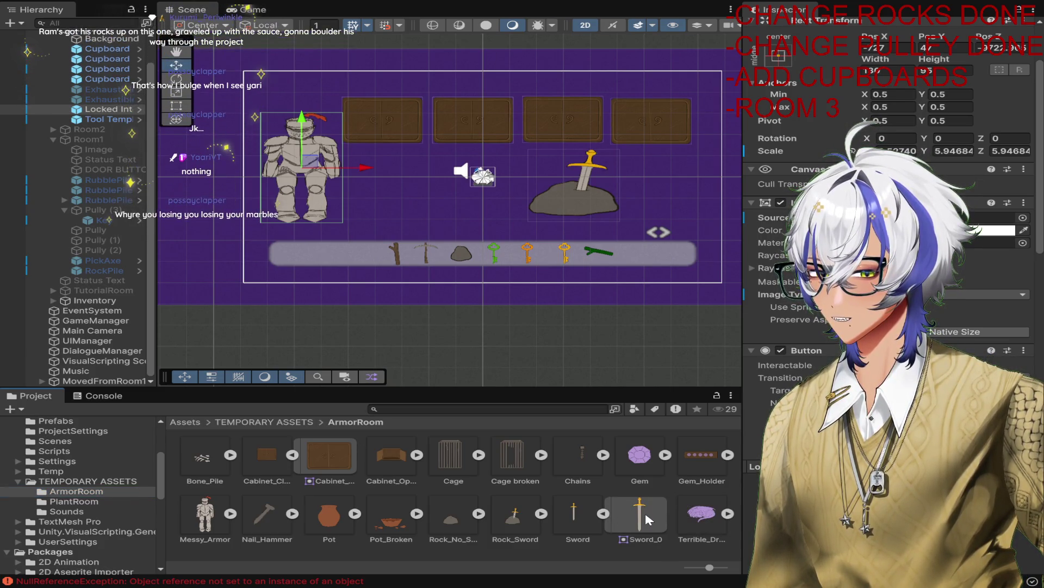
mouse_move(640, 514)
mouse_down()
mouse_move(524, 327)
mouse_move(405, 193)
mouse_up()
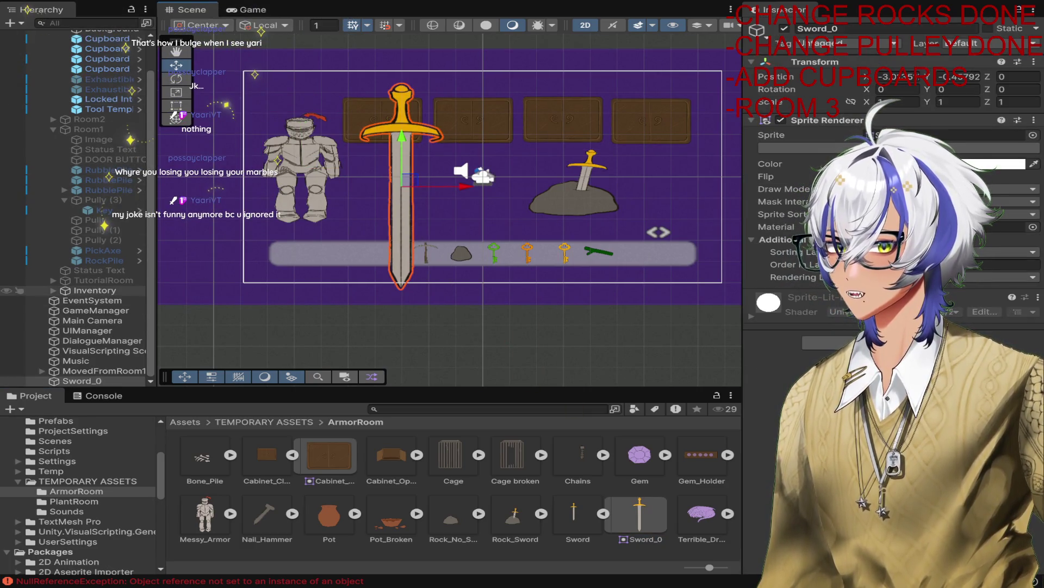
click(82, 381)
drag(128, 140, 117, 115)
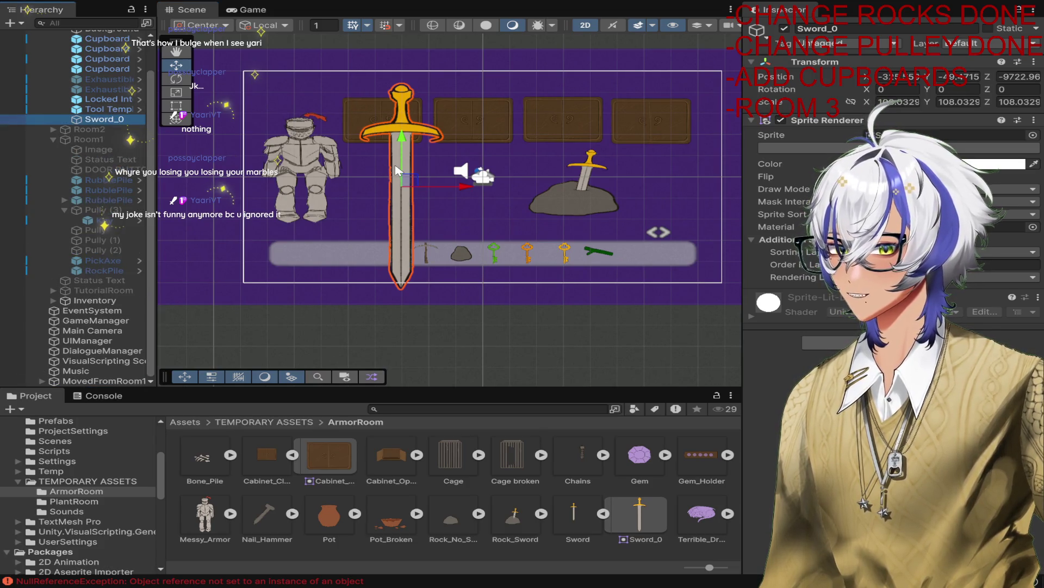
Step: Rotate Sword_0 to -30 degrees and shrink it to about a third at the knight's hand
key(e)
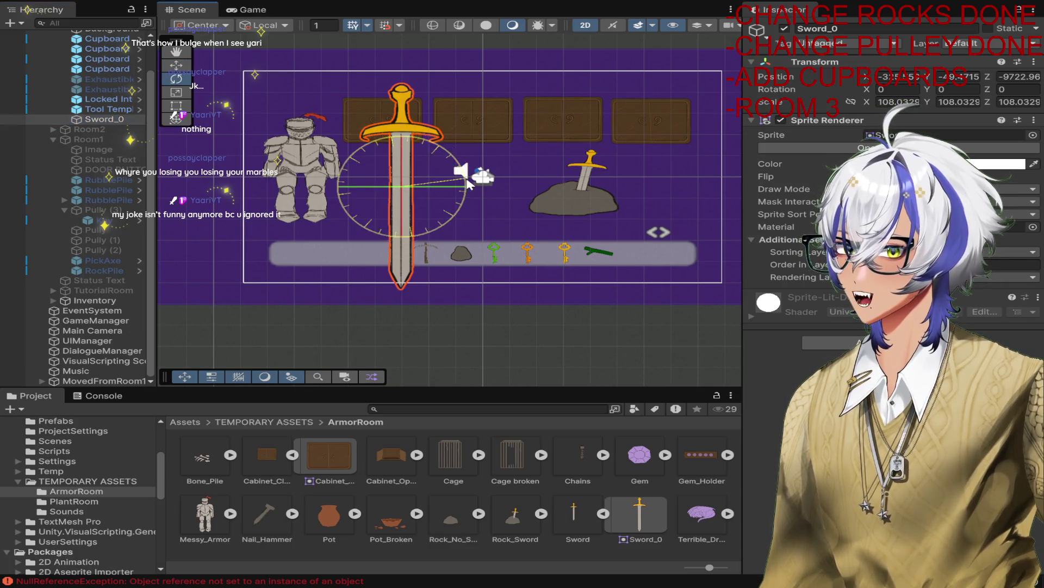
drag(479, 177, 472, 216)
key(r)
scroll(469, 215, up, 2)
drag(385, 180, 257, 199)
key(w)
scroll(280, 195, up, 3)
key(r)
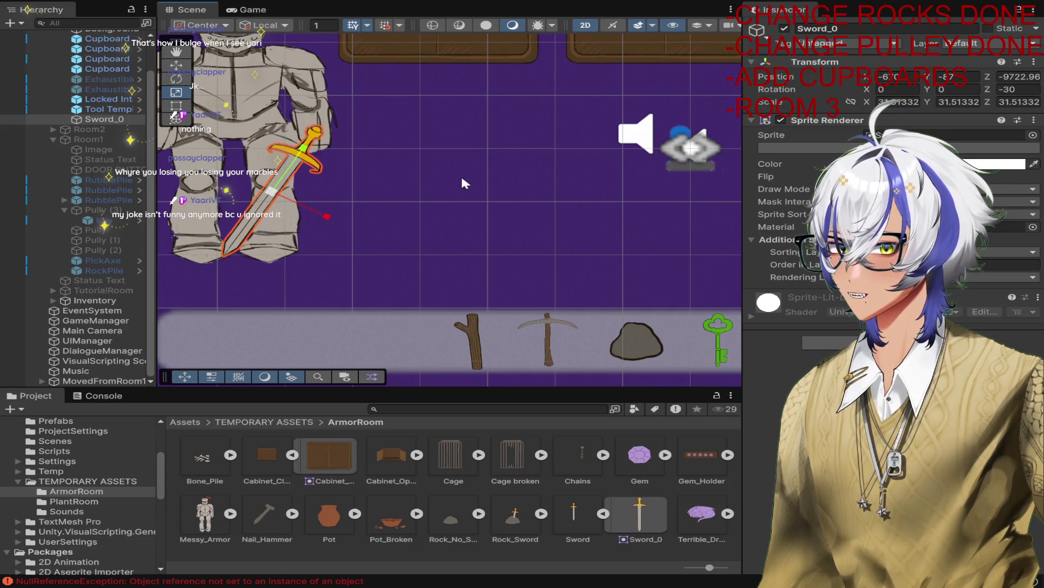
Step: Deactivate Sword_0 and parent it under the knight's Locked Interactable
click(783, 29)
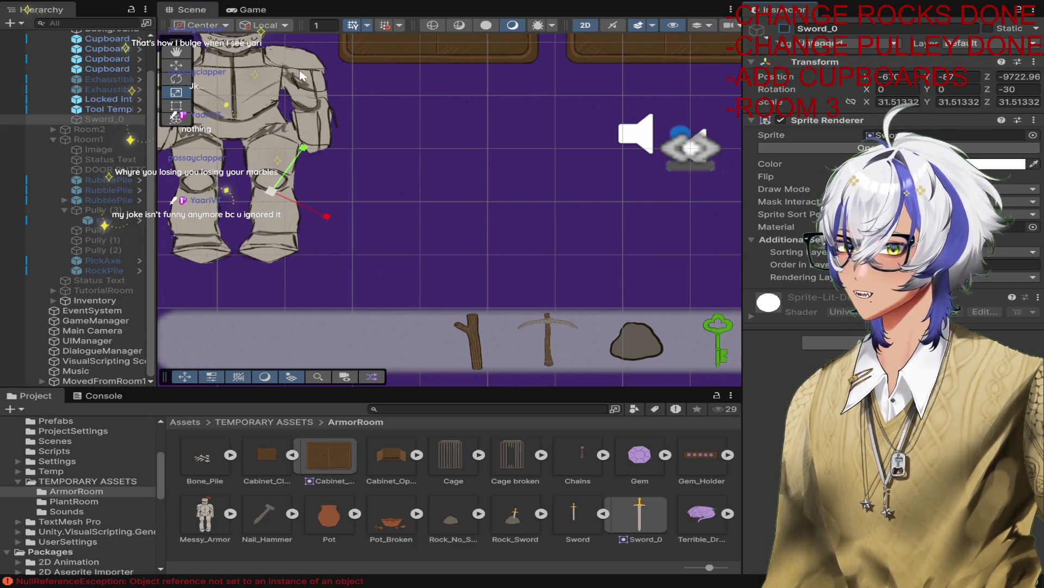
drag(103, 119, 107, 100)
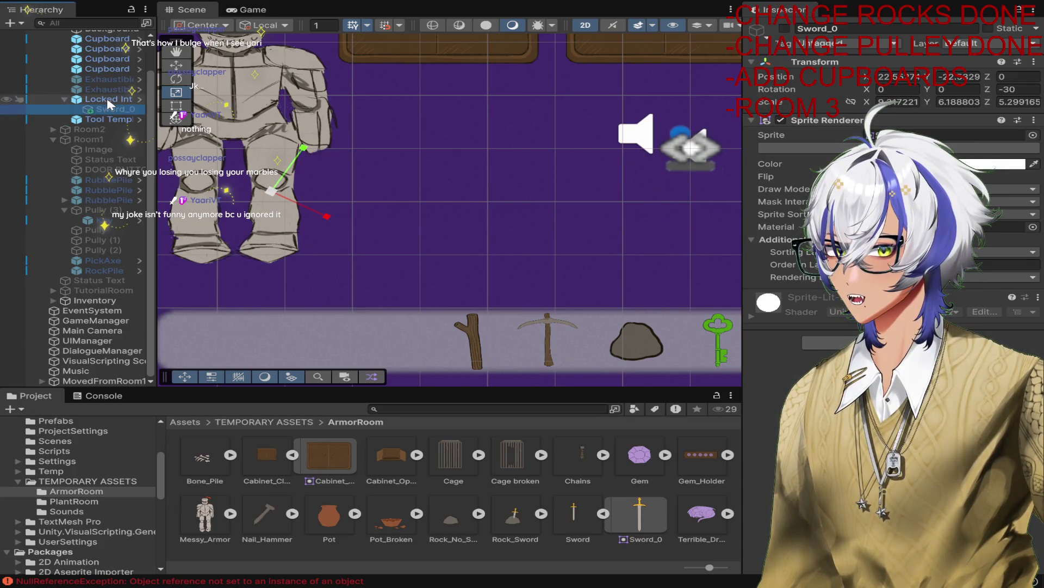
click(106, 98)
scroll(971, 279, down, 10)
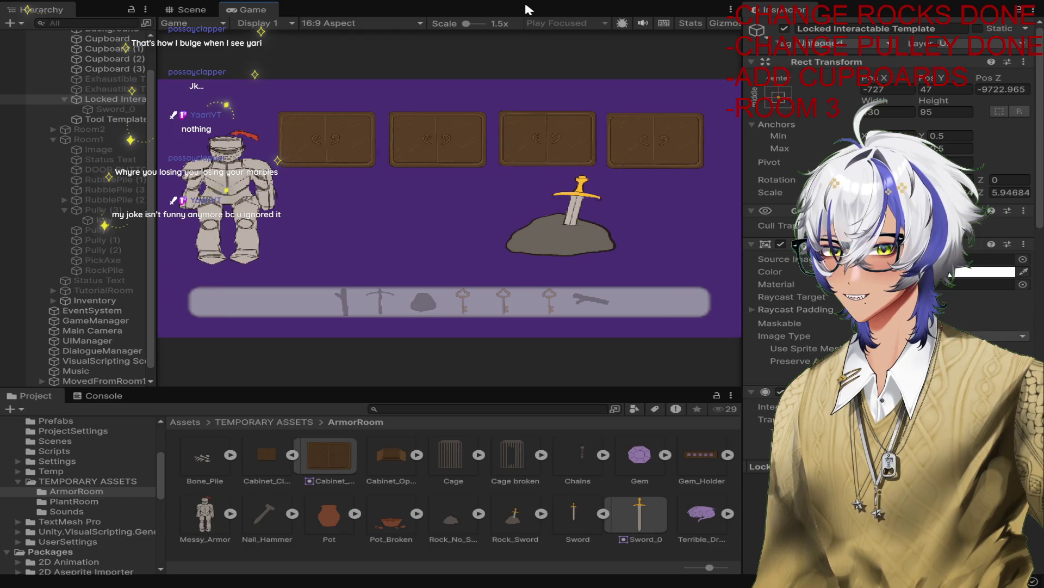
Step: Play-test taking the sword from the rock and using it on the knight
click(560, 214)
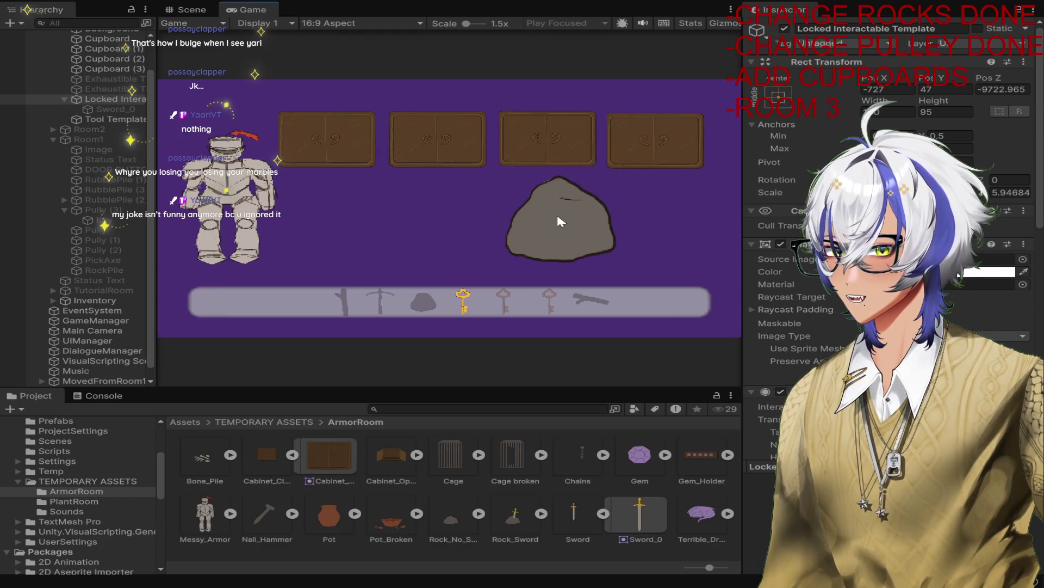
click(233, 208)
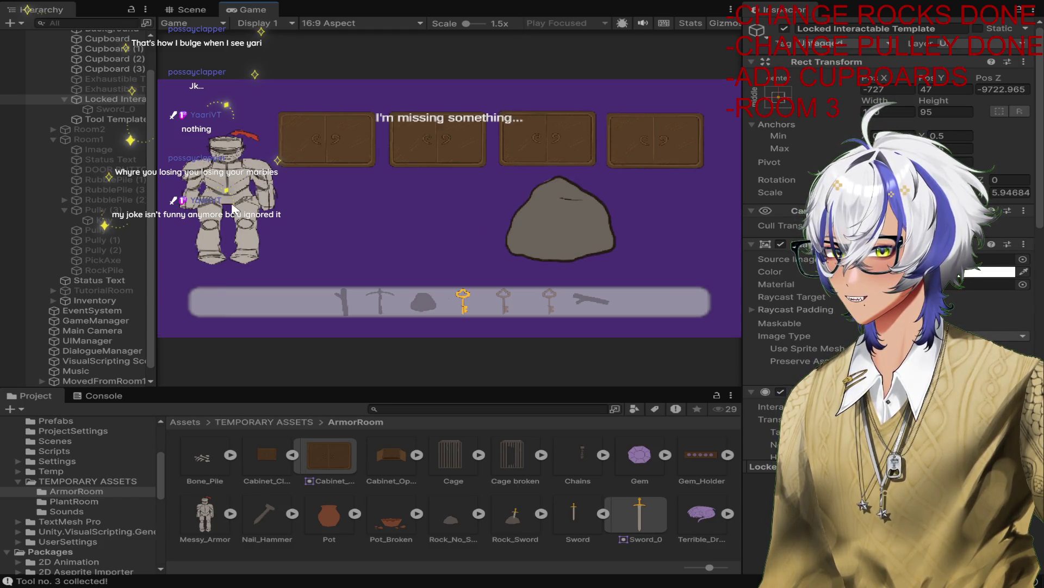
click(504, 3)
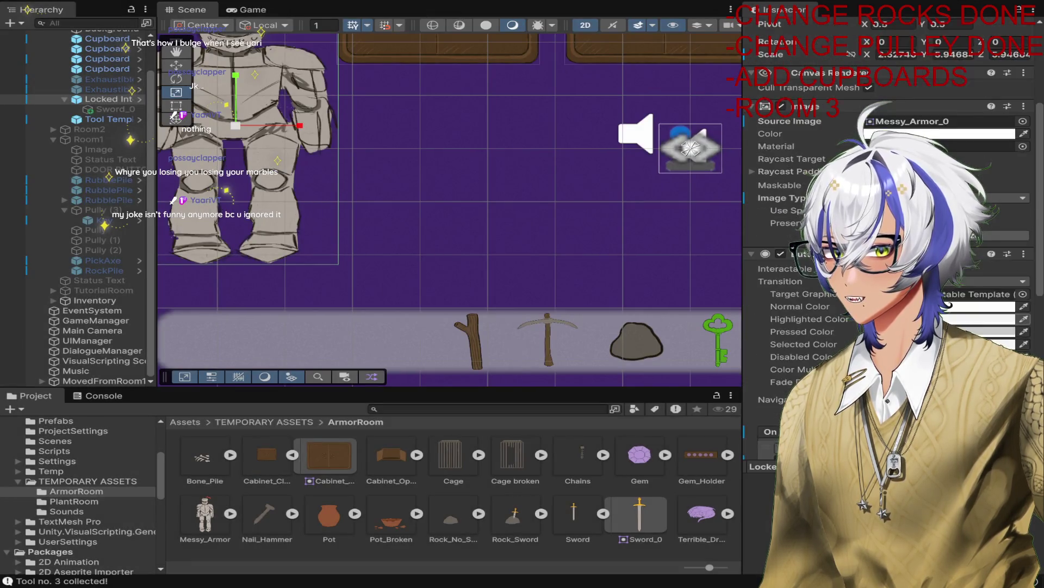
scroll(887, 218, down, 5)
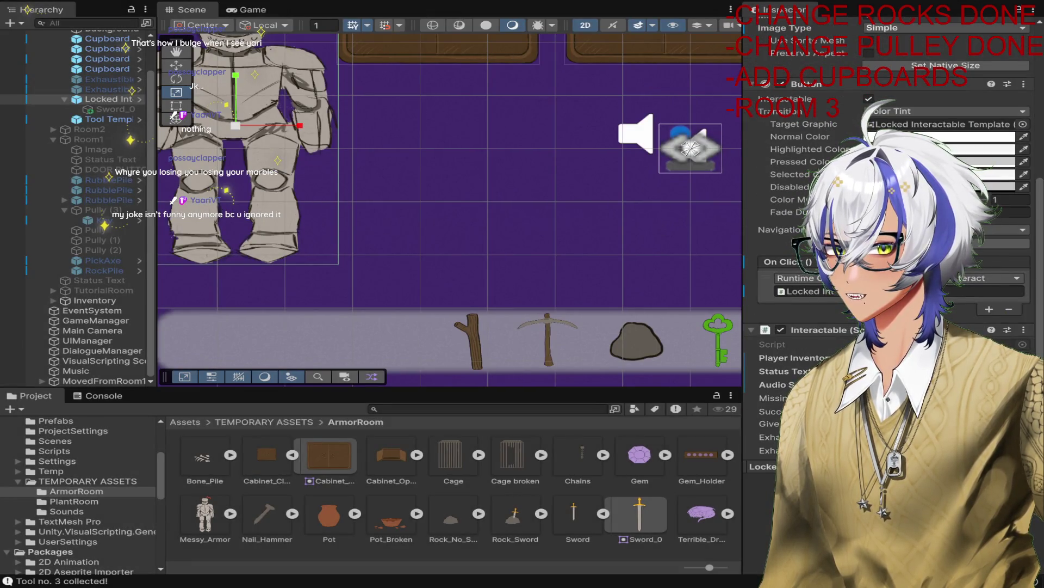
click(525, 231)
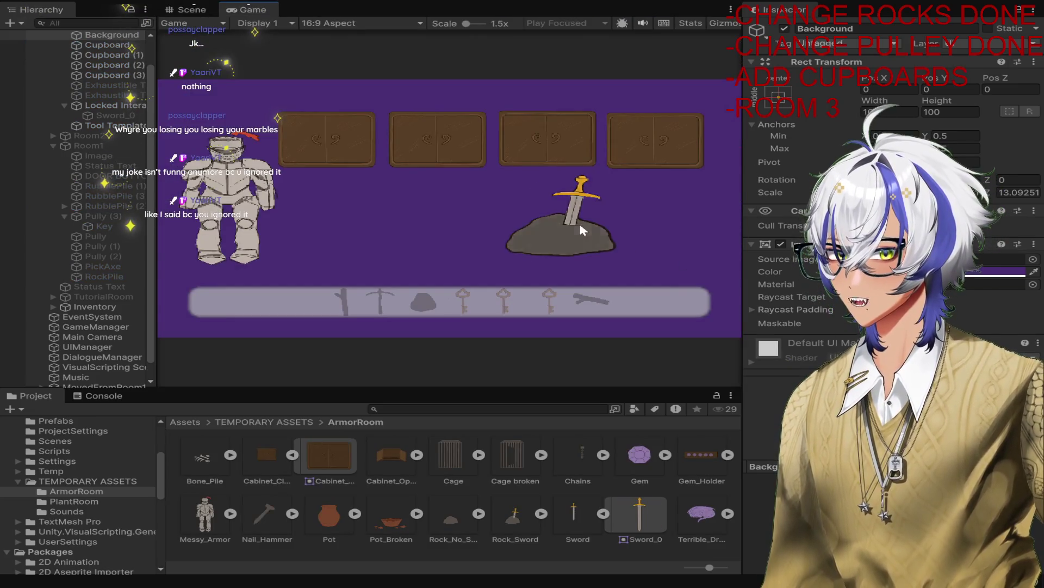
click(580, 226)
click(232, 209)
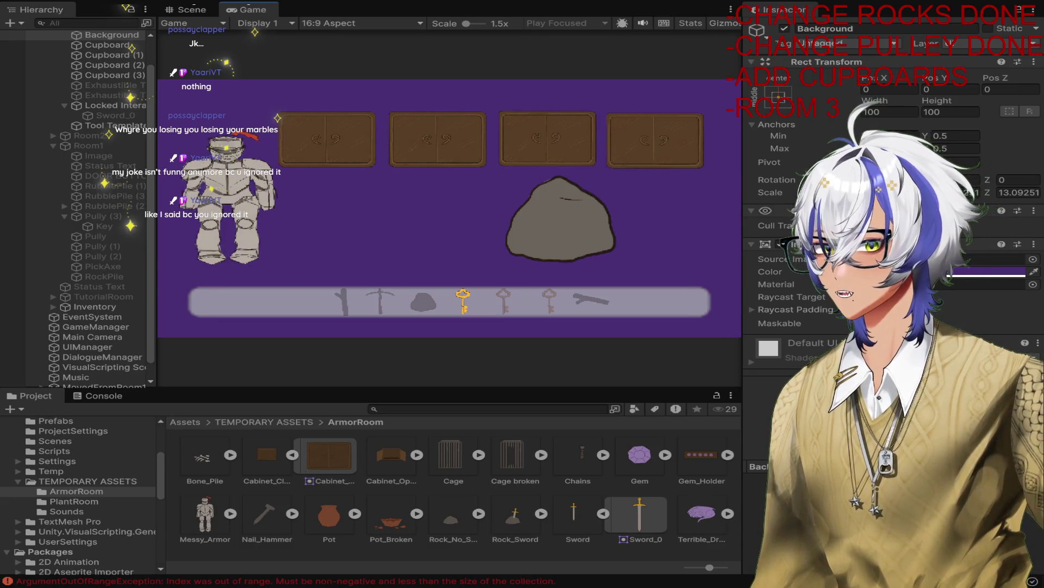
key(ctrl+p)
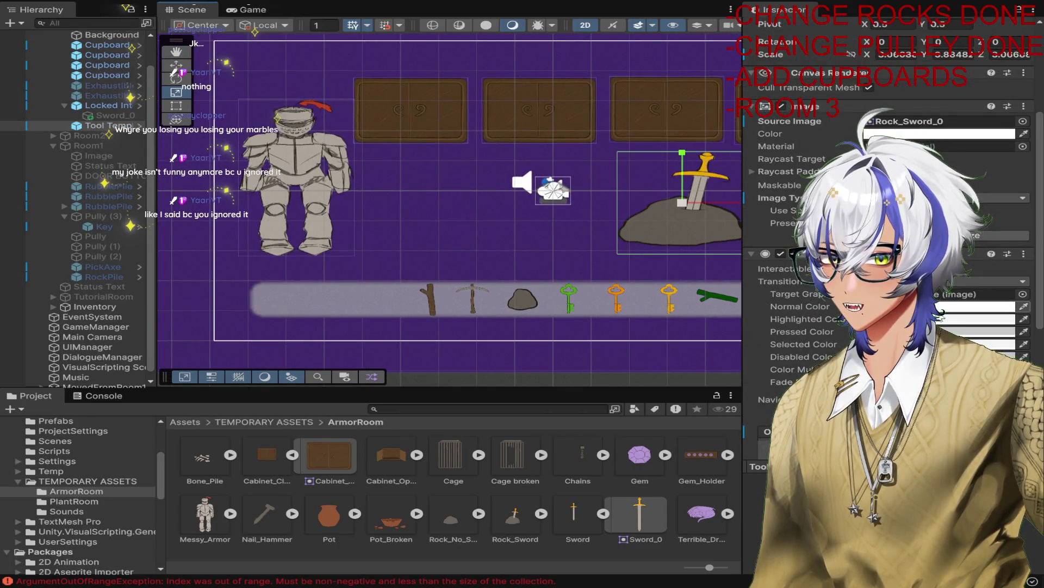
Step: Undo the last change and play-test giving the sword to the knight again
scroll(893, 218, down, 6)
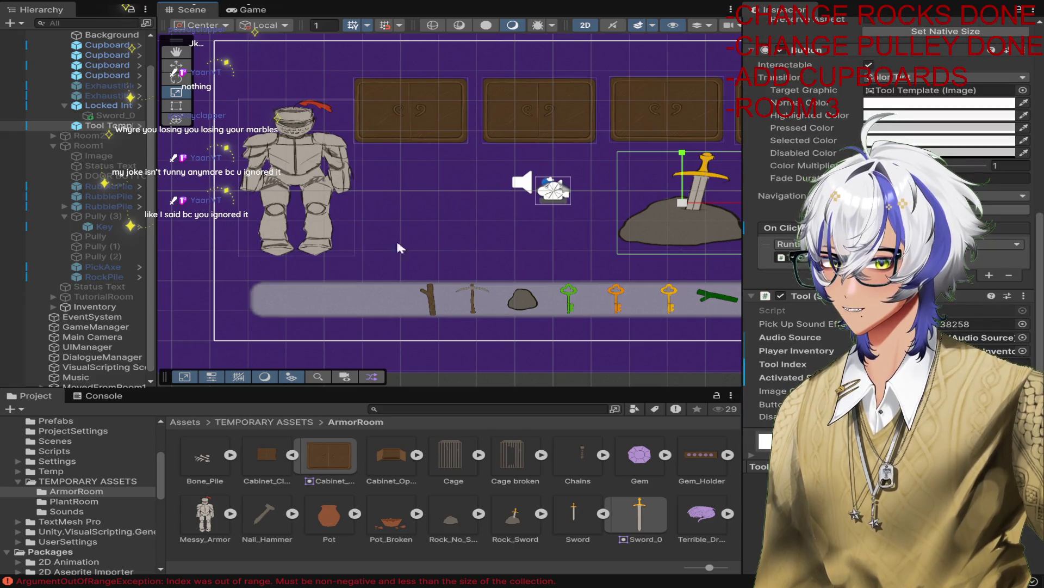
key(ctrl+z)
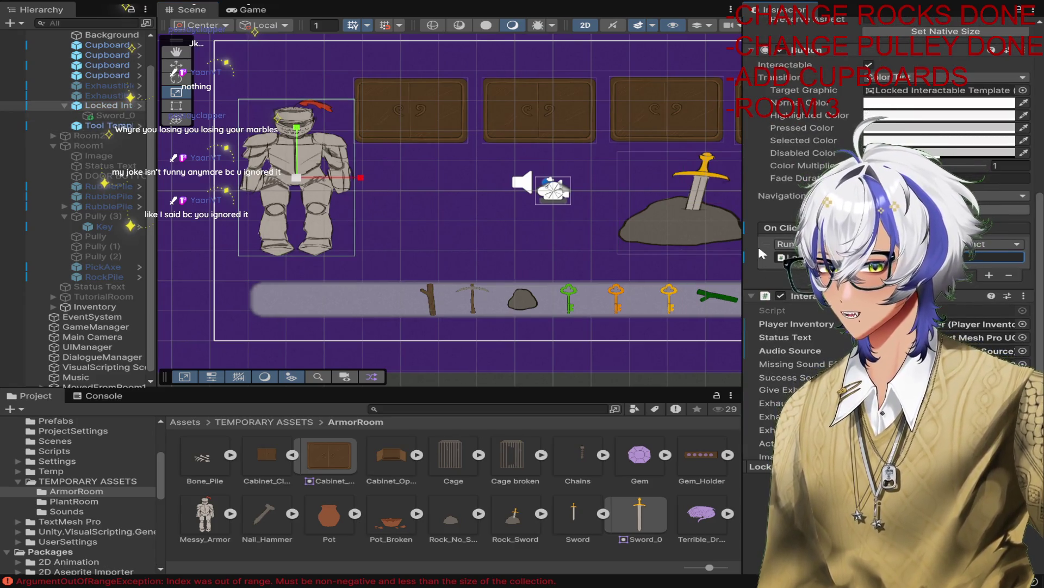
click(478, 207)
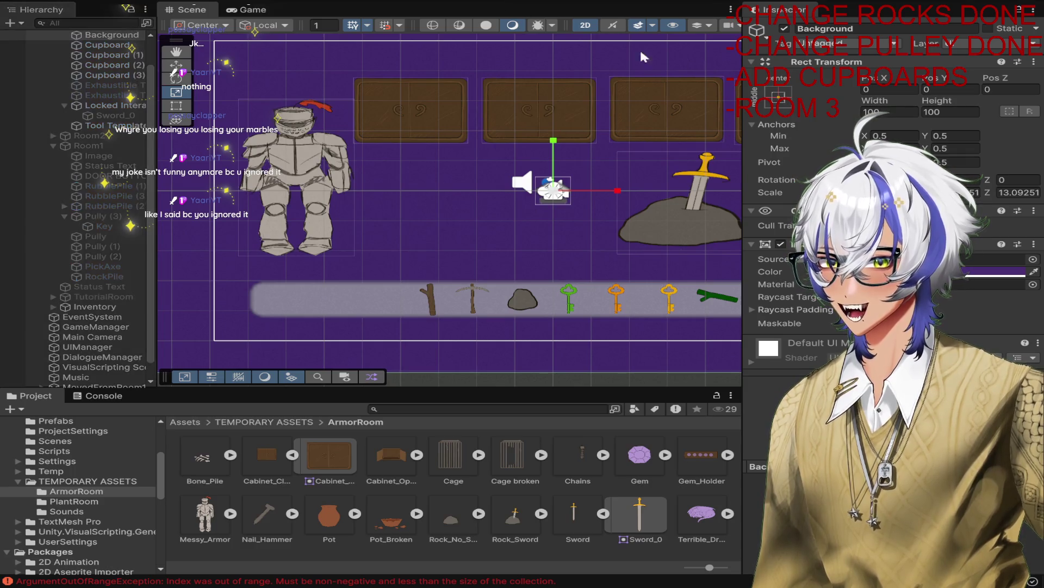
key(ctrl+p)
click(578, 229)
click(239, 194)
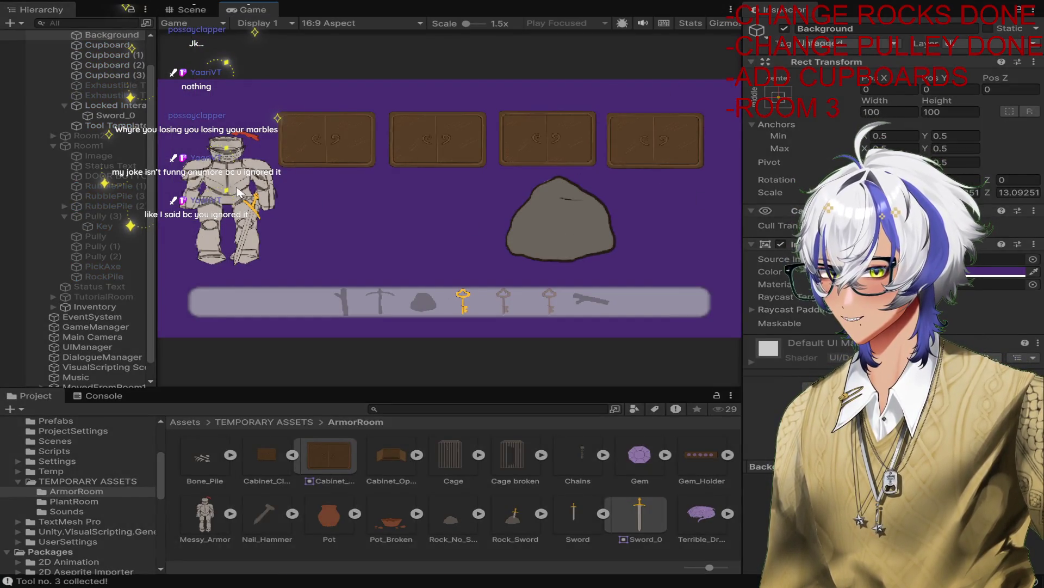
key(ctrl+p)
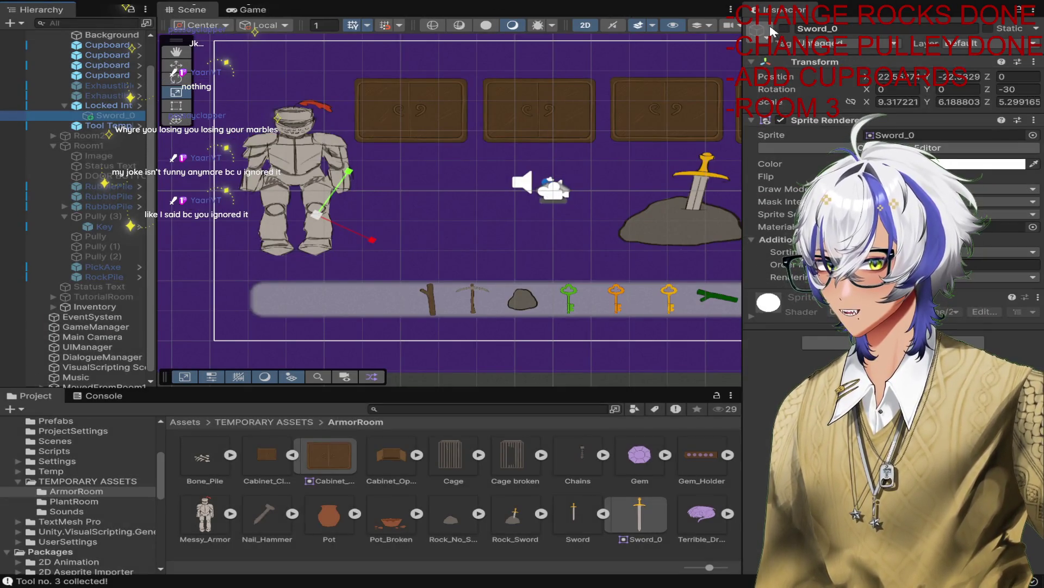
Step: Move Sword_0 from the knight to directly under Room3, keep it hidden, and reselect Locked Interactable
click(784, 28)
scroll(37, 111, up, 2)
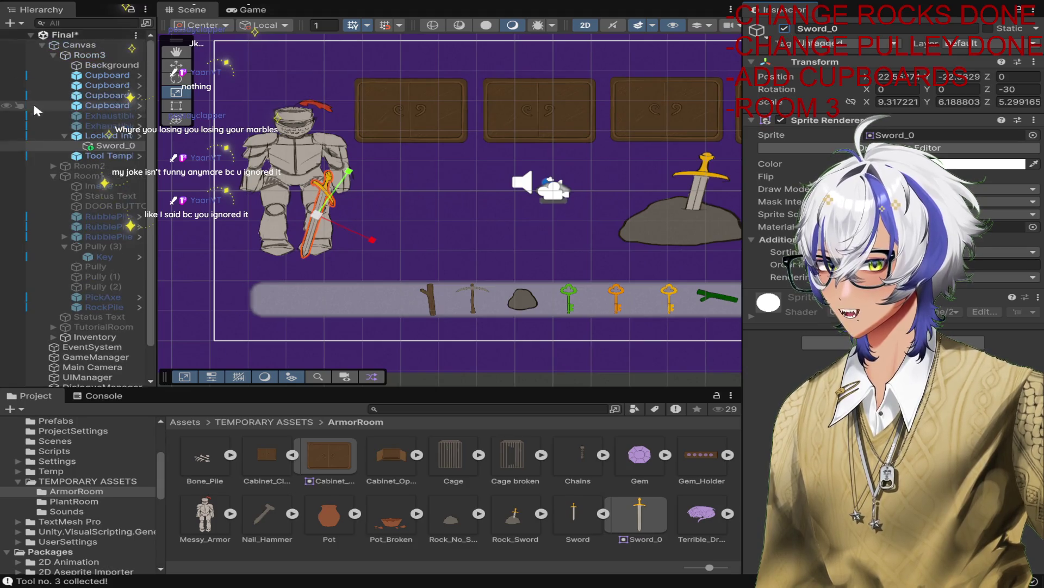
drag(109, 145, 101, 133)
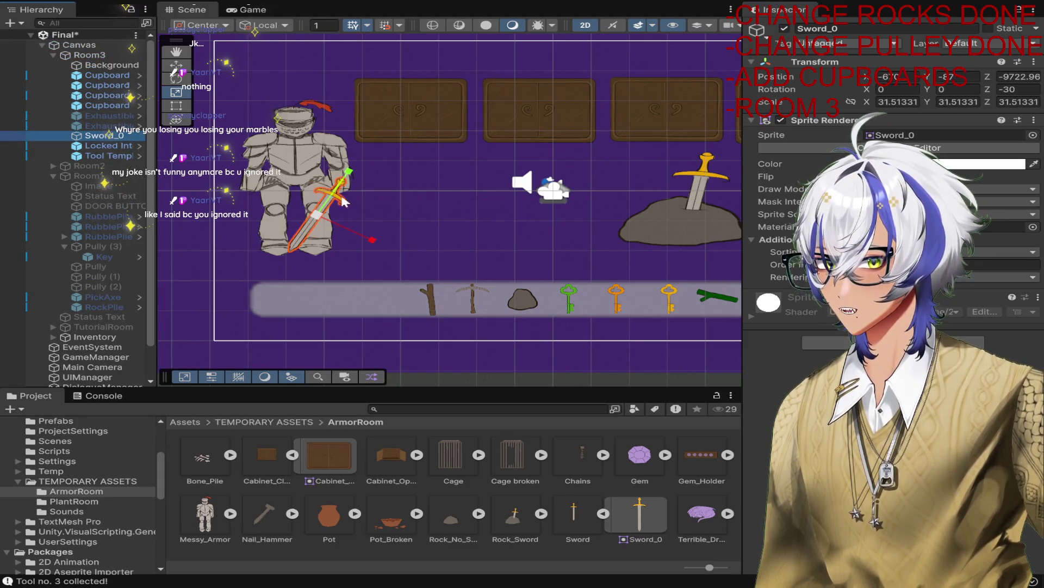
scroll(354, 201, up, 2)
click(784, 28)
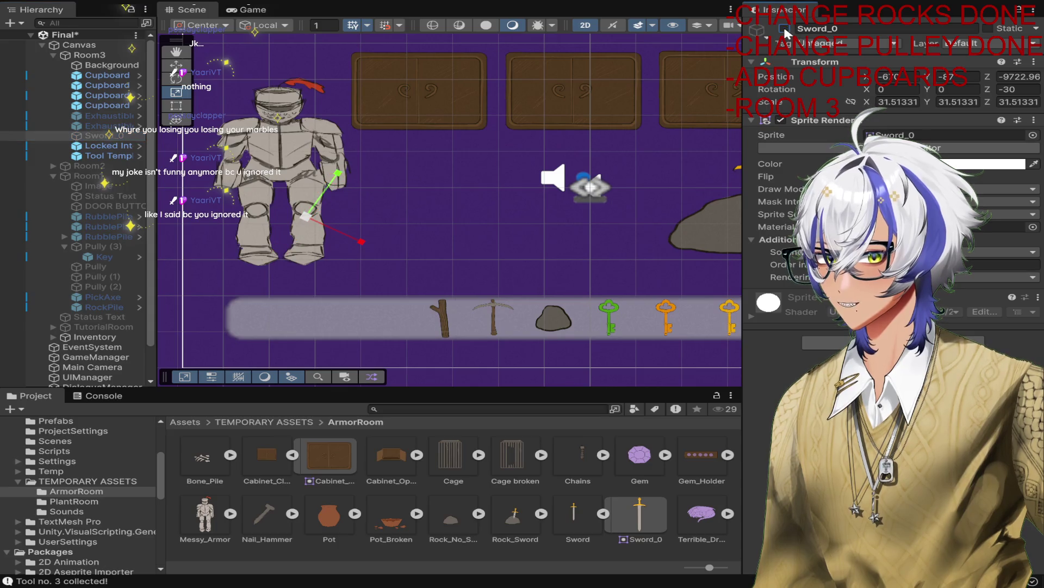
click(109, 145)
scroll(962, 287, down, 8)
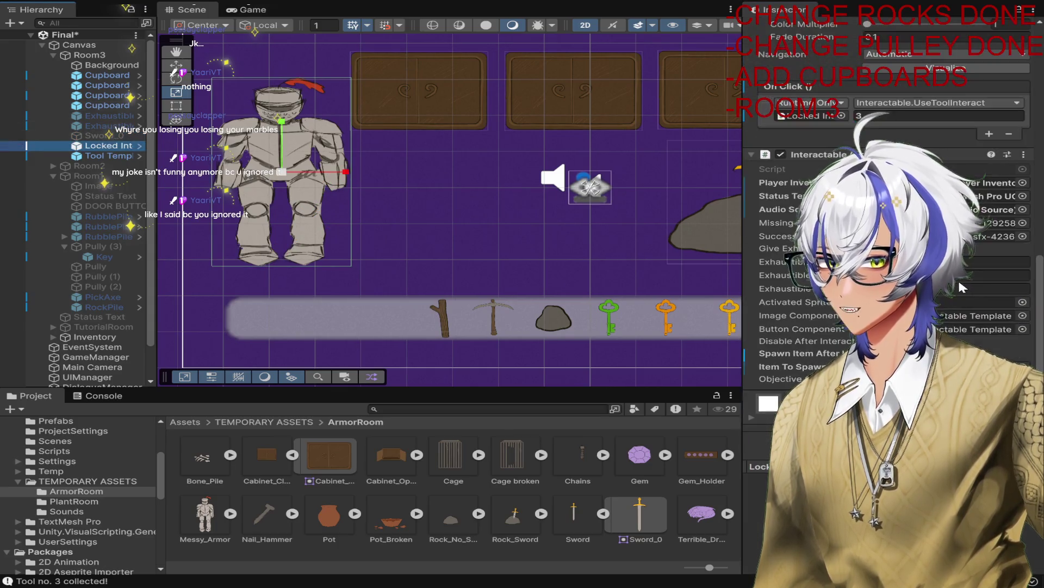
key(w)
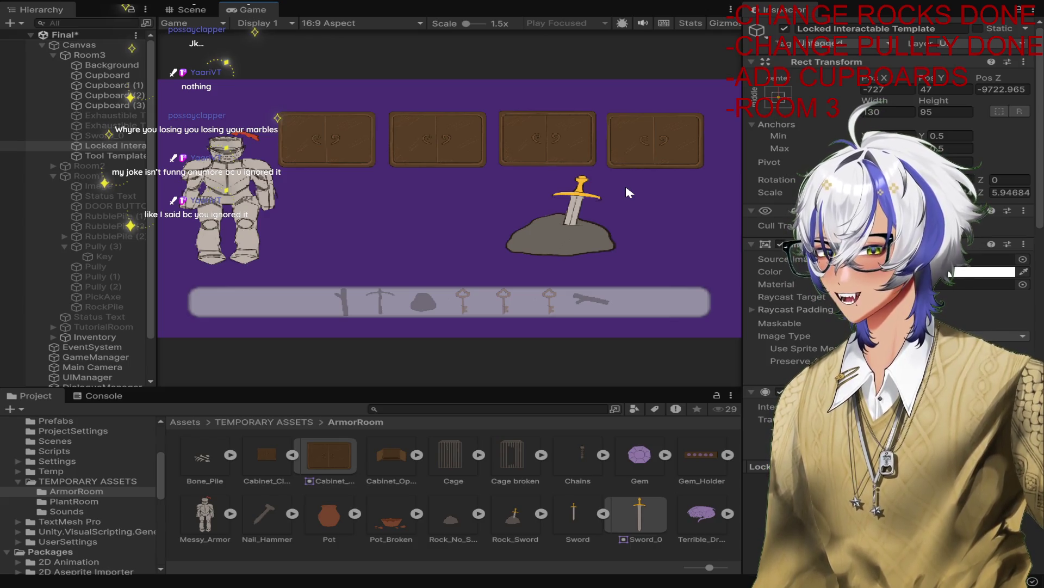
Step: Play-test collecting the sword and giving it to the knight, then stop
click(595, 231)
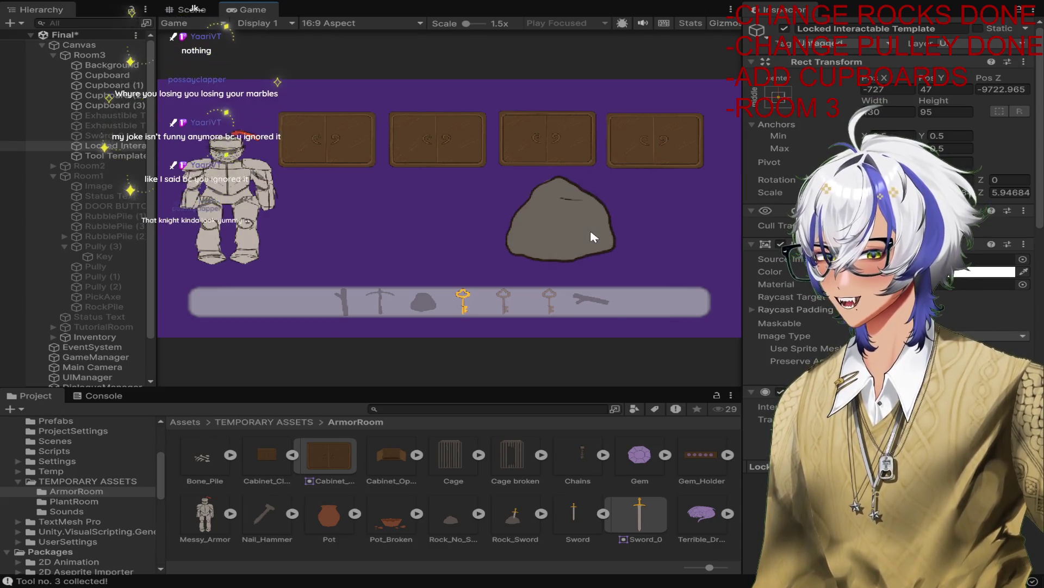
click(269, 207)
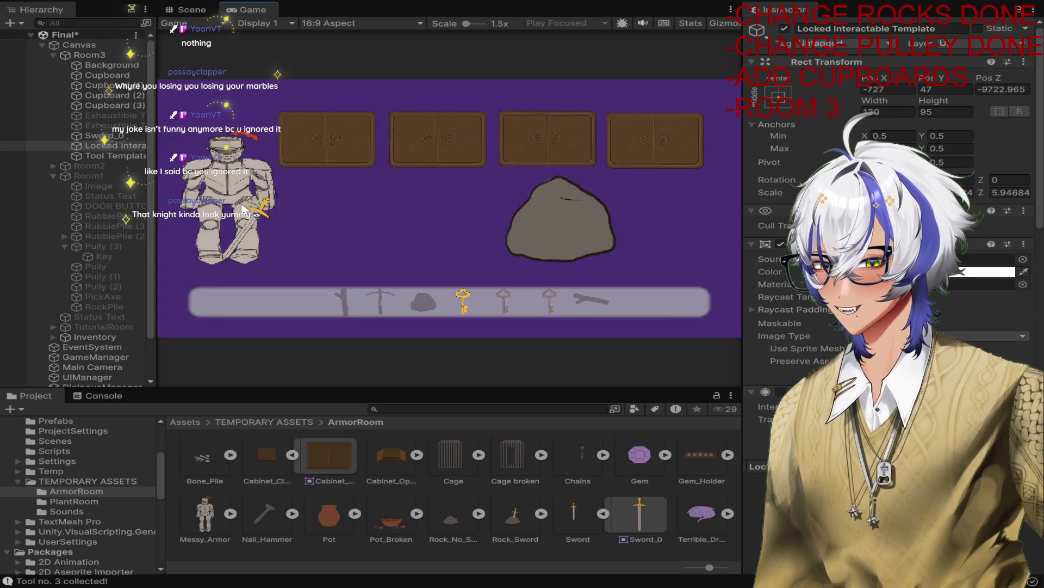
key(ctrl+p)
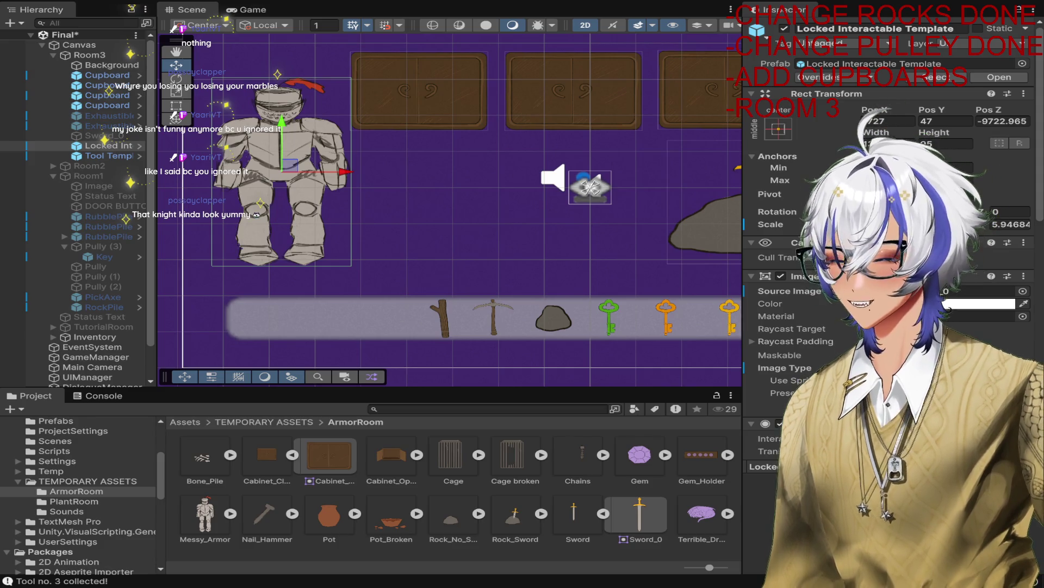
Step: Shrink the four cupboards with their exhaustibles and raise the row higher in the room
click(107, 75)
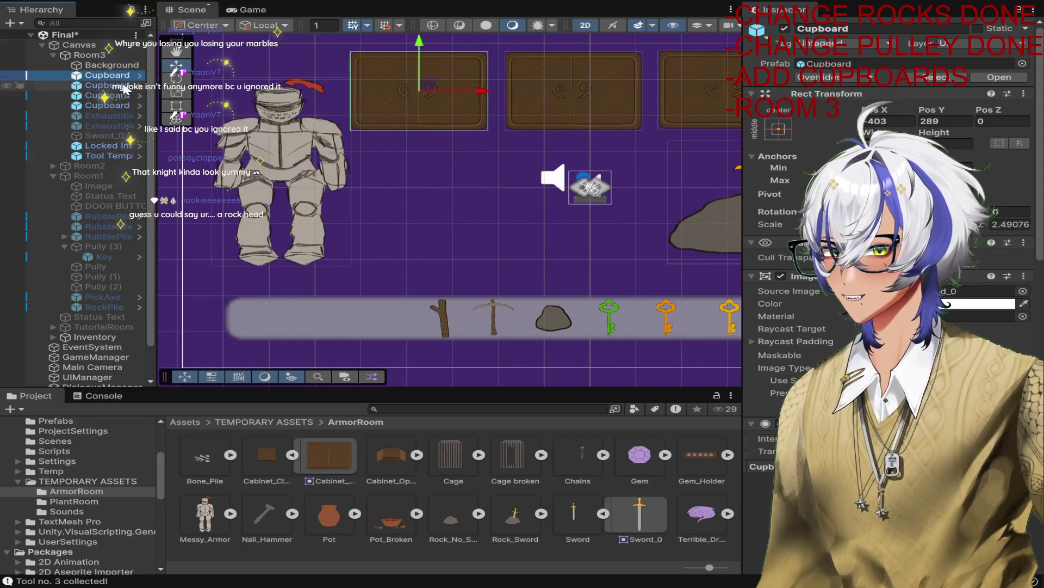
shift+click(109, 126)
scroll(566, 125, down, 3)
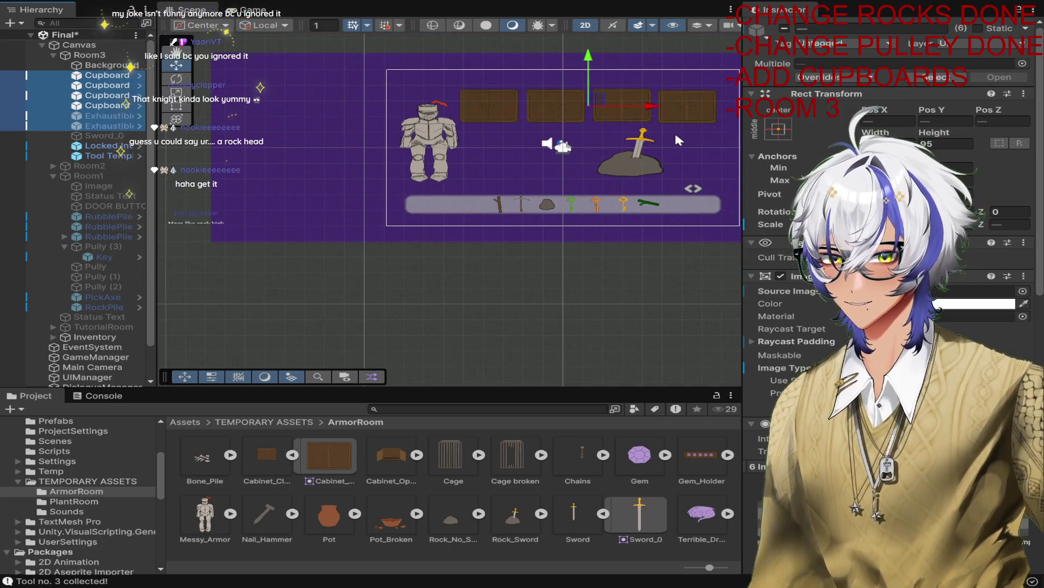
key(f)
key(r)
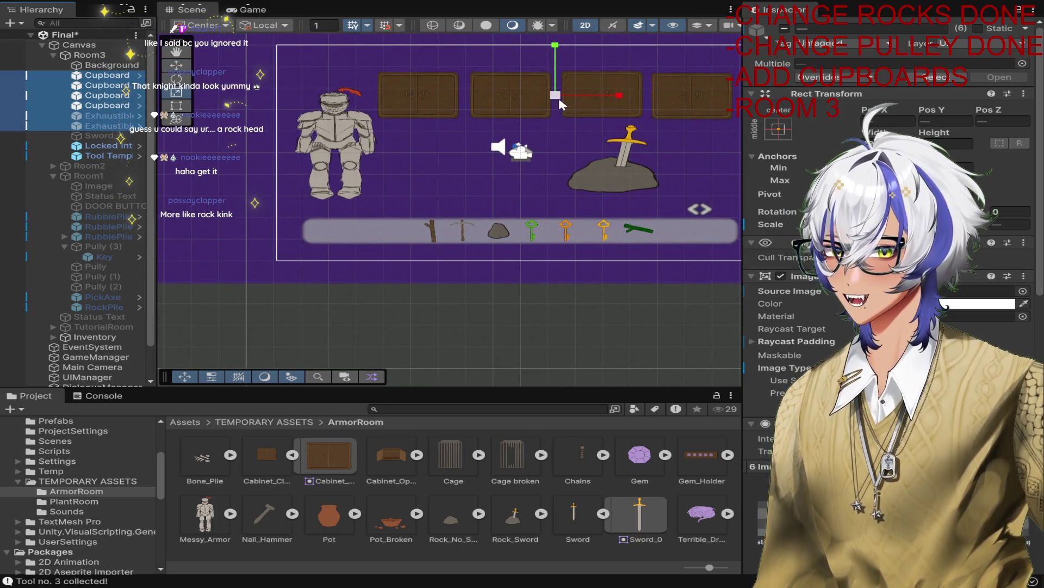
drag(555, 96, 547, 99)
scroll(602, 125, up, 3)
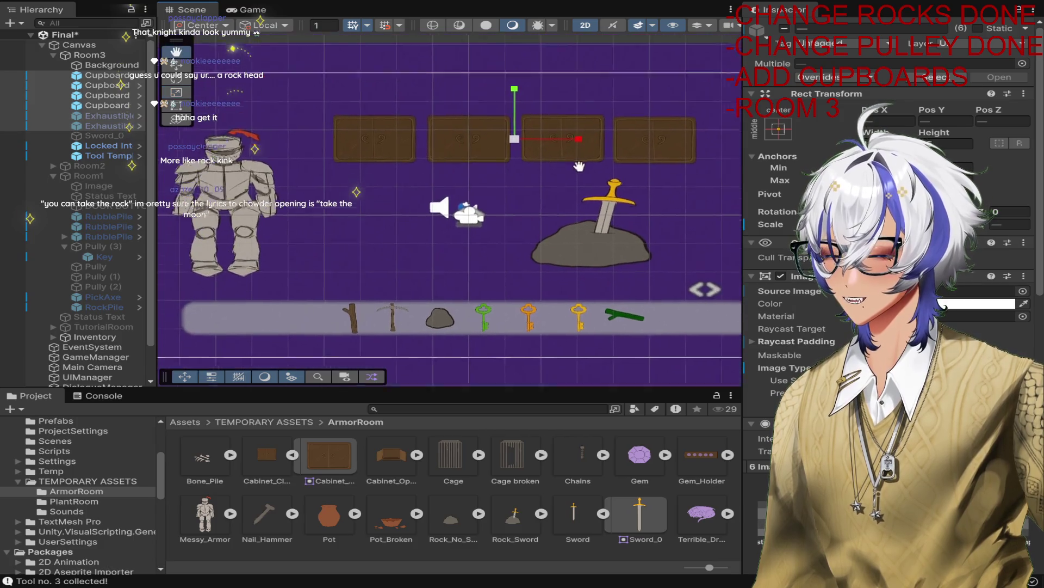
drag(510, 149, 500, 158)
key(w)
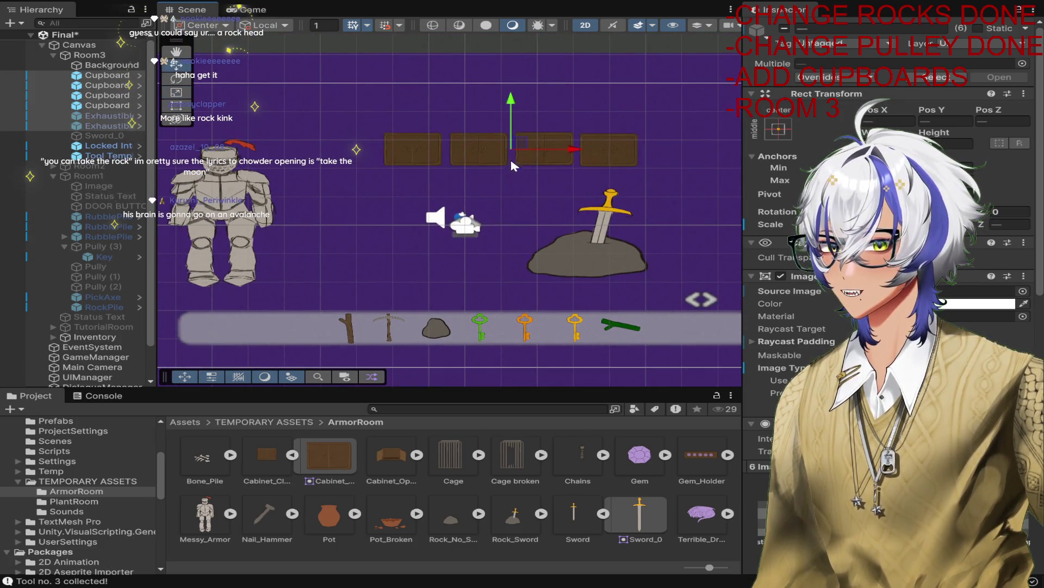
scroll(506, 128, up, 2)
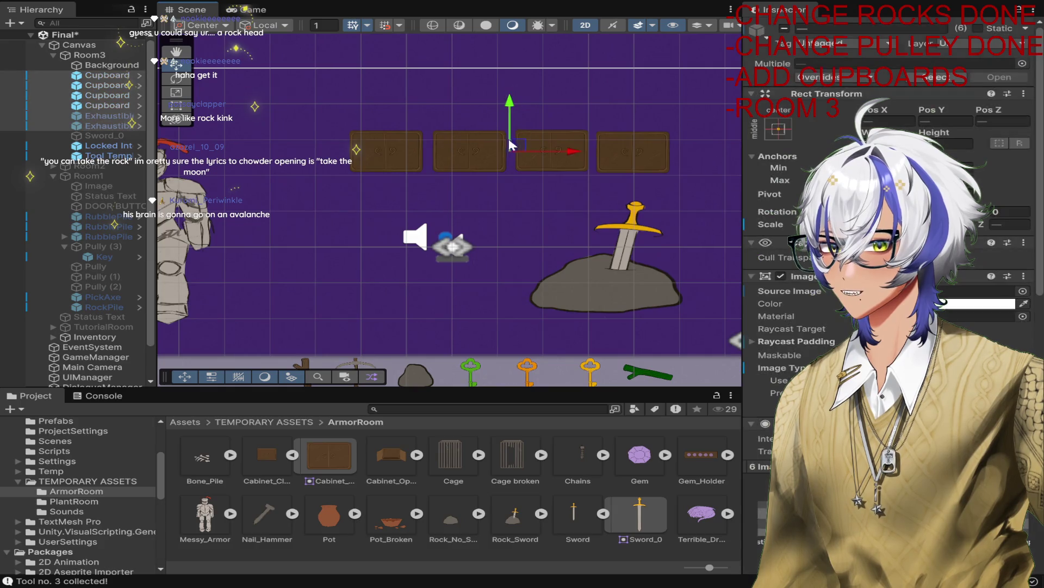
drag(506, 126, 511, 91)
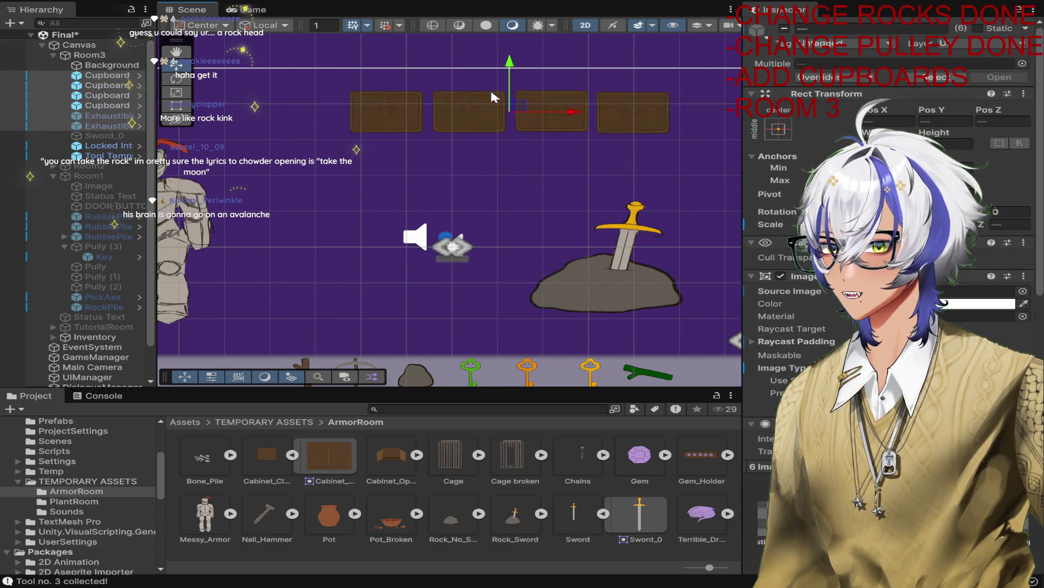
Step: Duplicate the cupboard row and move the copies down into a second row of four
click(108, 76)
shift+click(108, 125)
key(ctrl+d)
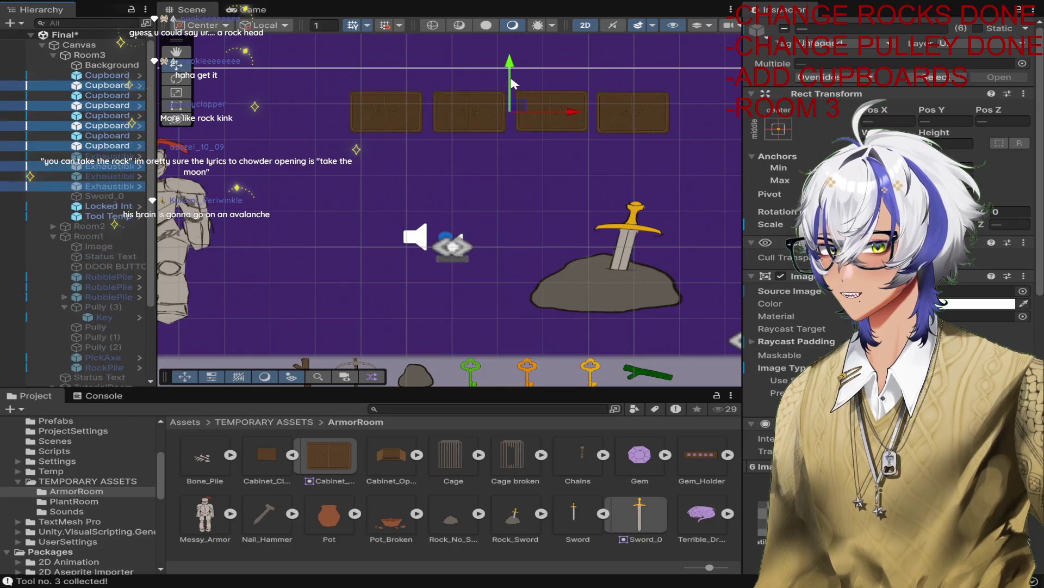
drag(514, 84, 512, 132)
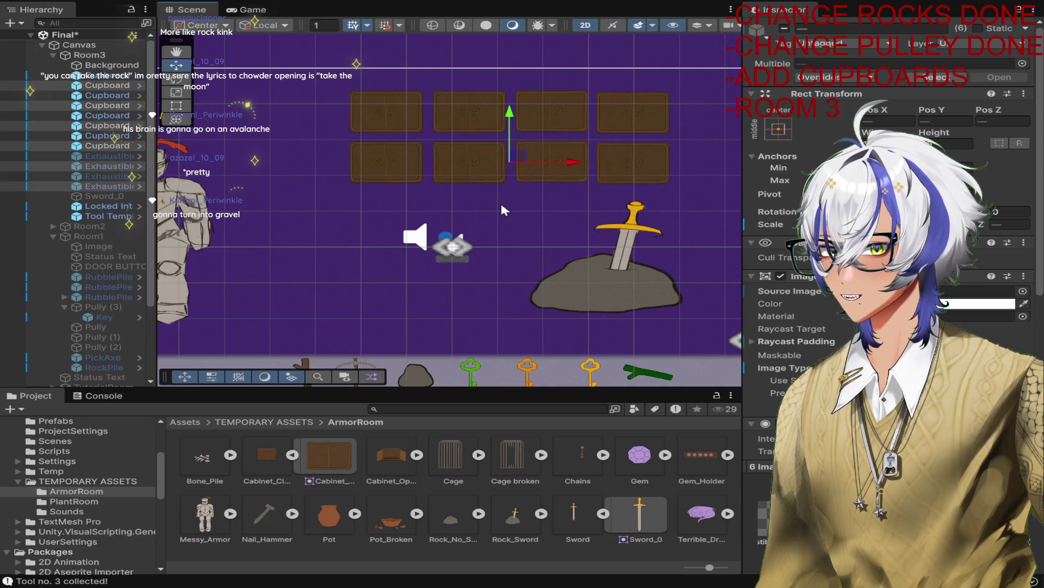
click(480, 174)
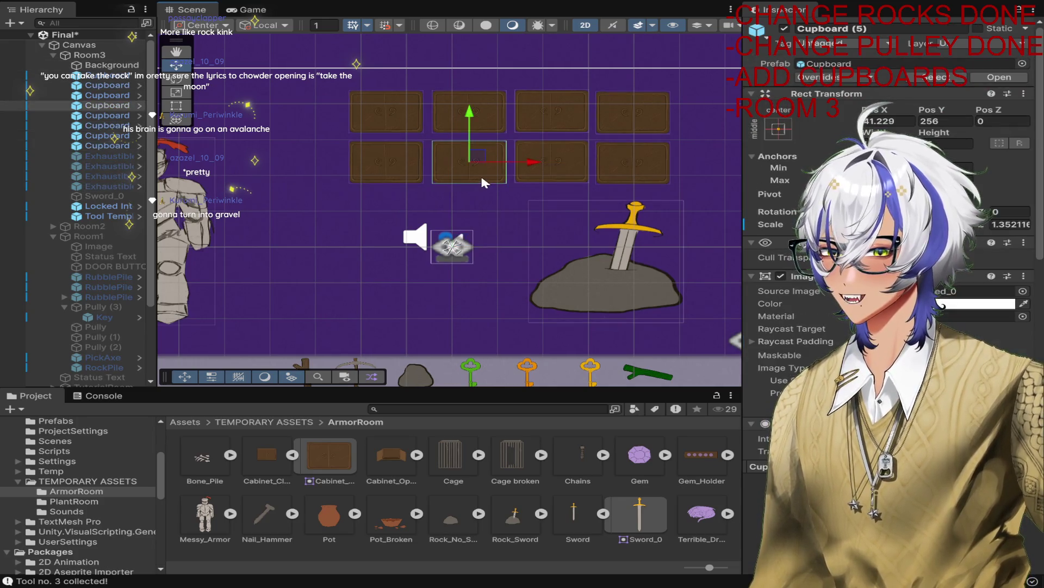
click(117, 157)
click(120, 165)
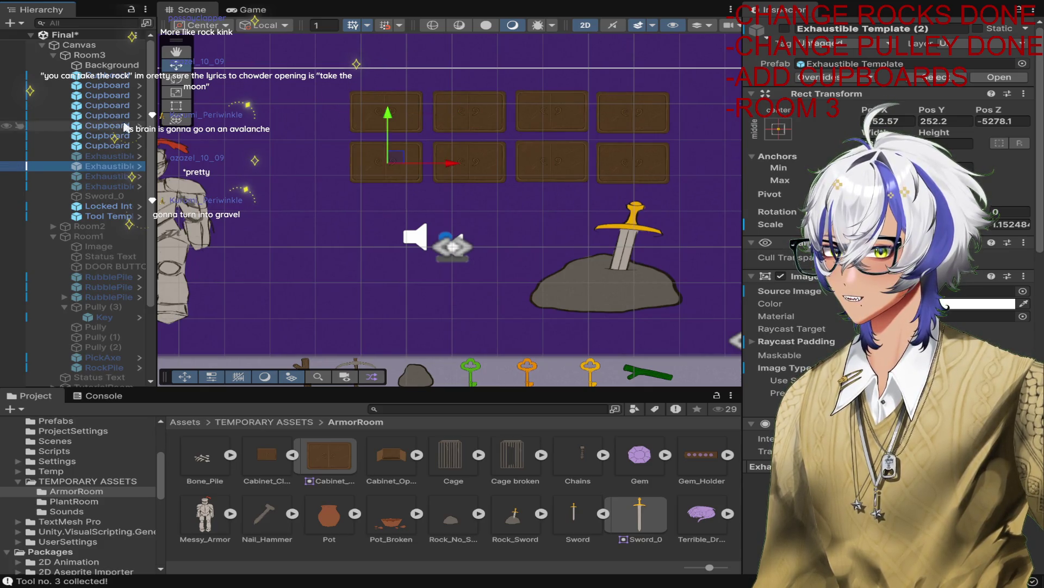
click(353, 173)
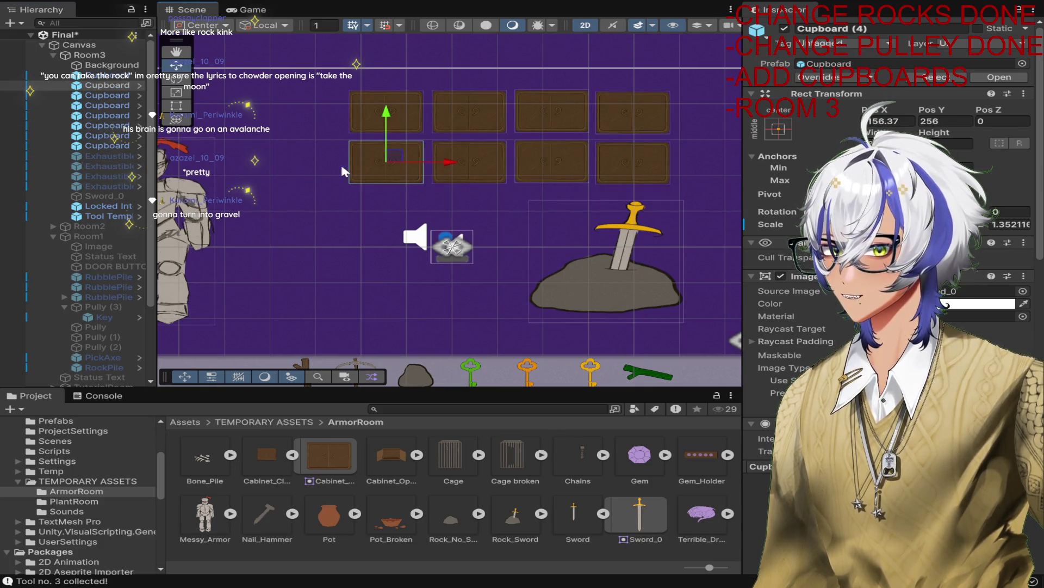
scroll(805, 245, down, 10)
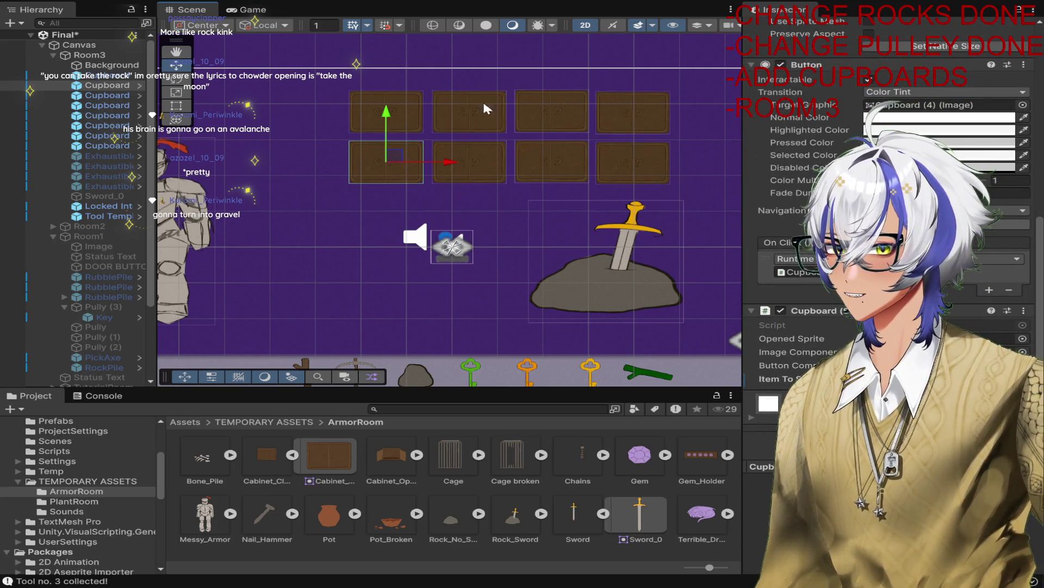
Step: Select the cupboards one by one in the Hierarchy to check both rows
click(107, 105)
ctrl+click(107, 85)
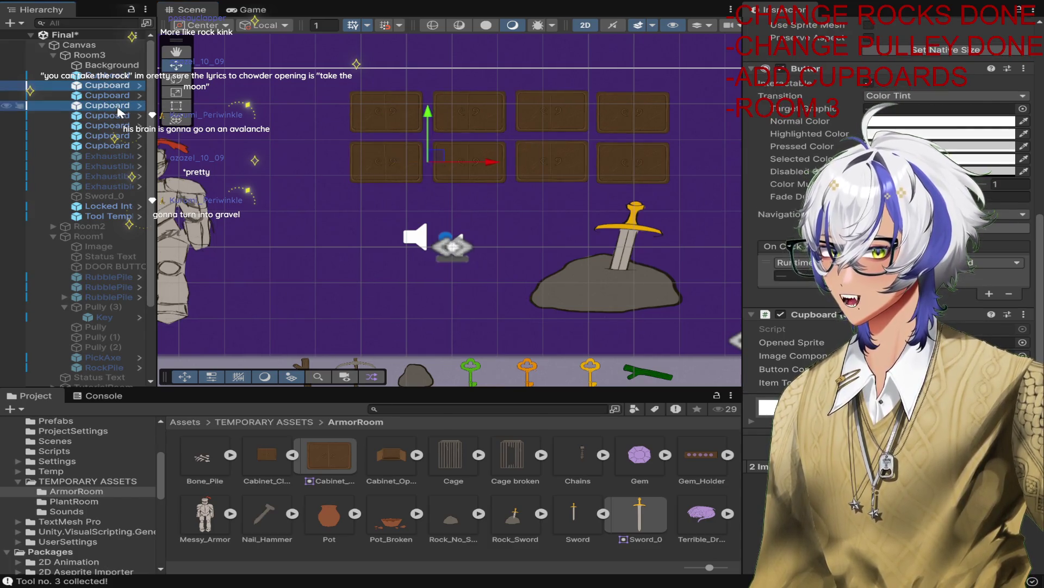
ctrl+click(116, 135)
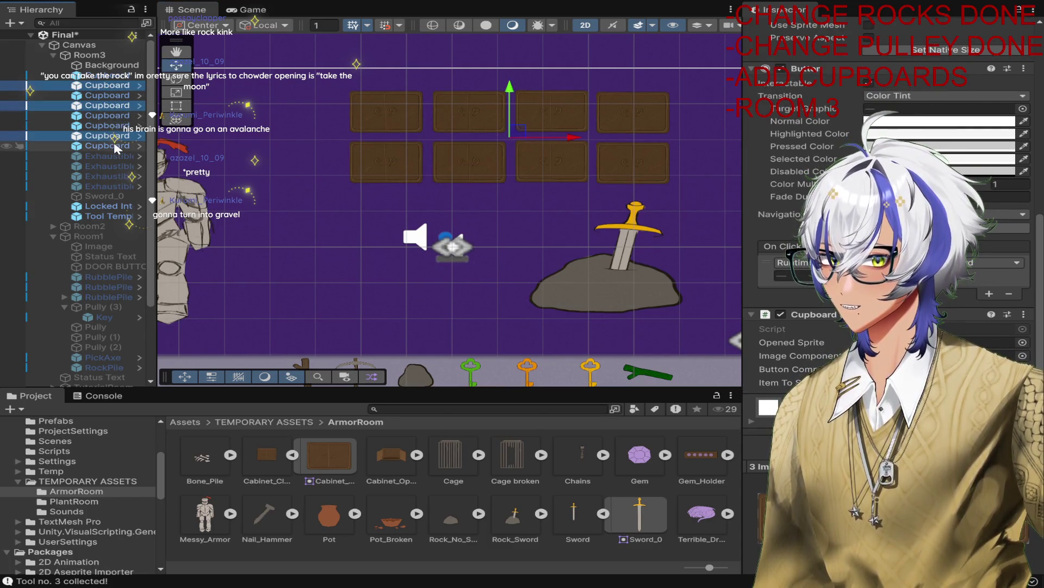
ctrl+click(109, 125)
ctrl+click(109, 135)
ctrl+click(109, 146)
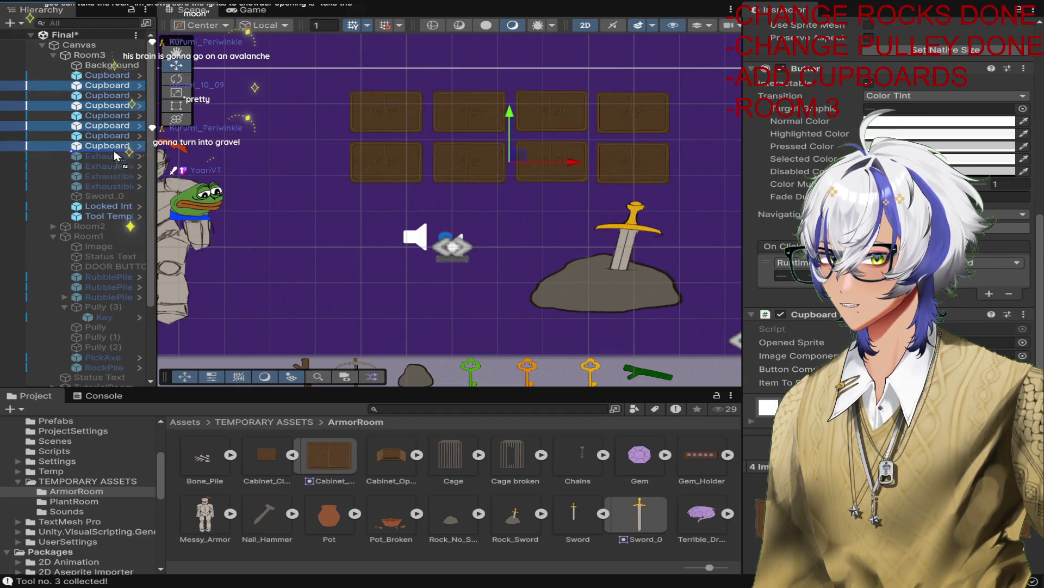
click(111, 135)
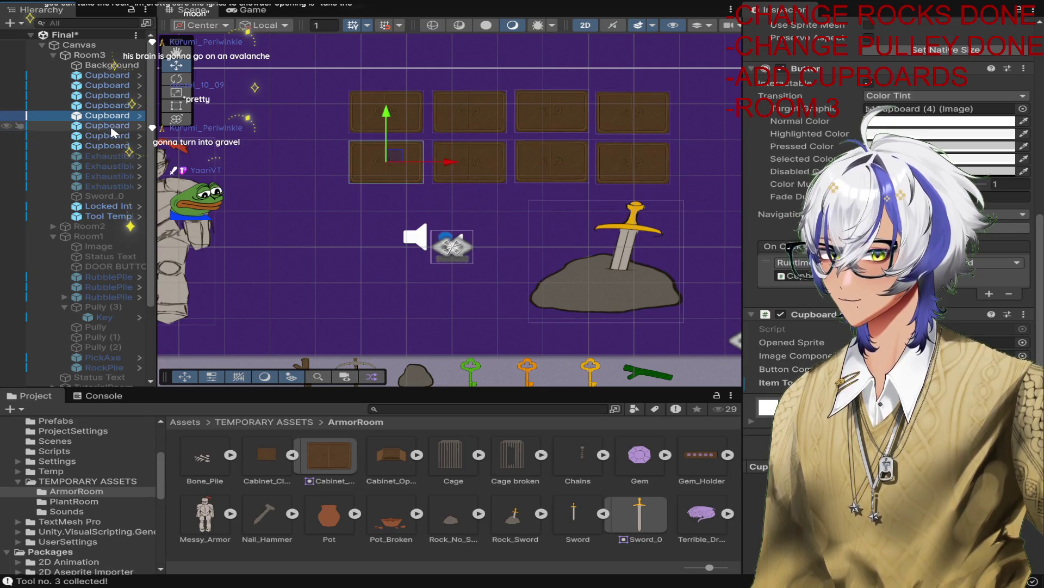
click(111, 125)
click(109, 137)
click(110, 145)
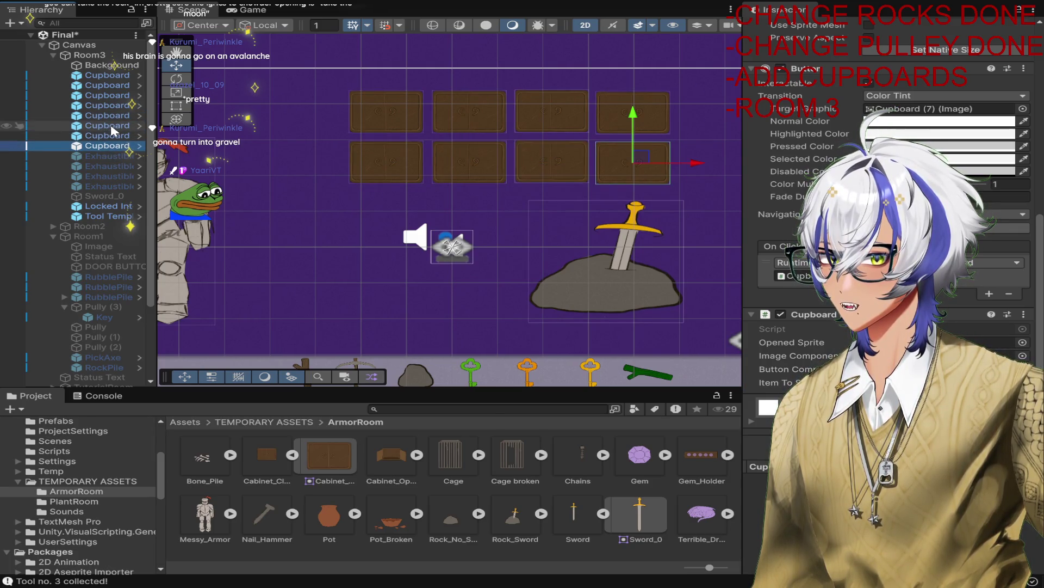
click(112, 127)
Step: Review Cupboard (4), the Exhaustible objects and Cupboards (5) and (6), then enter Play Mode
click(112, 116)
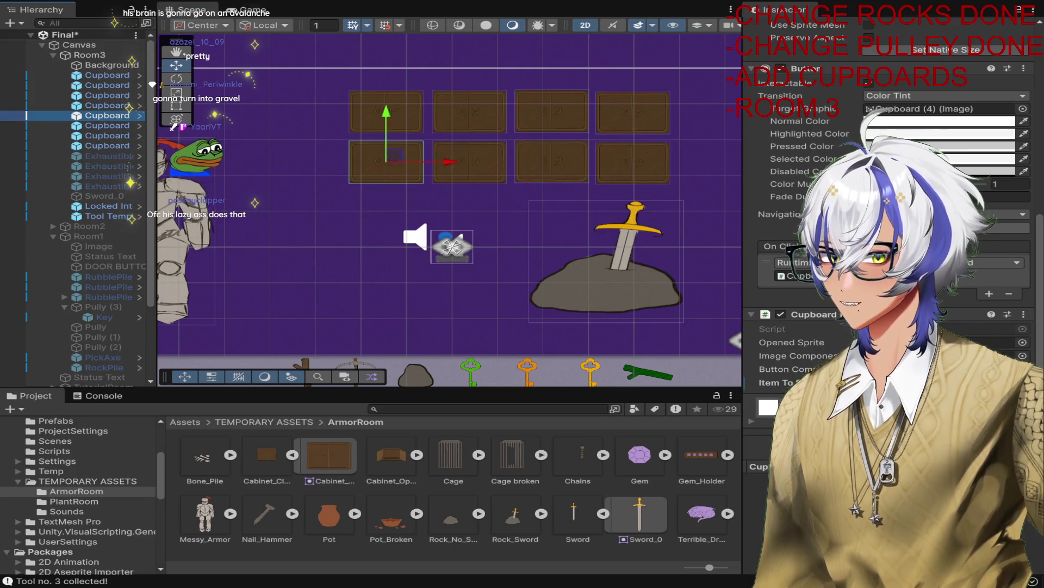
click(112, 166)
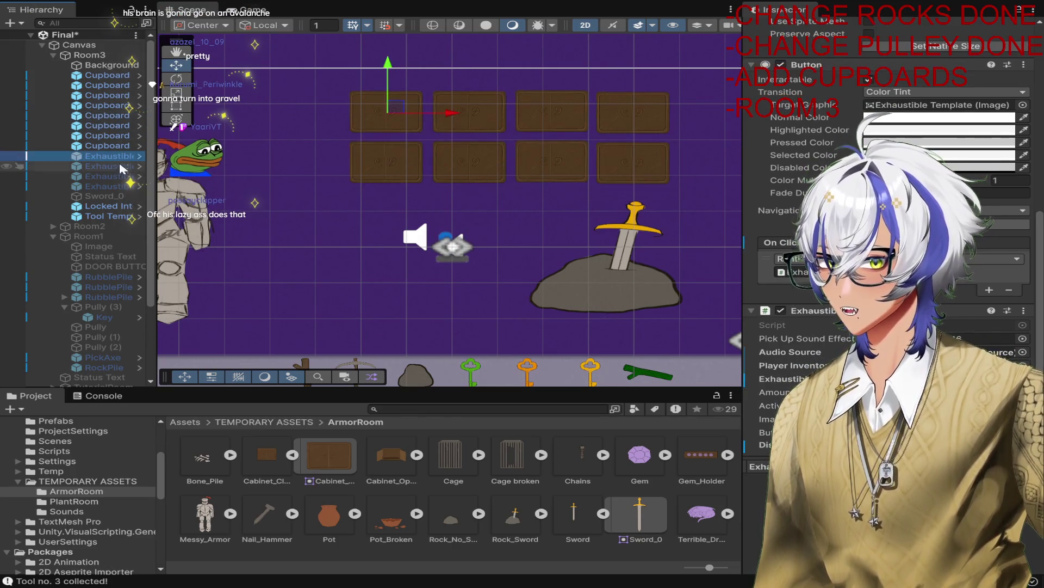
ctrl+click(114, 186)
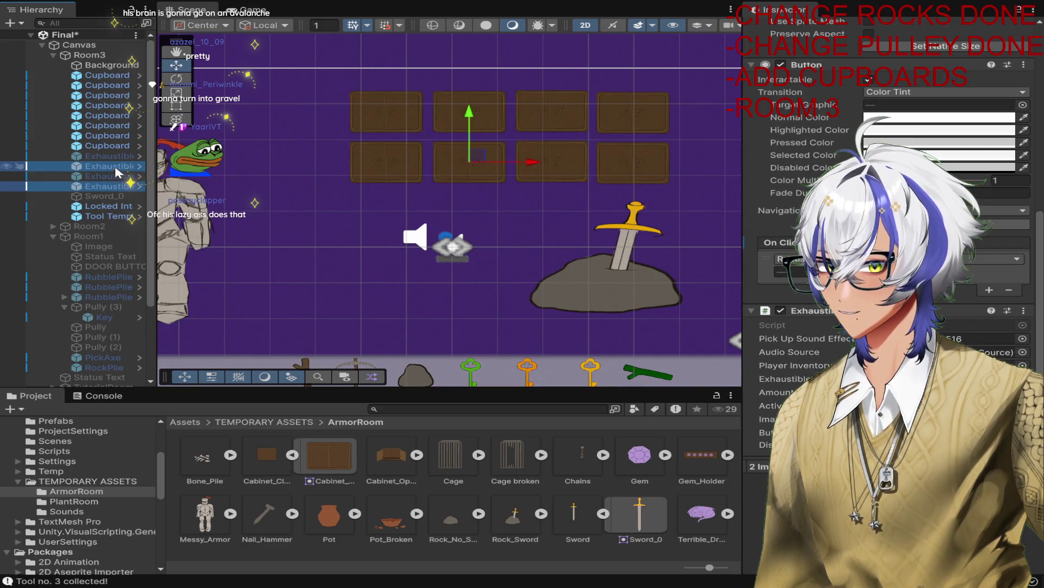
click(112, 126)
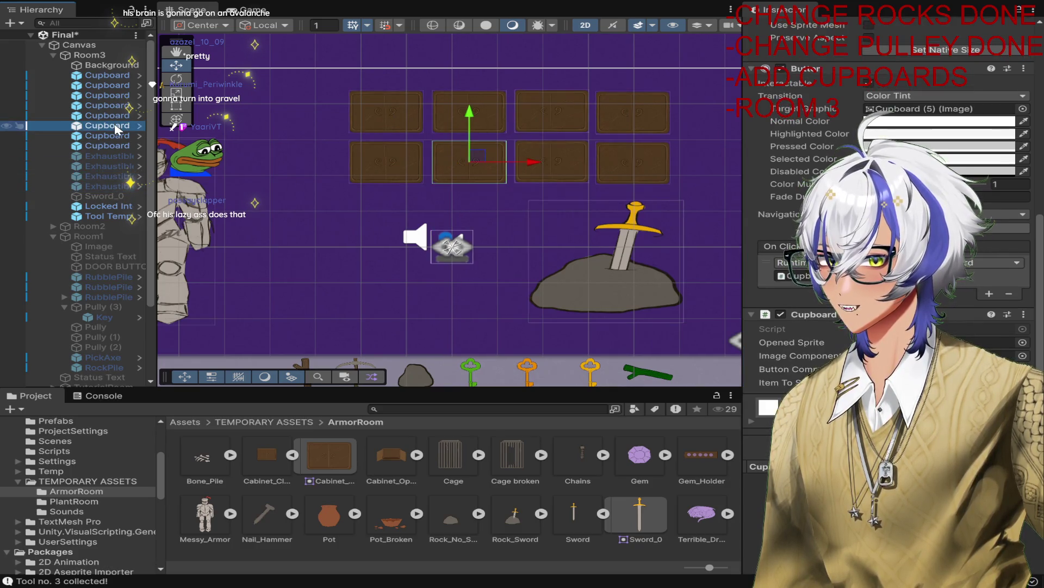
click(116, 117)
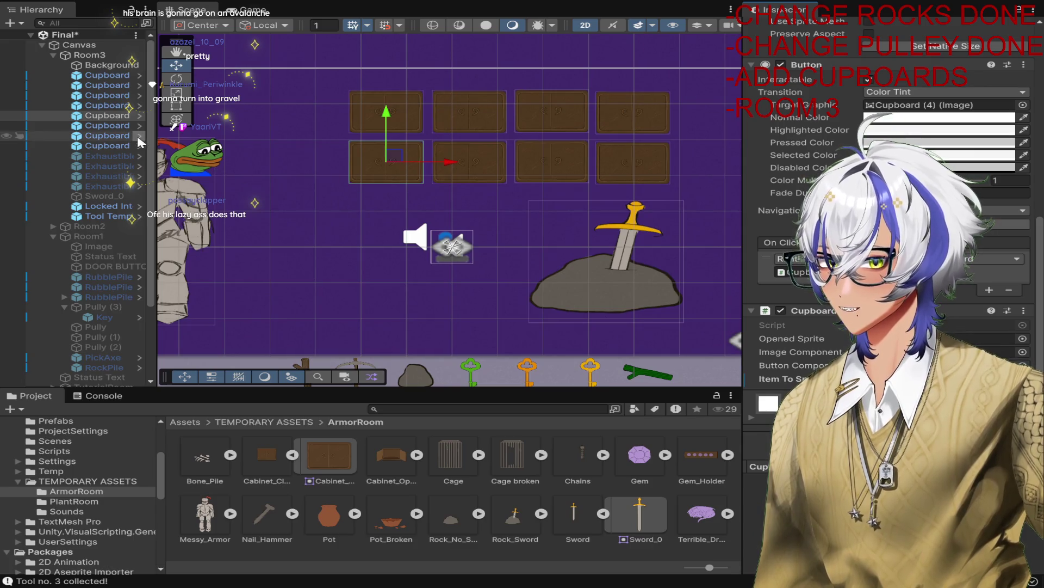
click(116, 136)
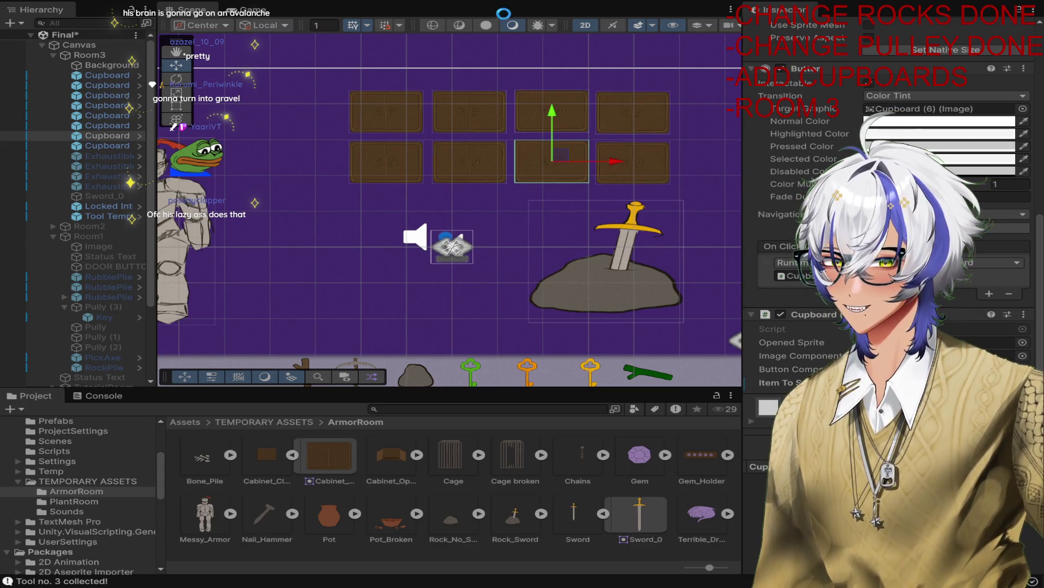
key(ctrl+p)
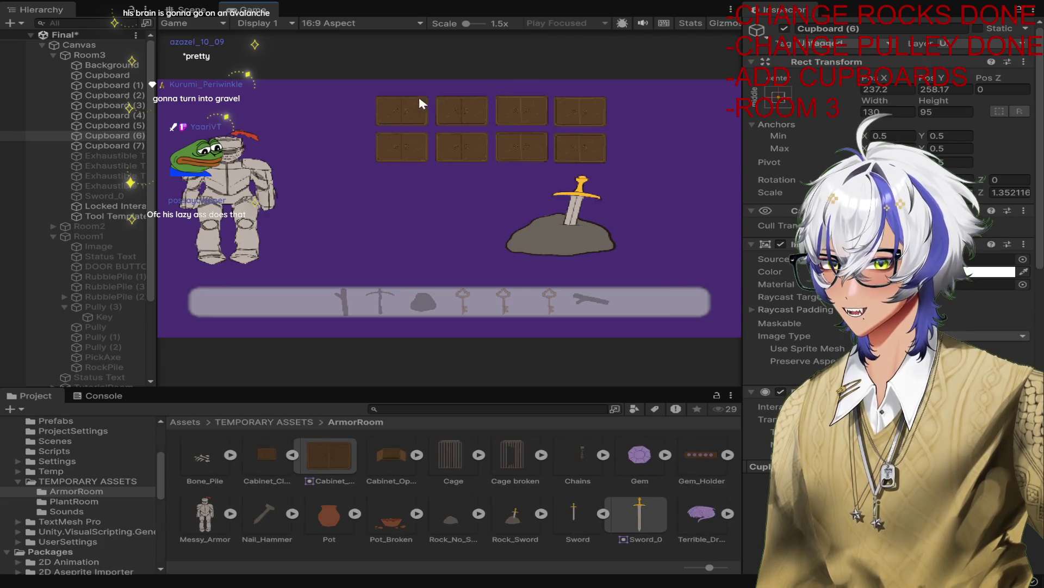
Step: Open the cupboards in the top and bottom rows in the Game view
click(427, 109)
click(514, 115)
click(574, 111)
click(421, 141)
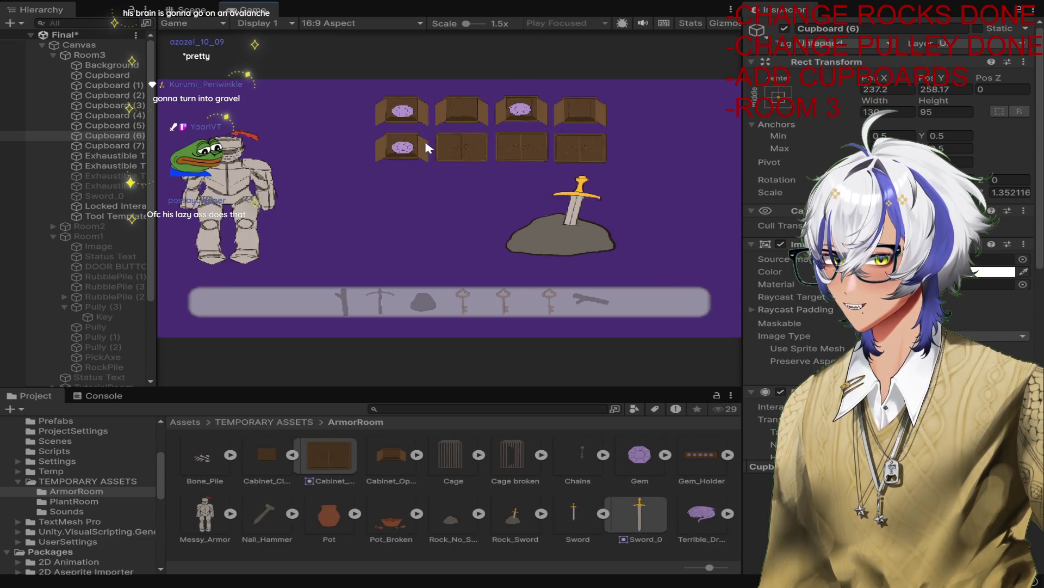
click(463, 146)
click(514, 147)
Step: Collect the four gems from the open cupboards
click(403, 112)
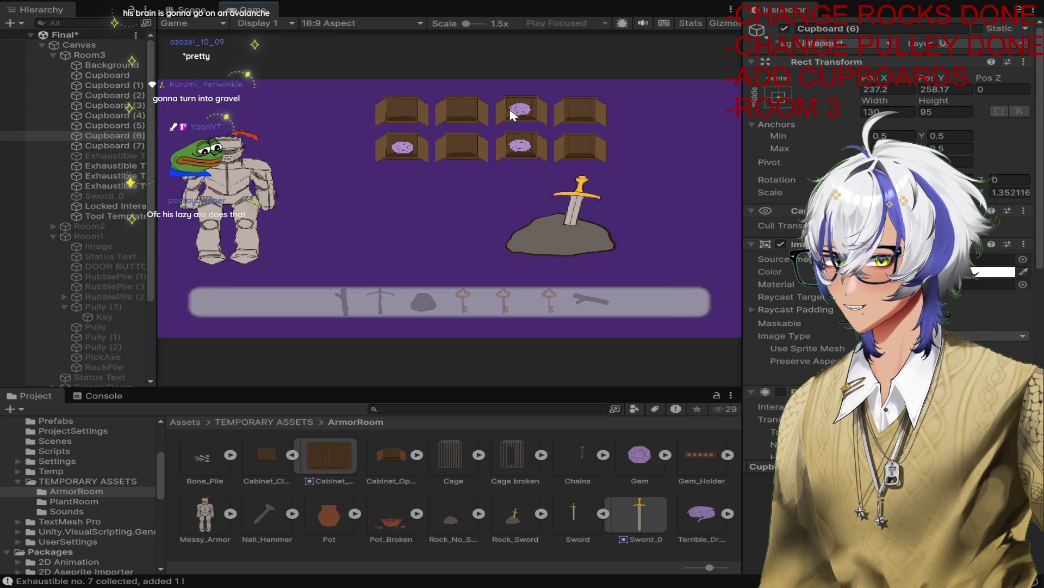
click(519, 110)
click(403, 147)
click(519, 146)
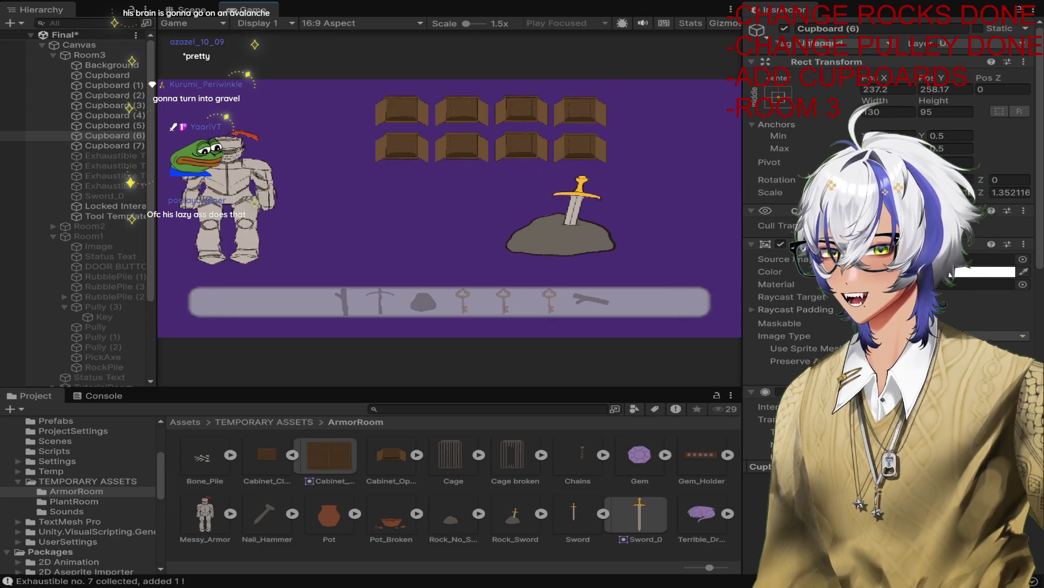
Step: Stop Play Mode and show the Gem sprite asset's import settings
key(ctrl+p)
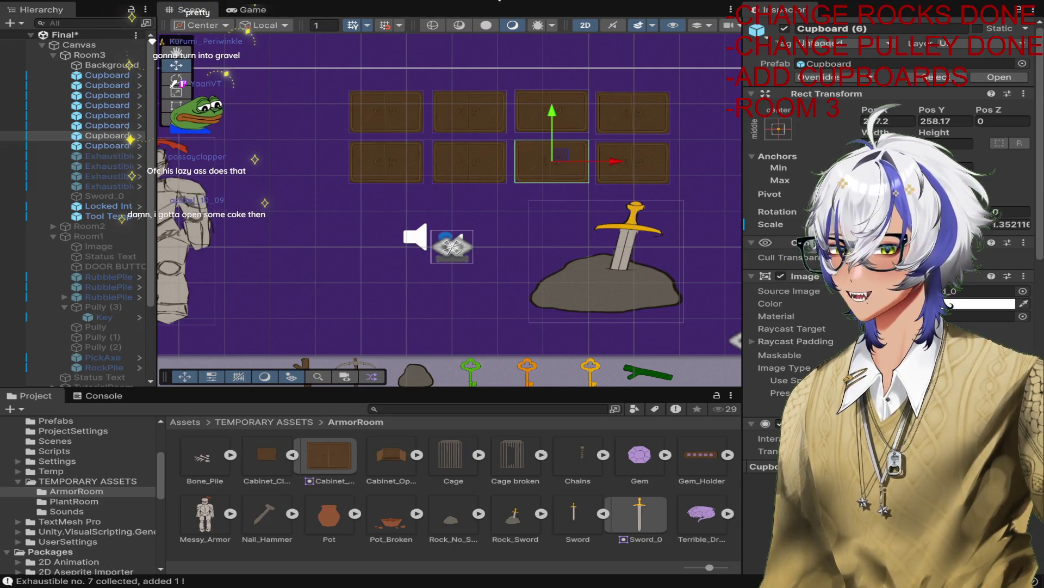
click(88, 181)
click(640, 457)
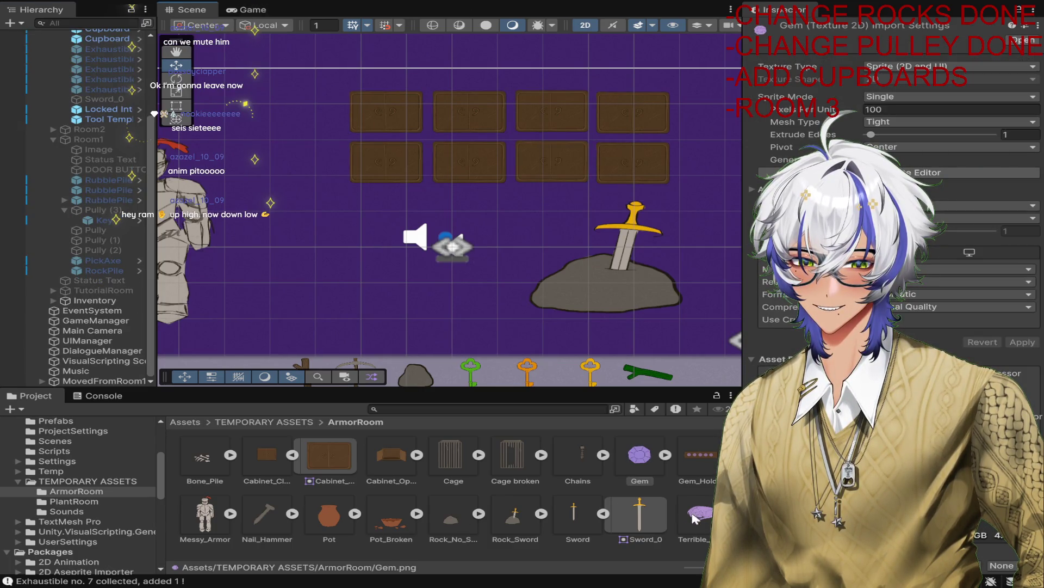
Step: Add the Terrible_Dragon sprite, scale it, parent it under Room3 and lower it beneath the cupboards
mouse_move(694, 517)
mouse_down()
mouse_move(503, 259)
mouse_move(462, 217)
mouse_move(427, 247)
mouse_up()
key(r)
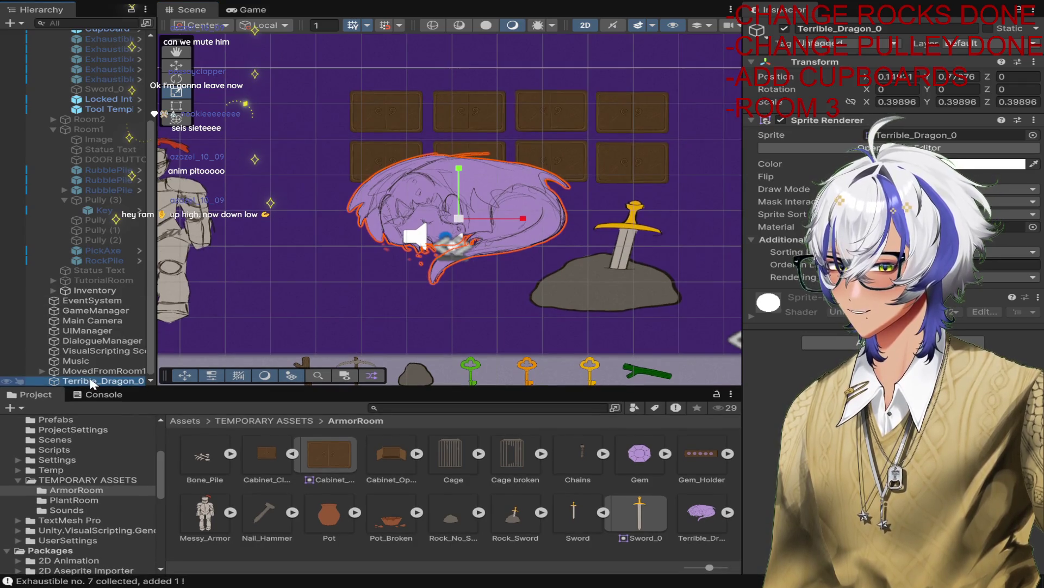
drag(91, 383, 97, 116)
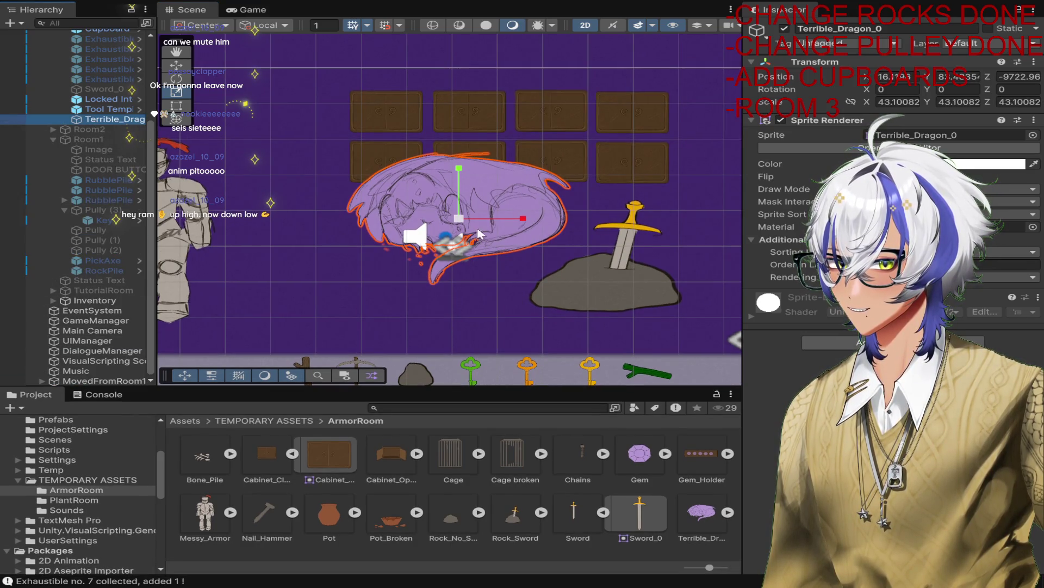
key(w)
drag(463, 226, 503, 283)
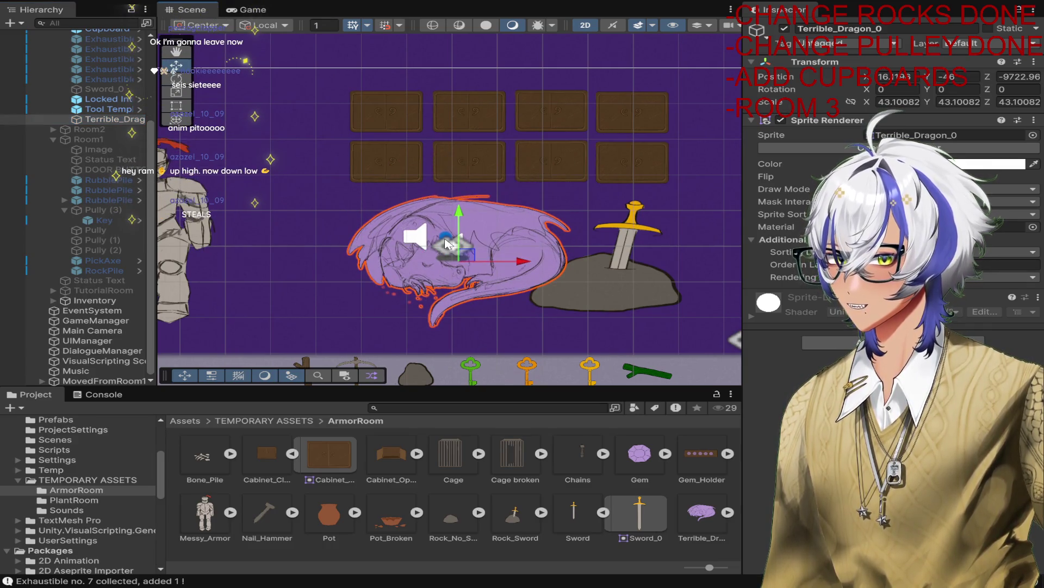
Step: Disable VisualScripting SceneVariables and inspect the DialogueManager, EventSystem and Background objects
click(98, 361)
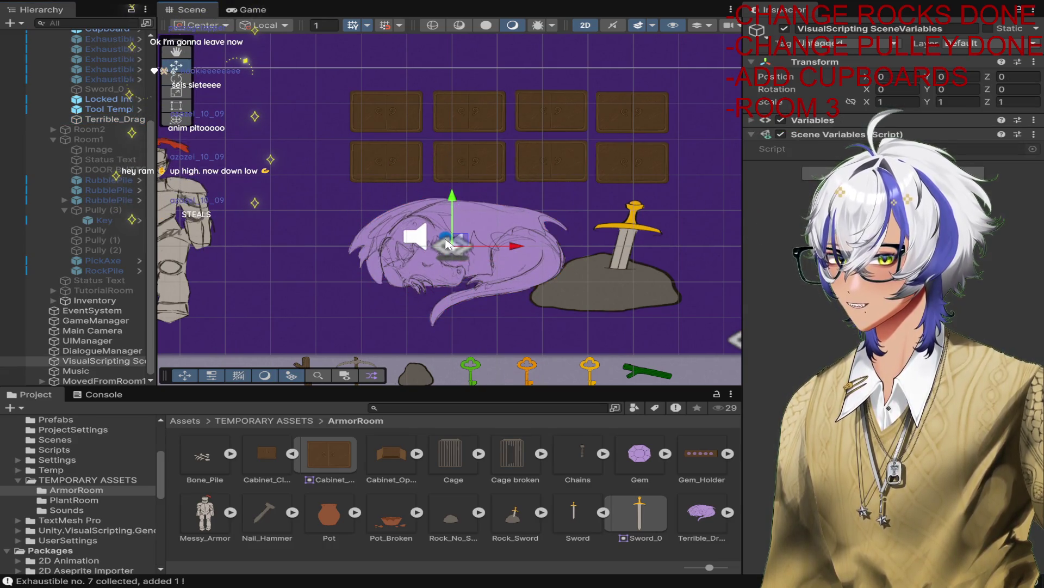
click(784, 28)
click(454, 243)
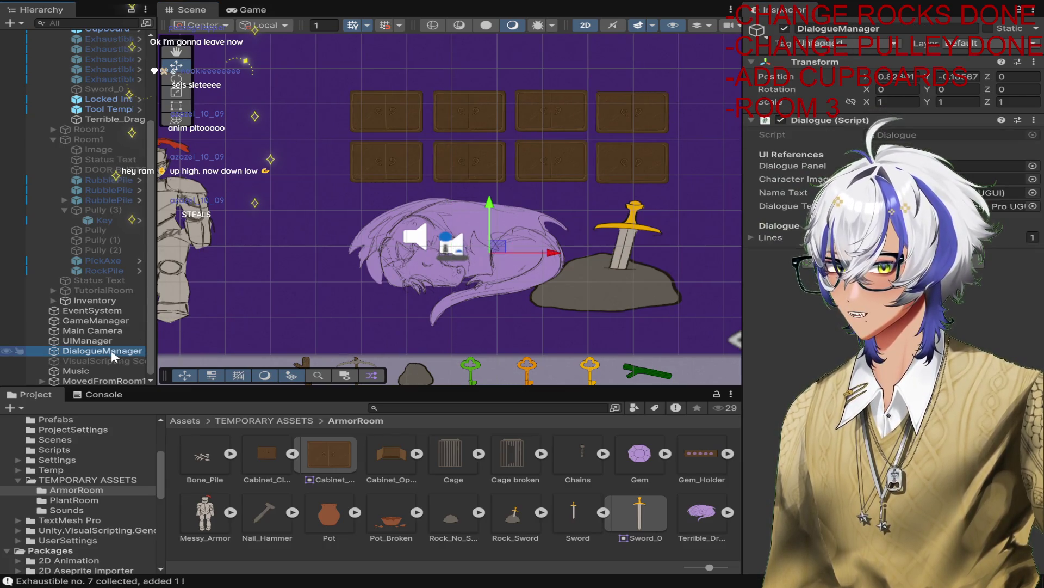
click(459, 246)
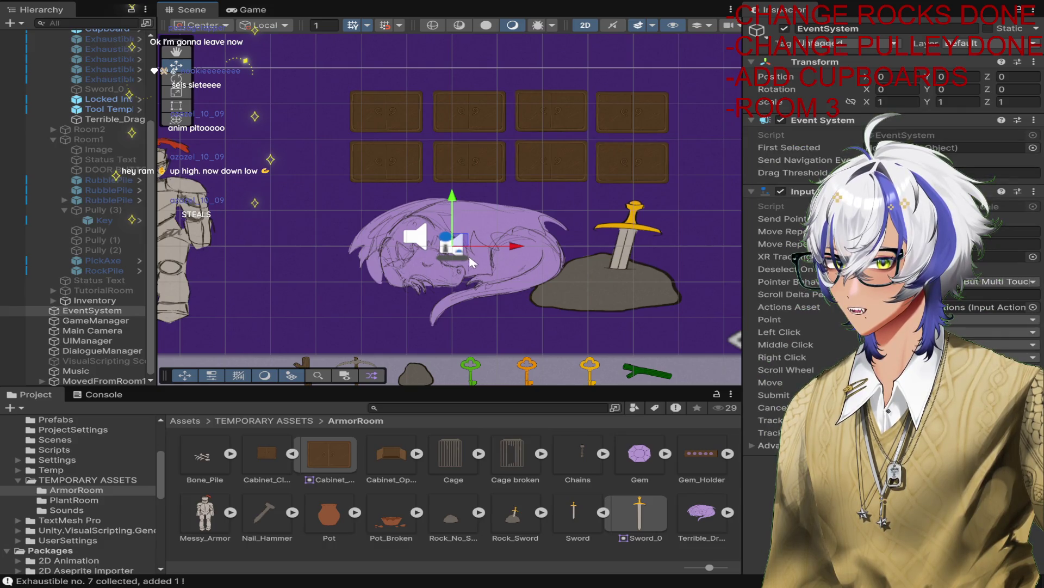
click(461, 267)
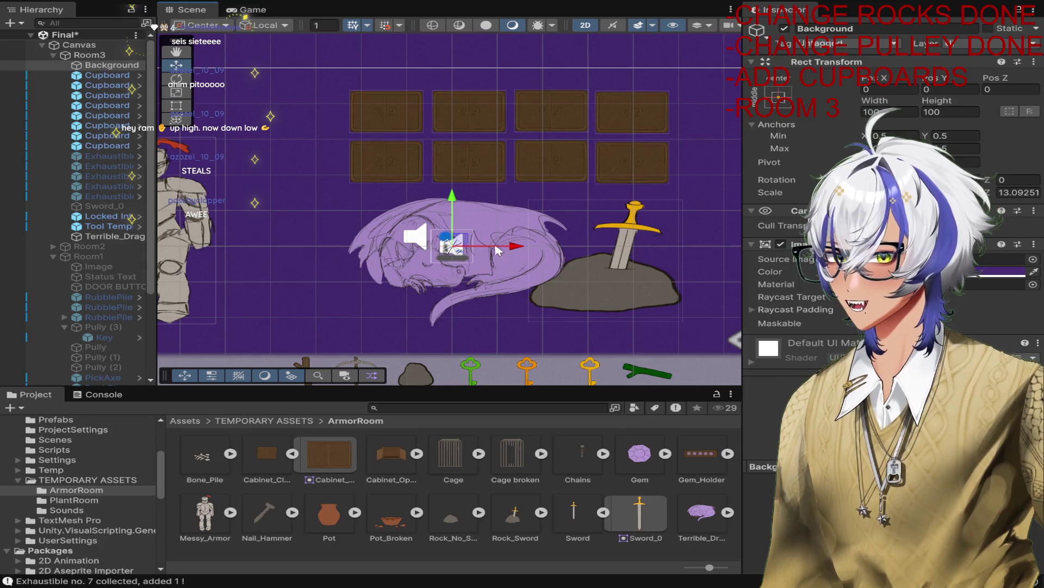
Step: Shift the dragon left toward the knight and expand the Gem_Holder asset
click(122, 236)
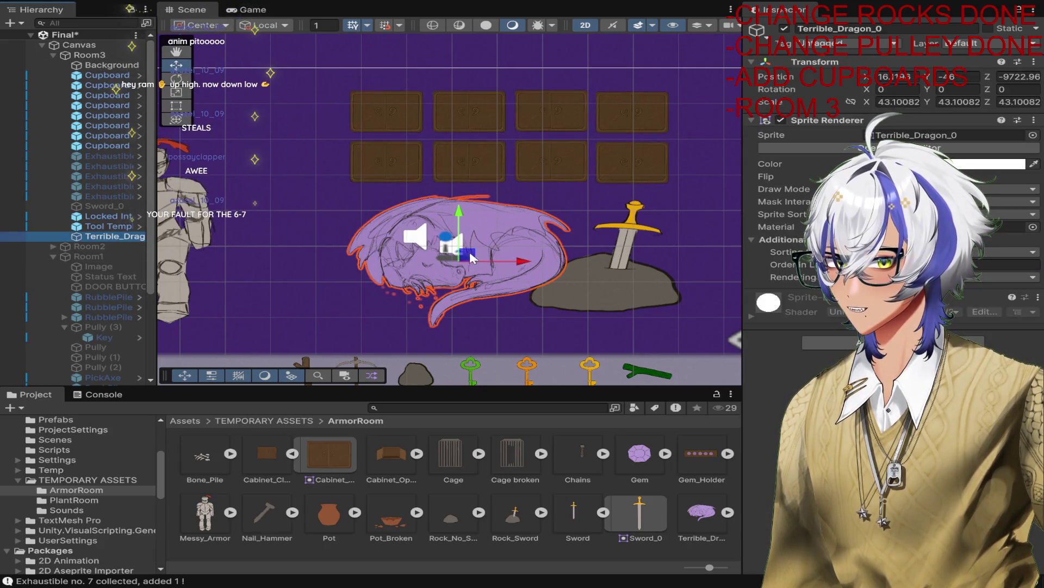
drag(476, 259, 409, 266)
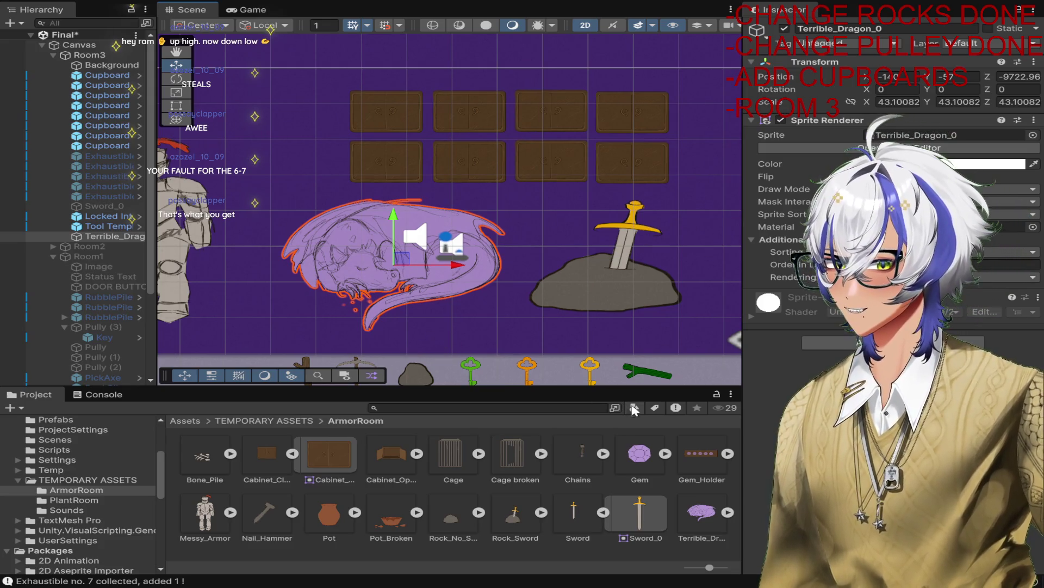
click(728, 453)
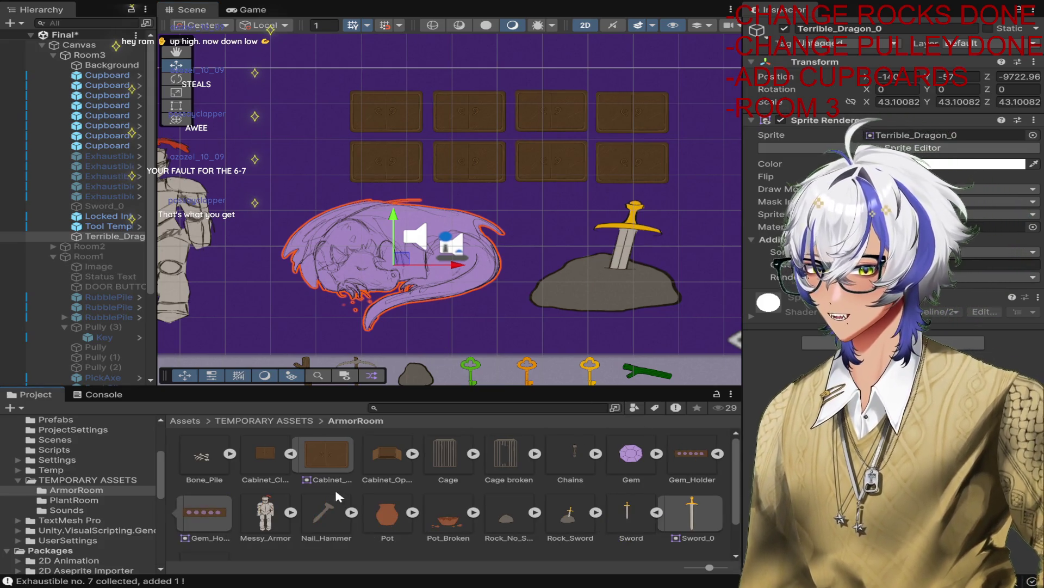
mouse_move(204, 512)
mouse_down()
mouse_move(332, 392)
mouse_move(539, 321)
mouse_move(537, 289)
mouse_up()
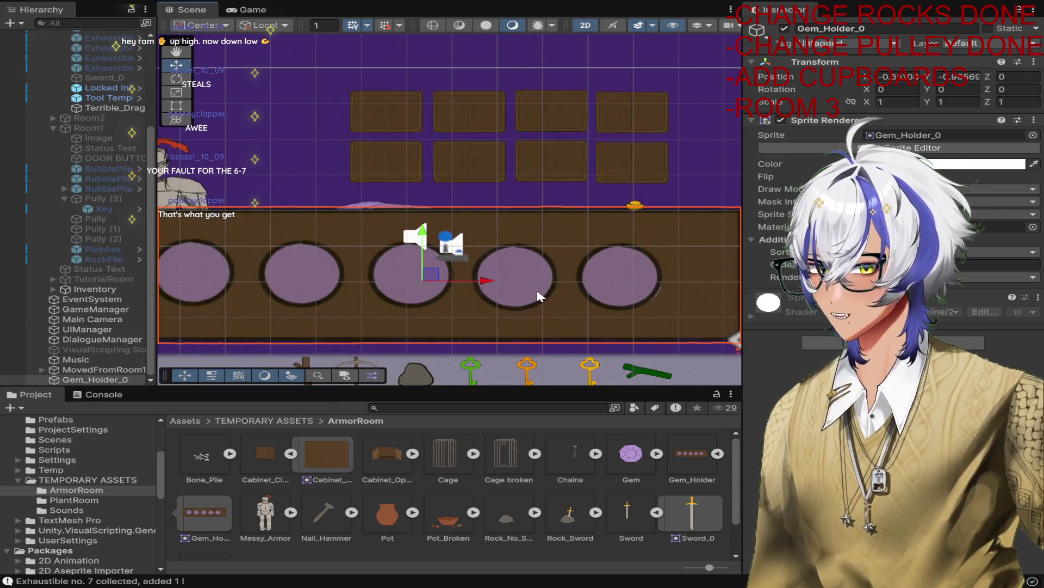
scroll(537, 289, down, 3)
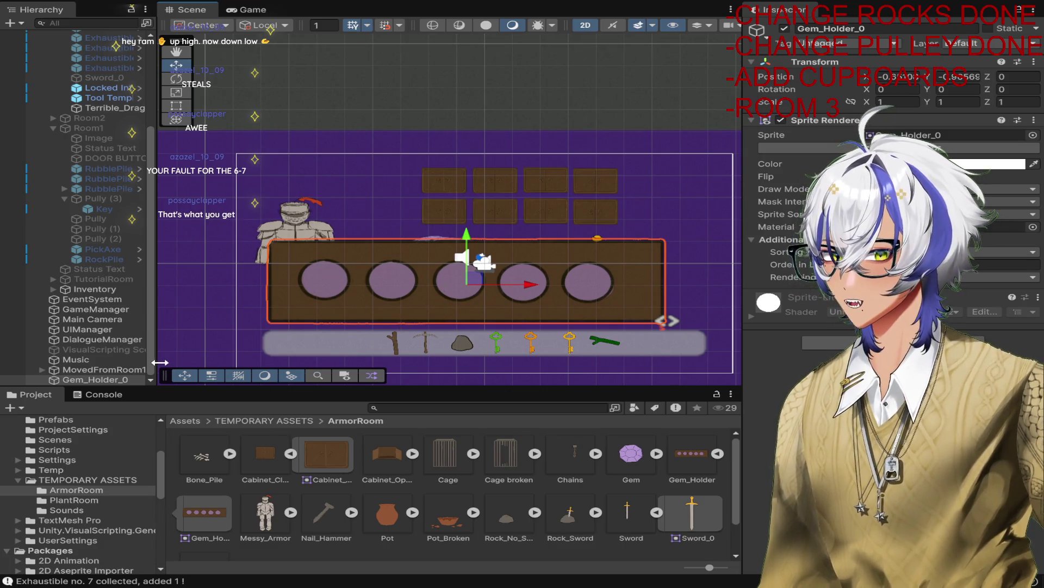
key(Delete)
scroll(146, 303, up, 5)
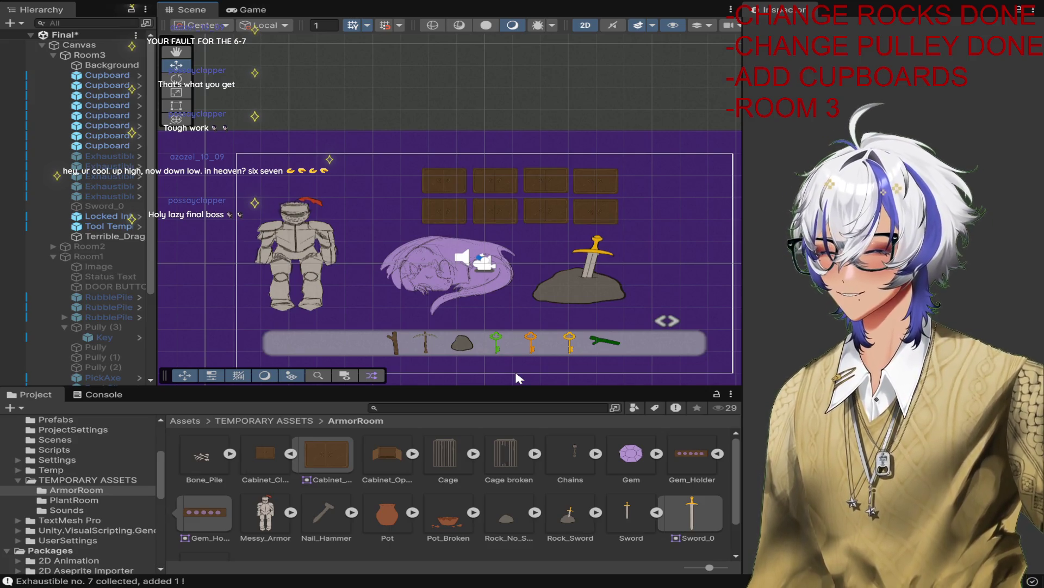
click(517, 377)
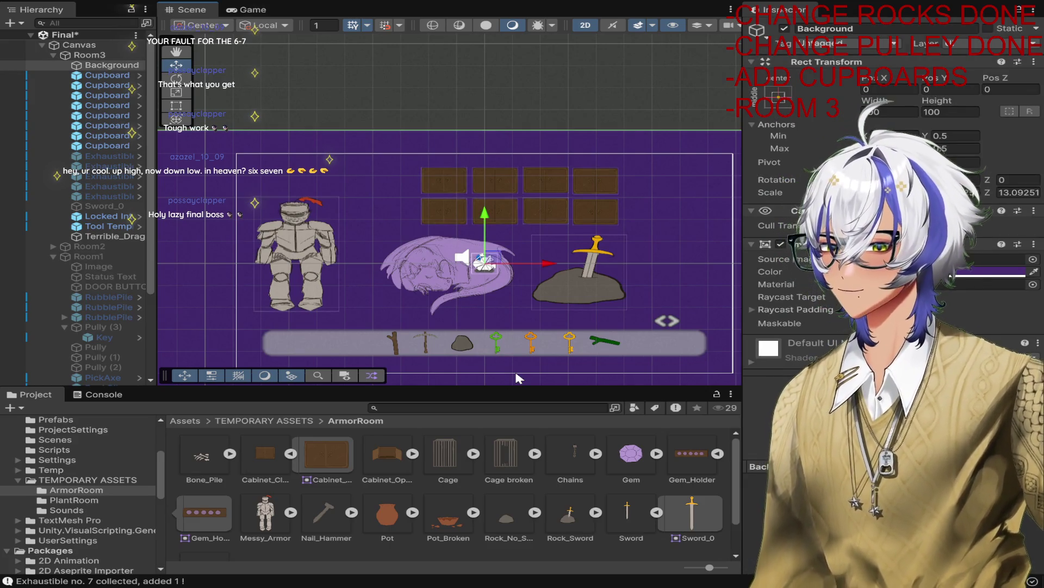
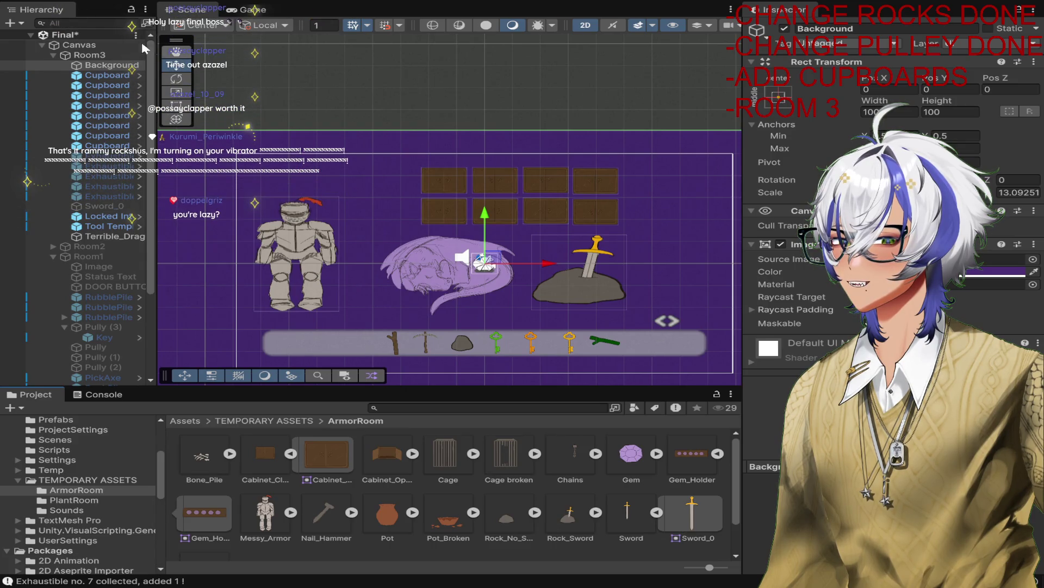
Step: Move the Terrible_Dragon_0 sprite in Room3 left and slightly up, then frame the whole room
click(87, 56)
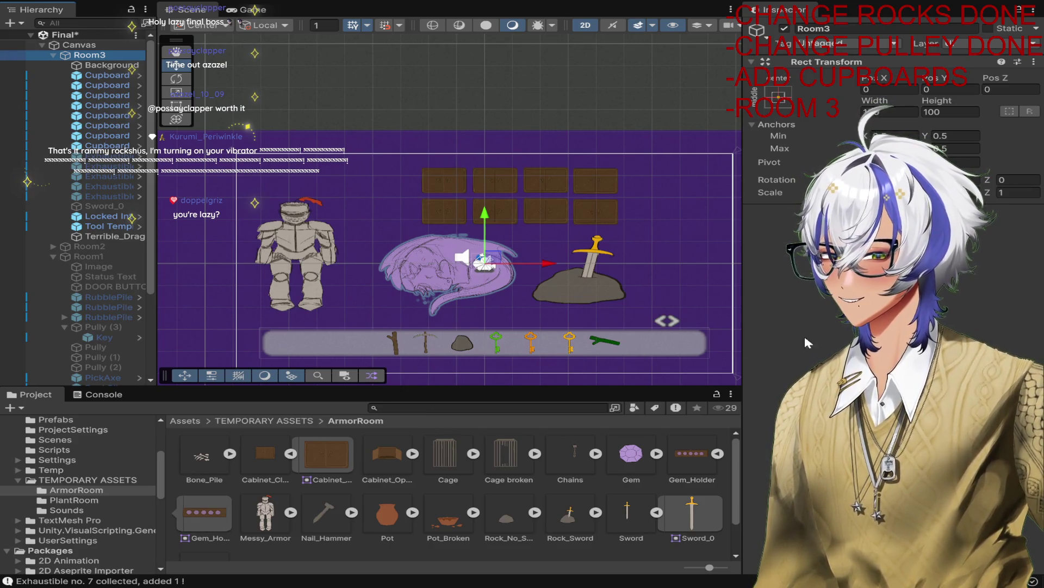
scroll(474, 276, up, 4)
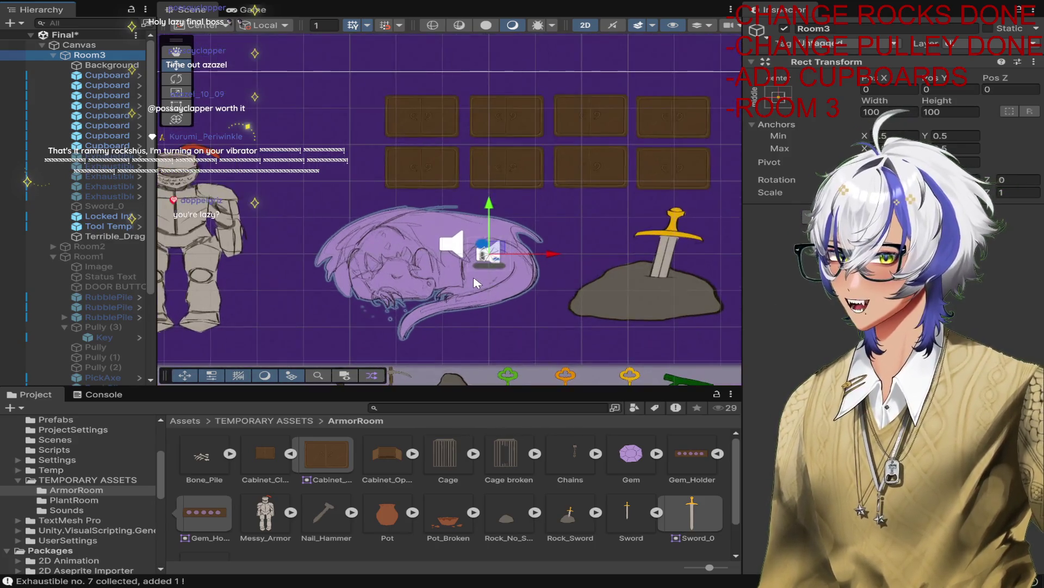
click(579, 209)
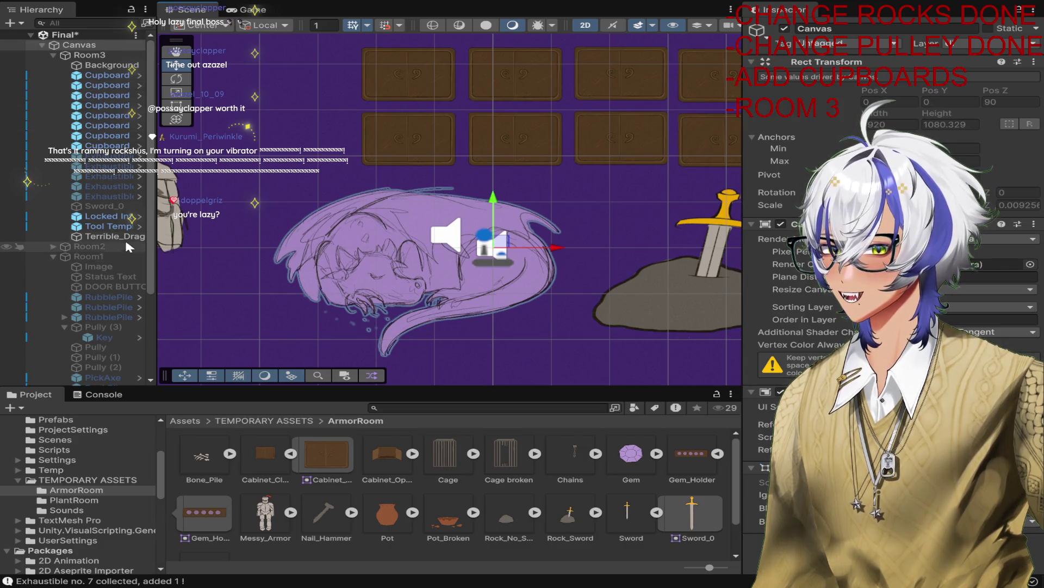
click(429, 244)
drag(428, 245, 385, 233)
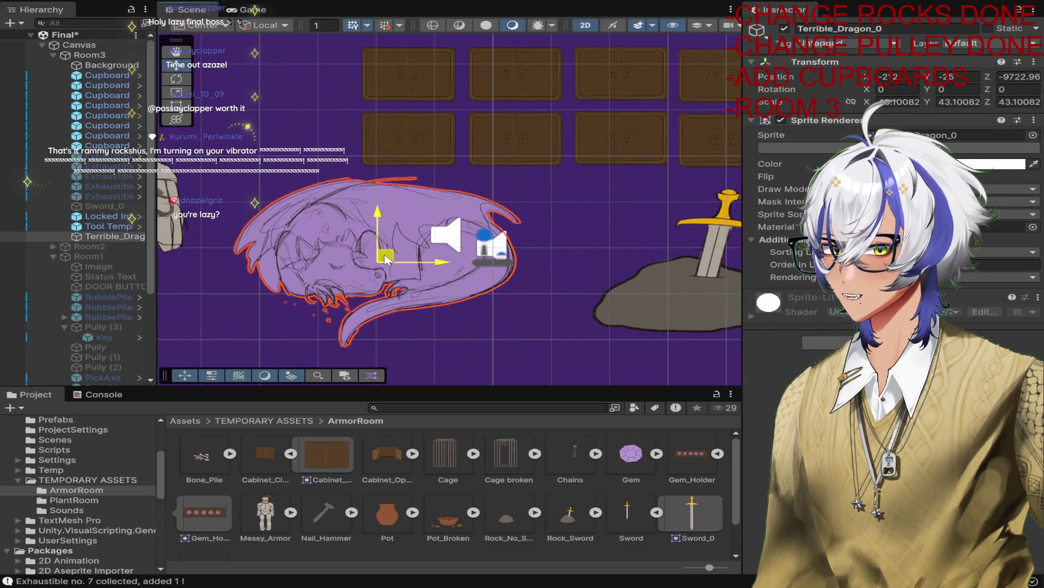
scroll(439, 323, down, 3)
drag(438, 324, 480, 259)
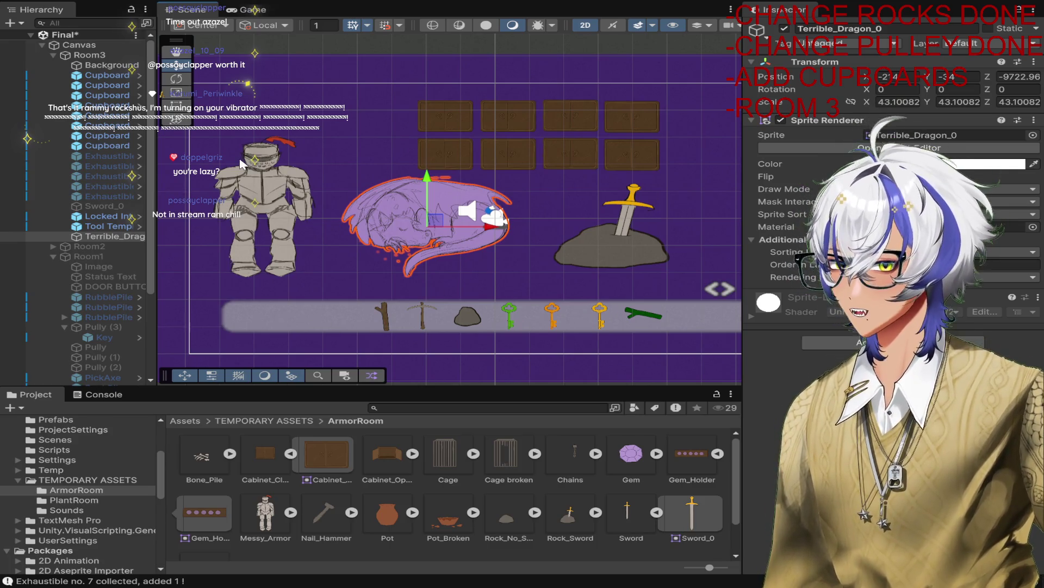
Step: Browse the Project folder tree from Assets through Scenes into the Scripts folder
scroll(109, 517, down, 8)
scroll(108, 517, up, 10)
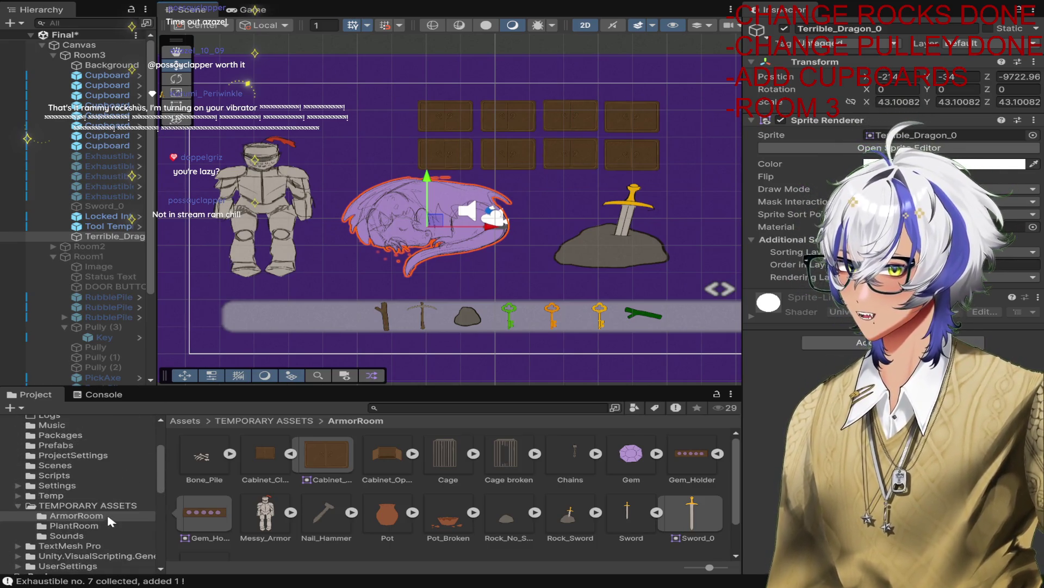
scroll(107, 516, up, 10)
scroll(103, 517, down, 10)
scroll(68, 471, up, 3)
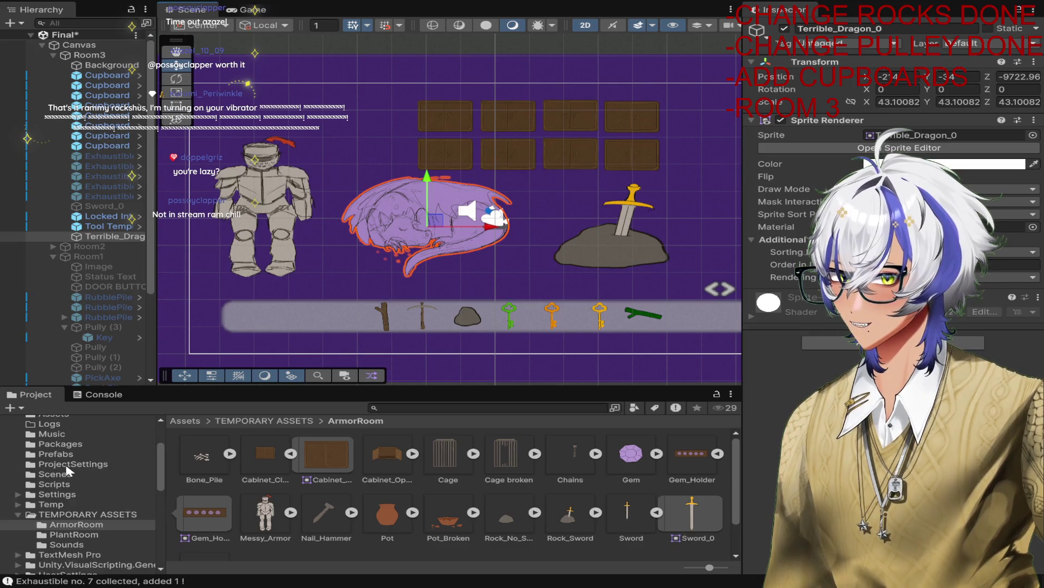
scroll(71, 468, up, 3)
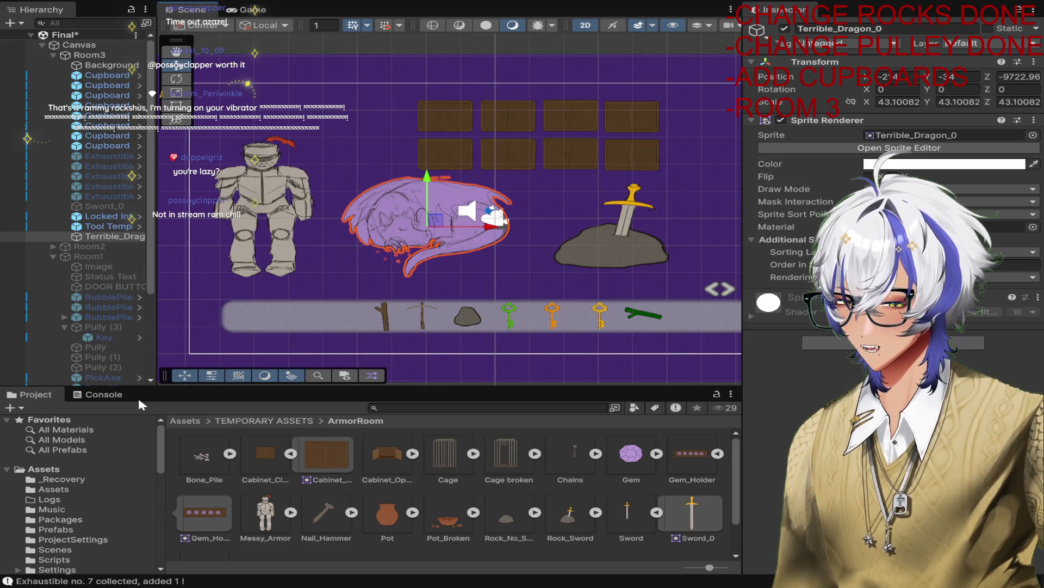
drag(53, 469, 69, 504)
click(84, 475)
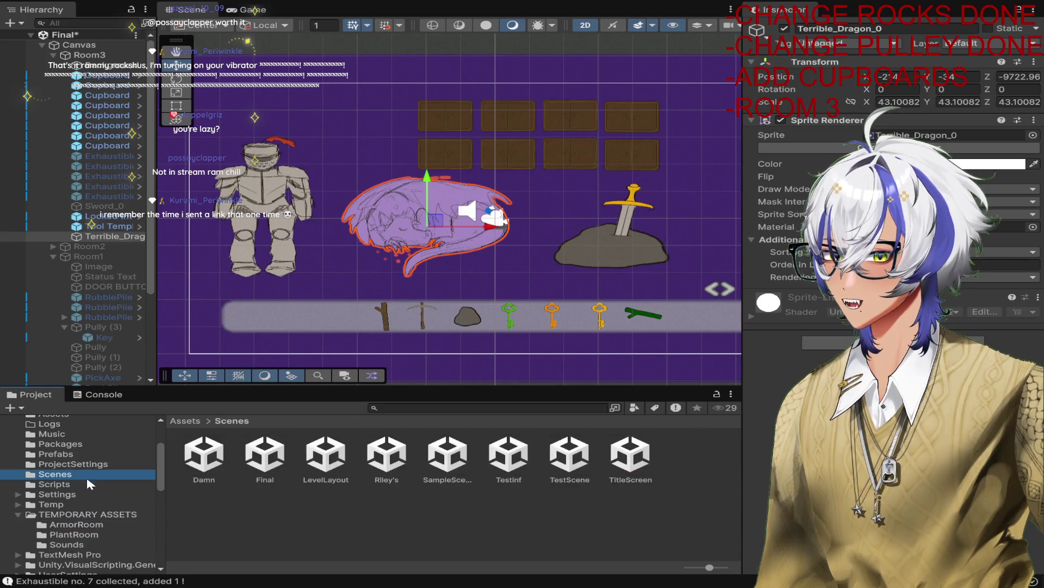
click(89, 482)
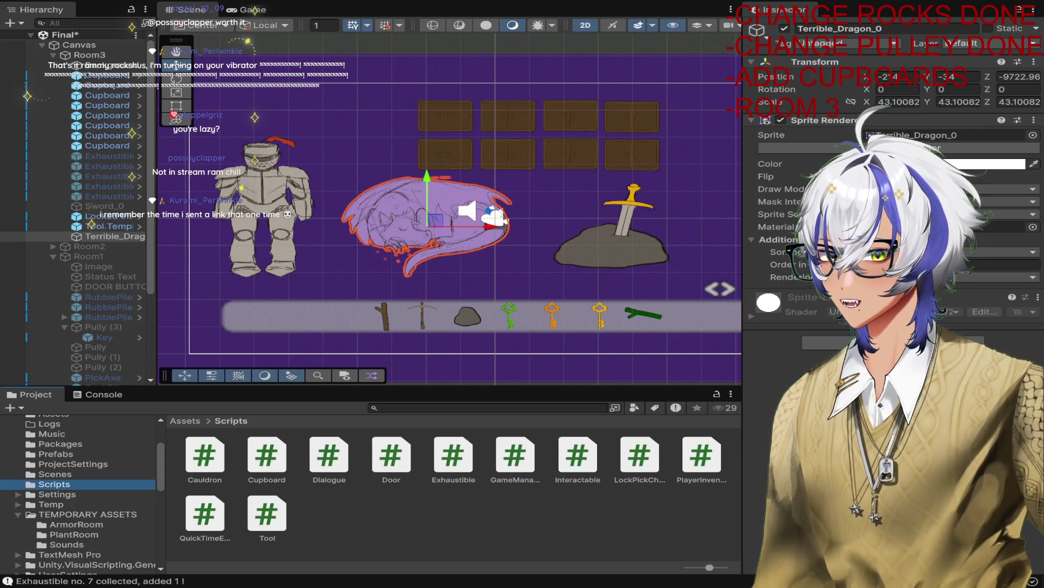
Step: Create a material named 'Gemolder' in Scripts by mistake, then delete it
click(683, 505)
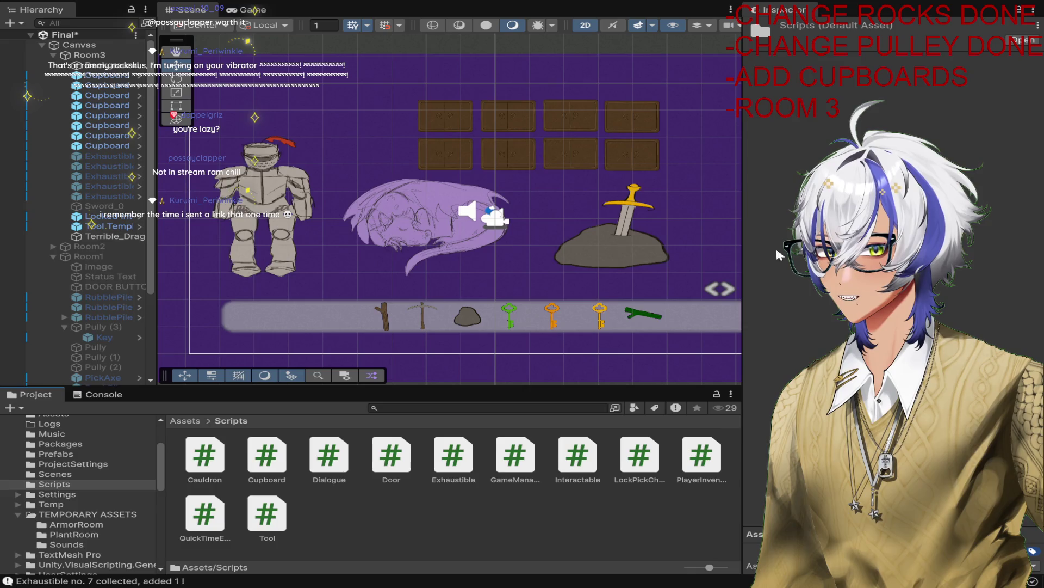
click(849, 414)
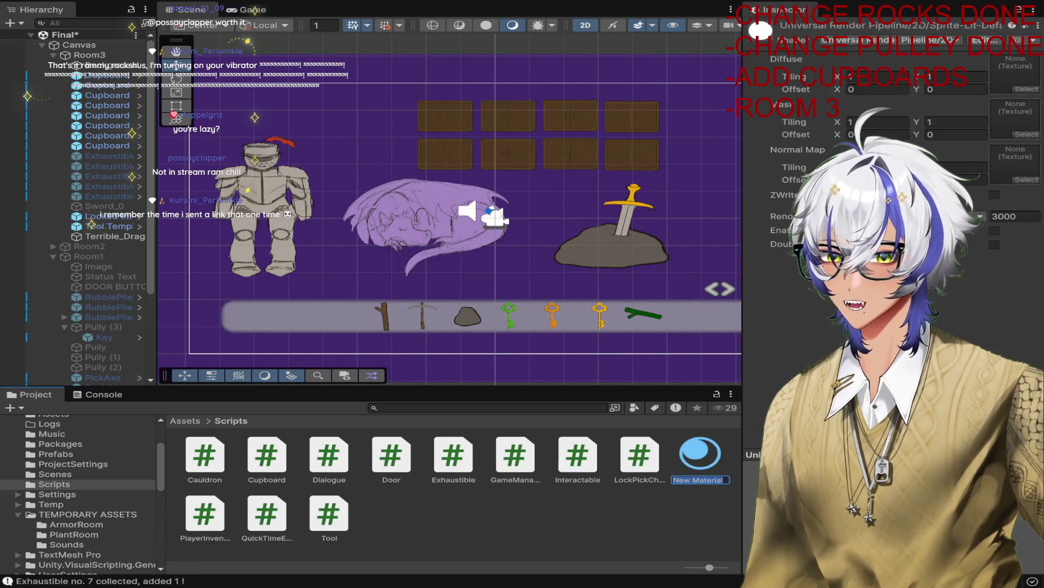
text(GemHolder)
key(Return)
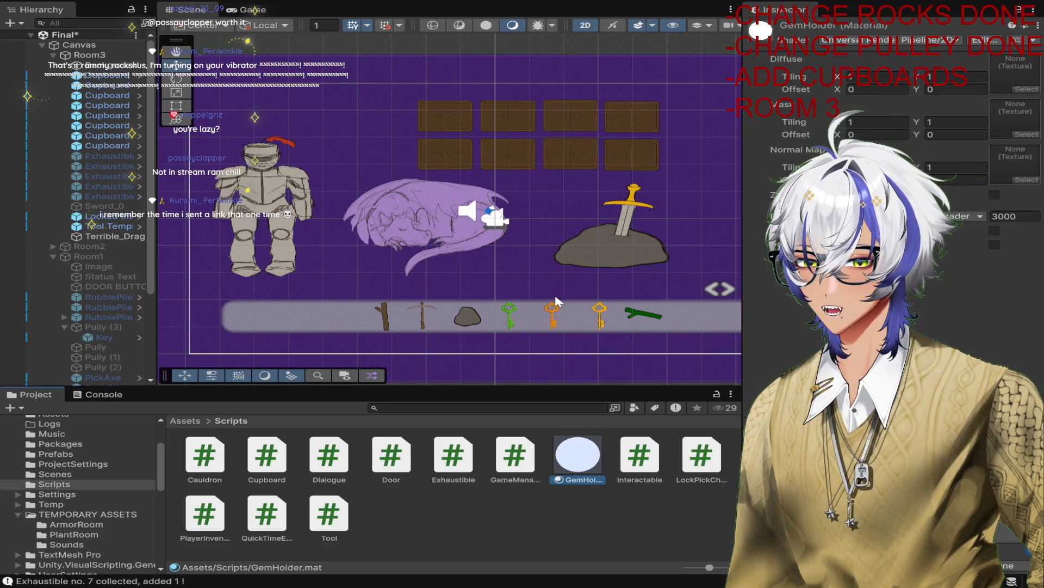
key(Delete)
click(448, 516)
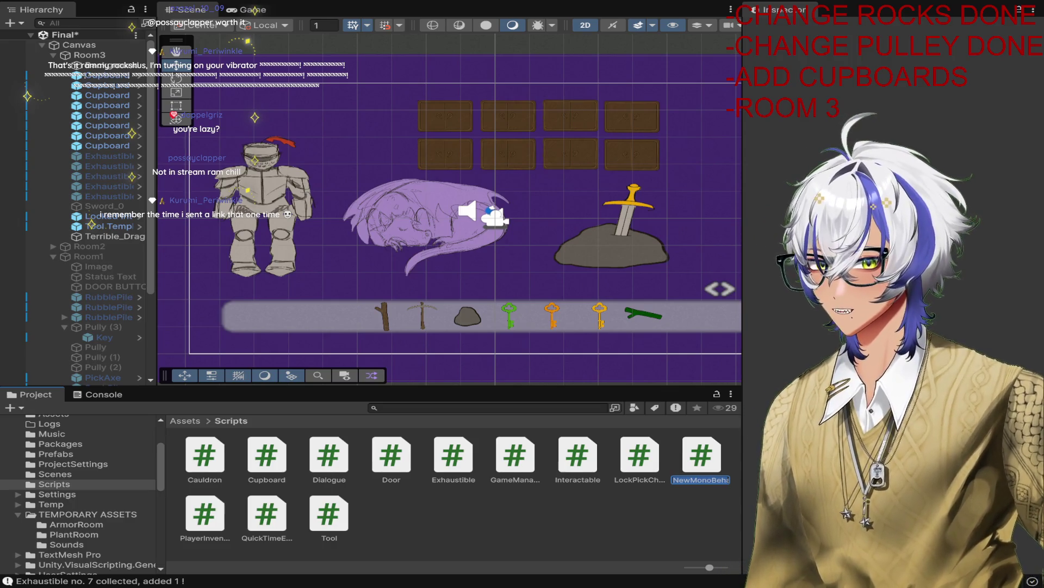
Step: Name the new MonoBehaviour script 'GemHolder'
text(GemHolder)
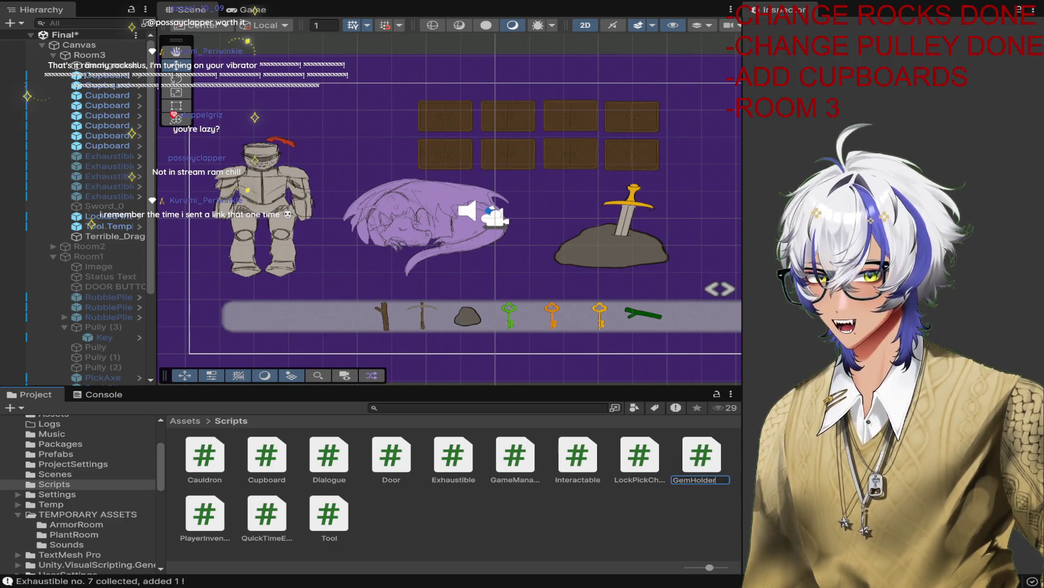
key(Return)
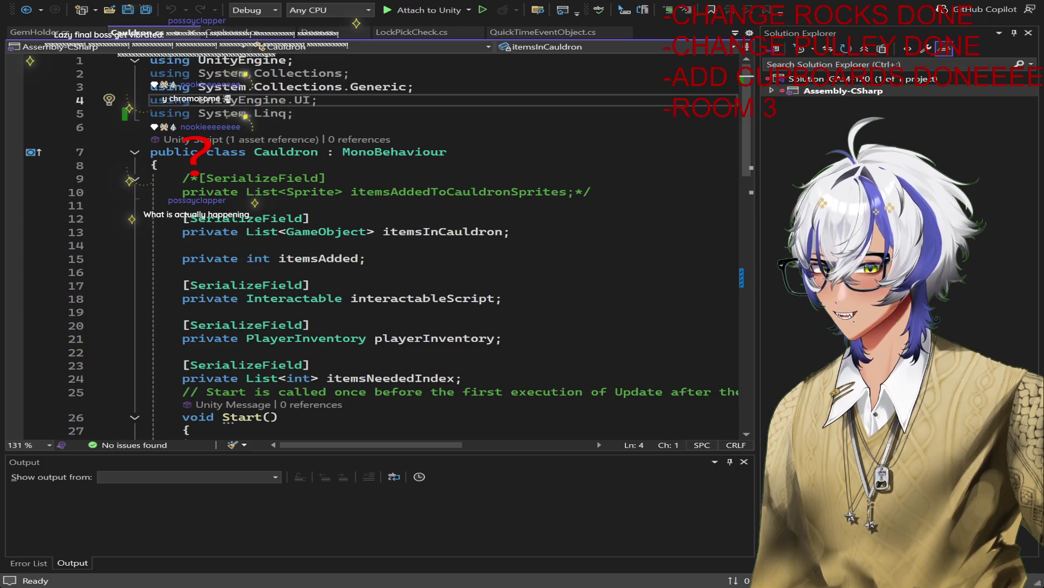
key(alt+Tab)
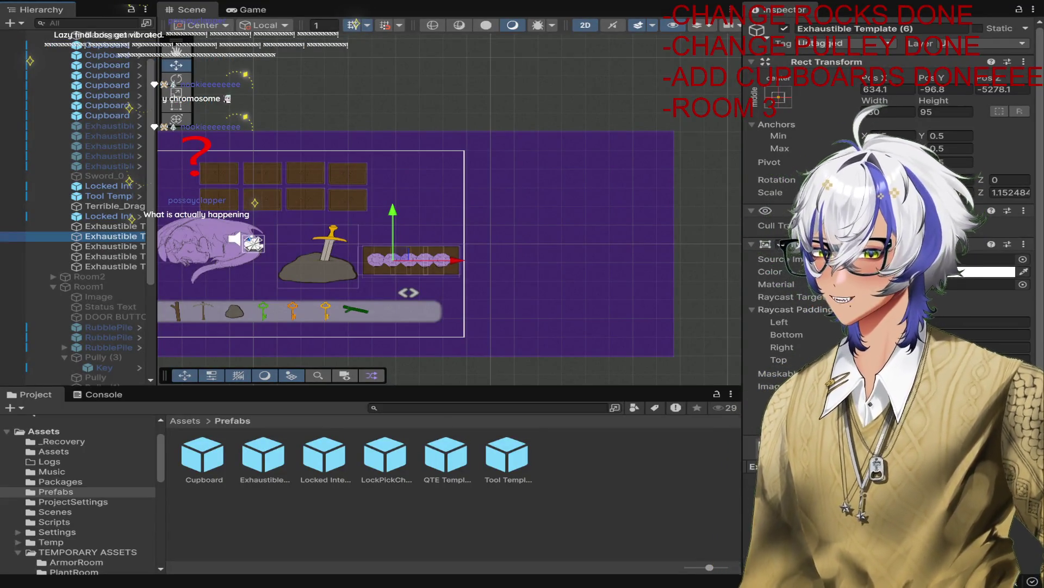
scroll(384, 263, up, 10)
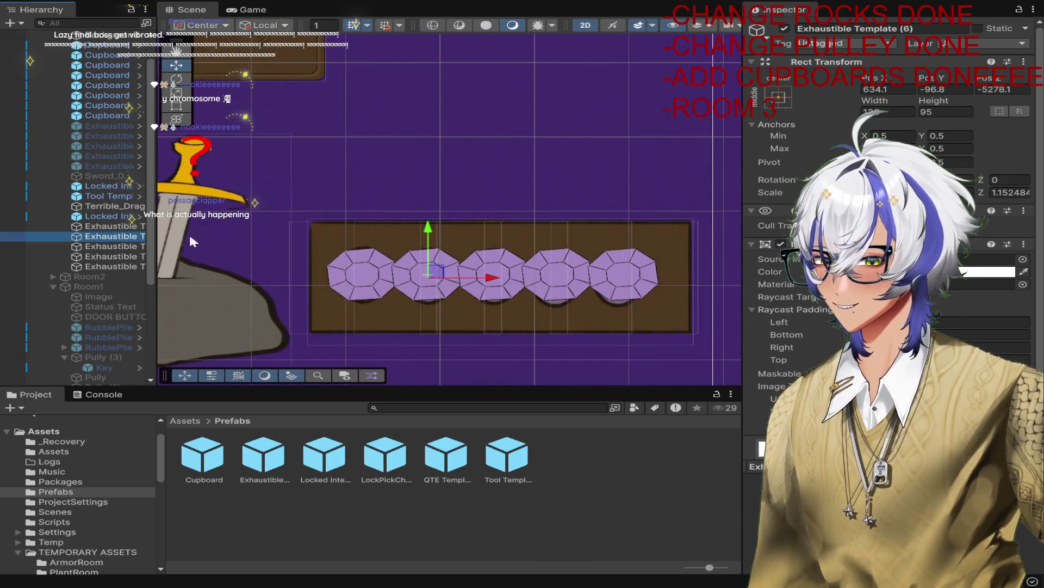
click(118, 227)
click(109, 256)
shift+click(108, 225)
ctrl+click(109, 266)
mouse_move(544, 280)
mouse_down()
mouse_move(551, 235)
mouse_move(560, 245)
mouse_move(479, 247)
mouse_up()
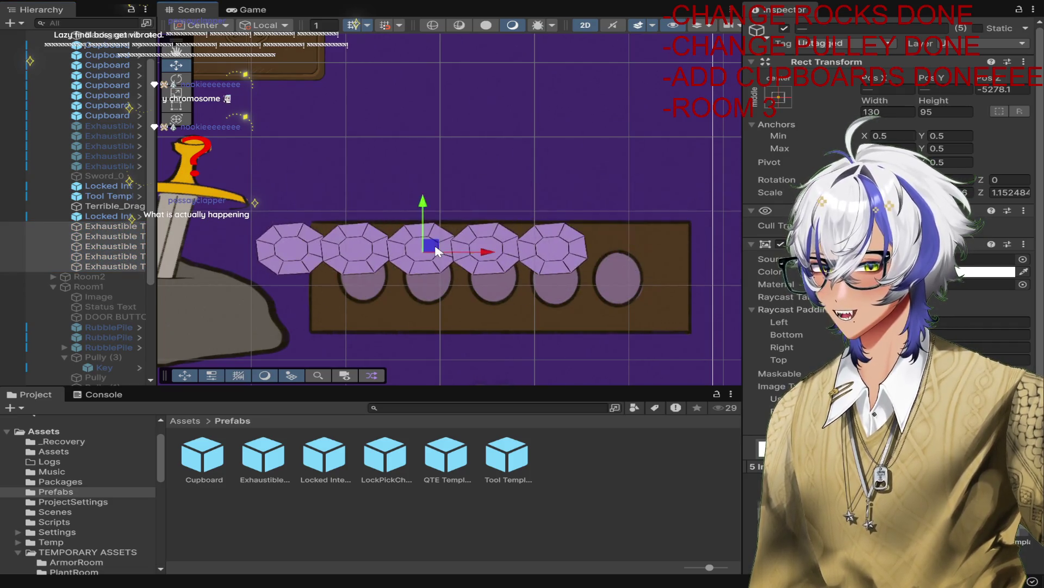
key(ctrl+z)
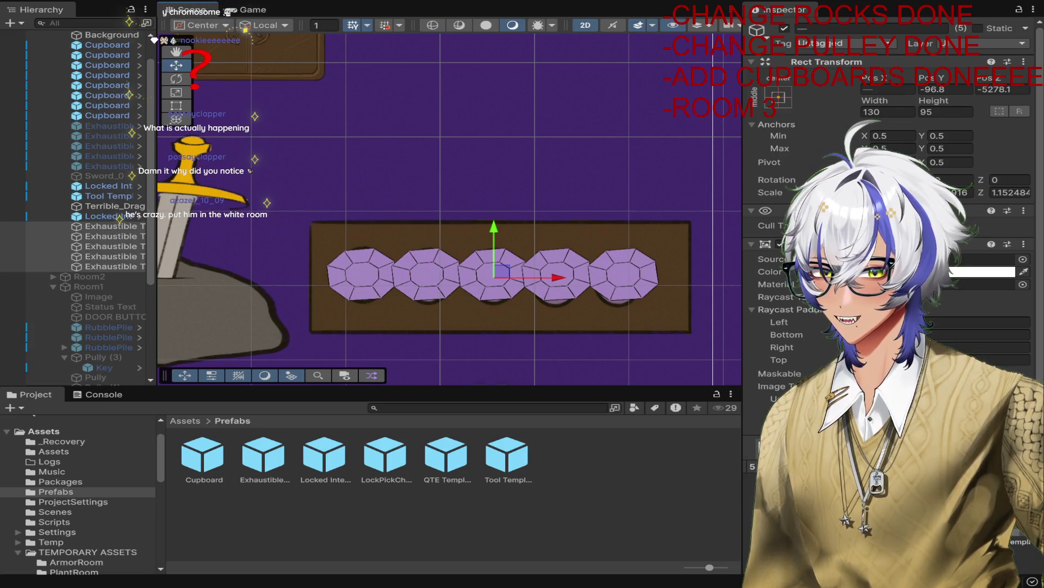
key(alt+Tab)
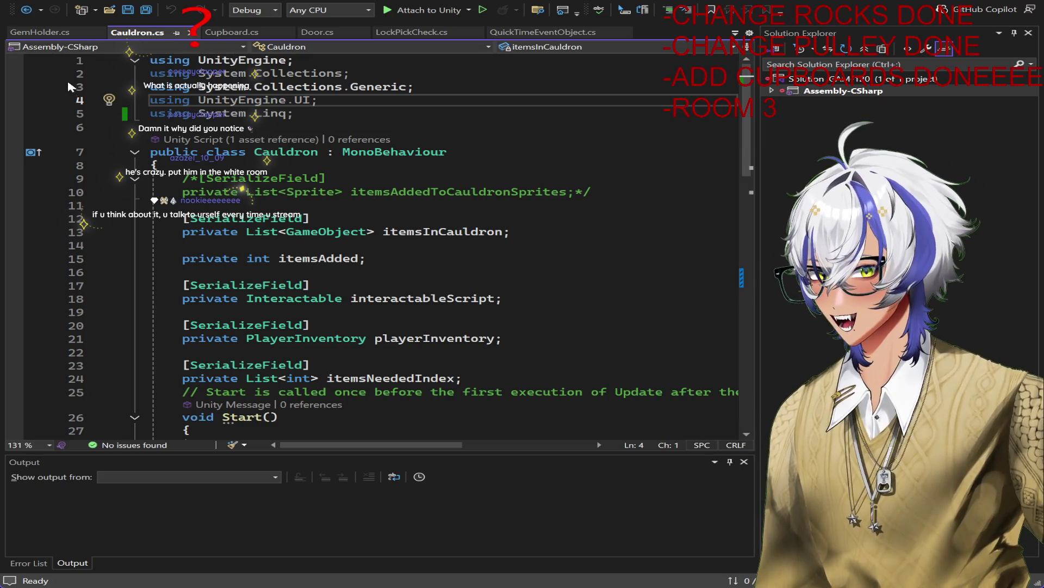
click(52, 32)
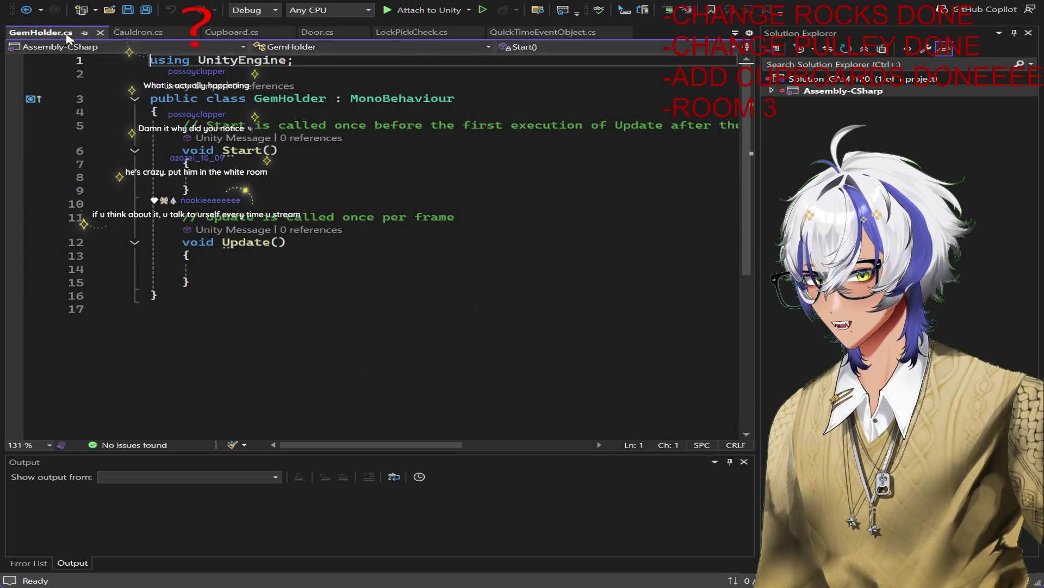
Step: Copy Cauldron's fields from itemsInCauldron through interactableScript into the GemHolder class
click(137, 32)
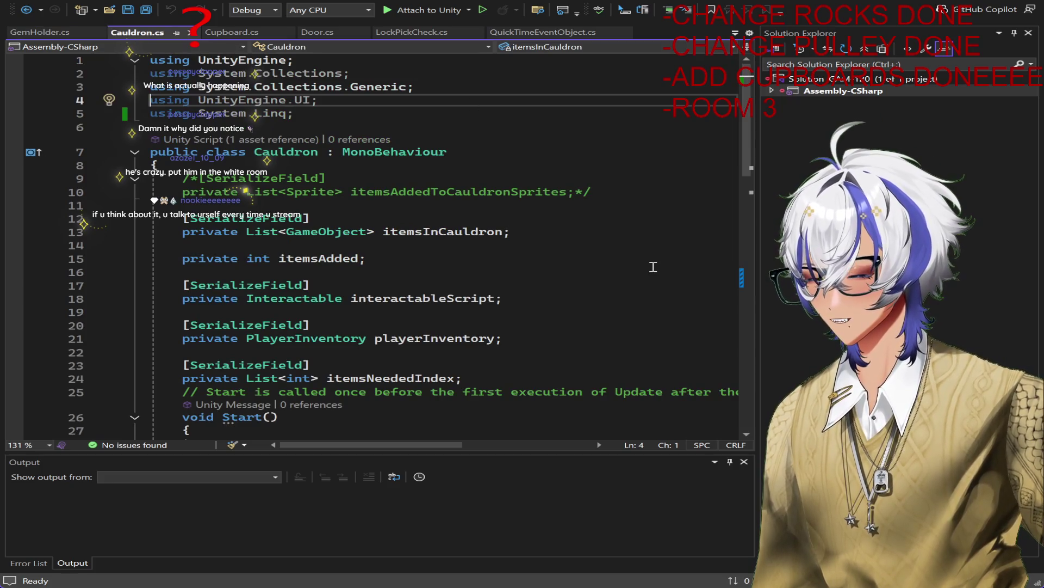
mouse_move(511, 232)
mouse_down()
mouse_move(179, 233)
mouse_move(197, 218)
mouse_move(183, 218)
mouse_up()
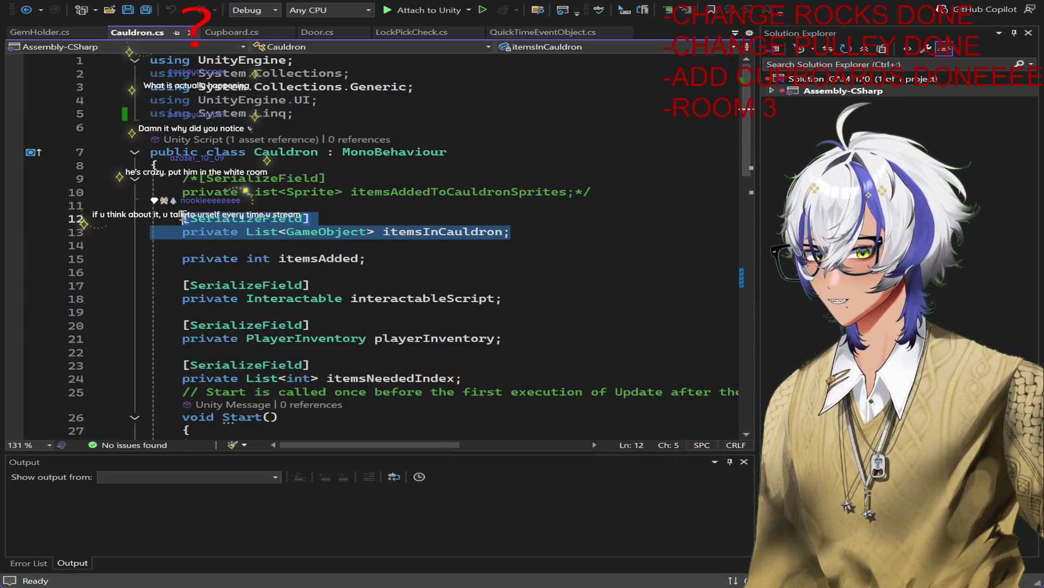
click(537, 297)
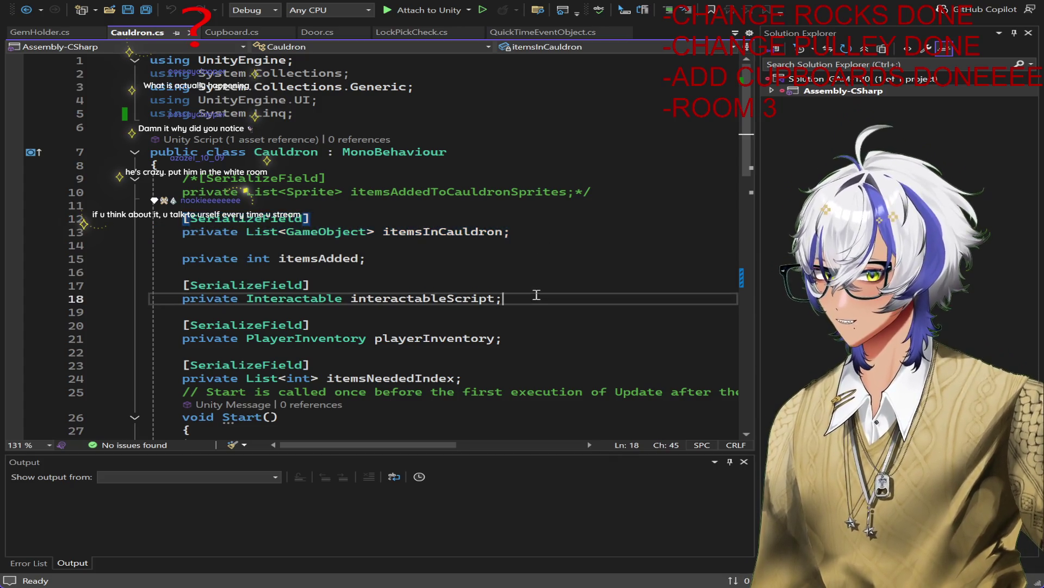
click(526, 339)
mouse_move(516, 298)
mouse_down()
mouse_move(163, 256)
mouse_move(184, 218)
mouse_up()
key(ctrl+c)
click(41, 32)
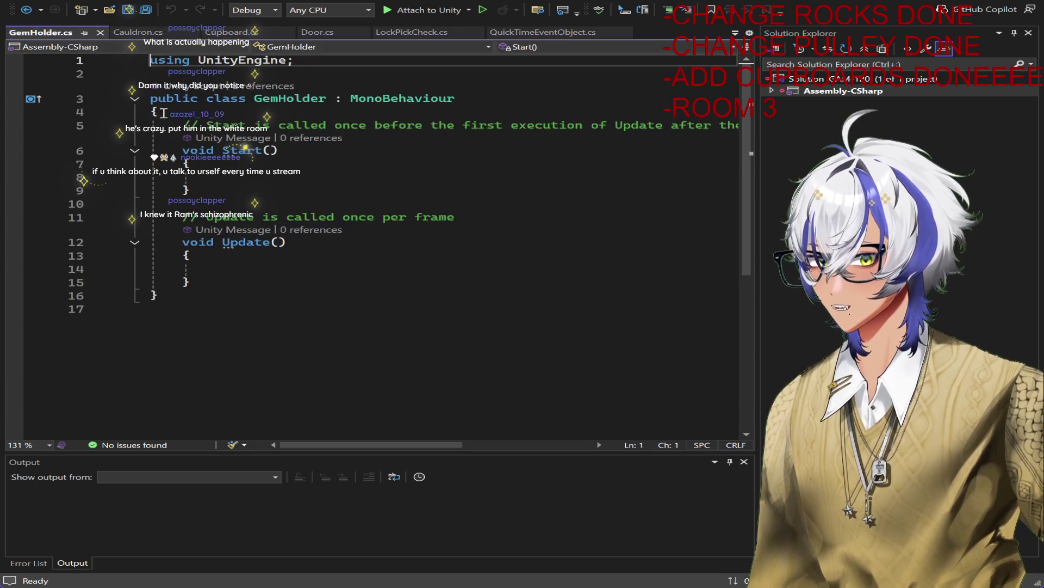
click(258, 112)
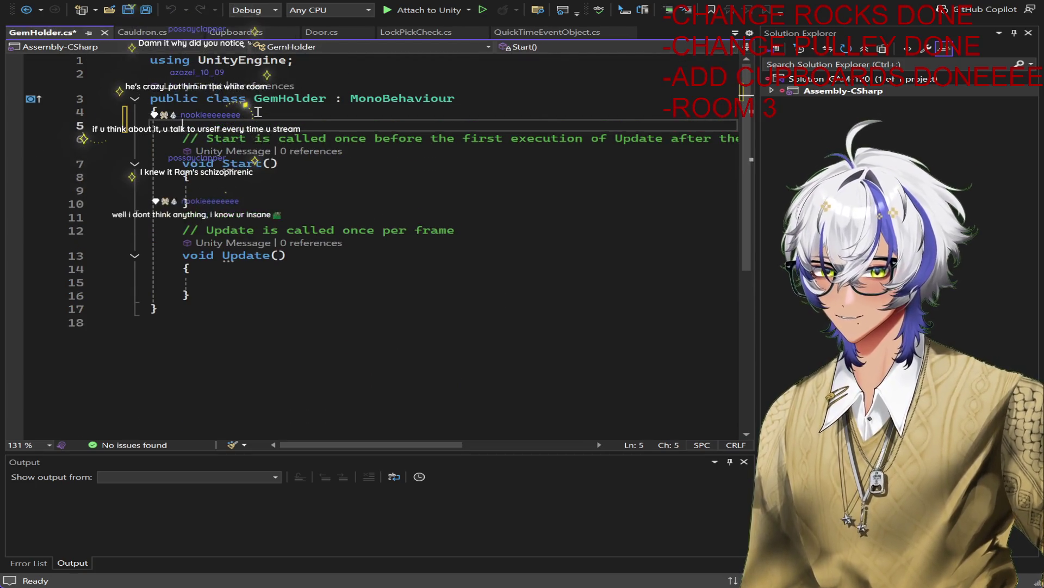
key(ctrl+v)
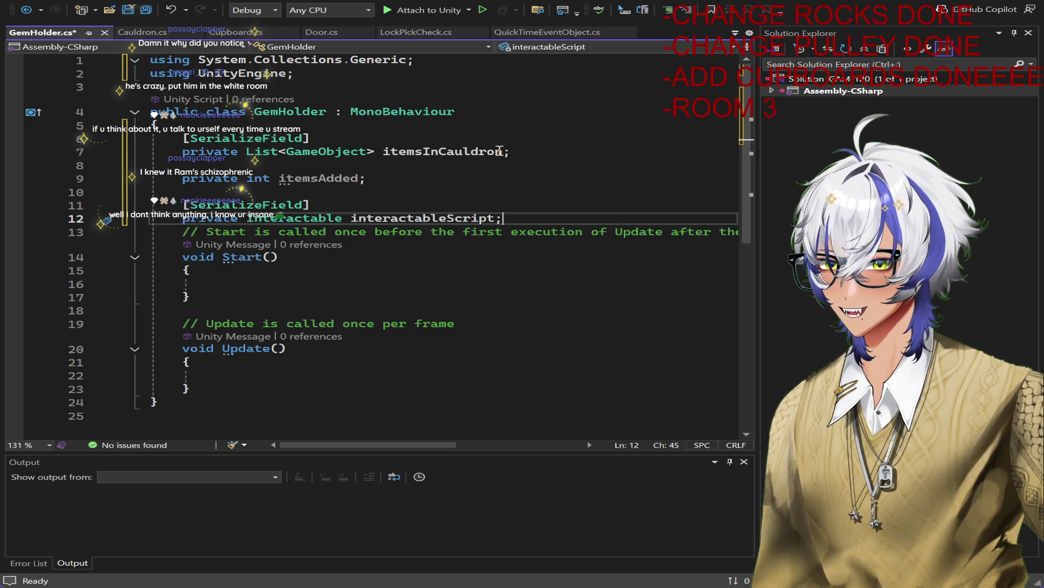
Step: Deselect the Cauldron lines and open a new line below interactableScript in GemHolder
click(185, 33)
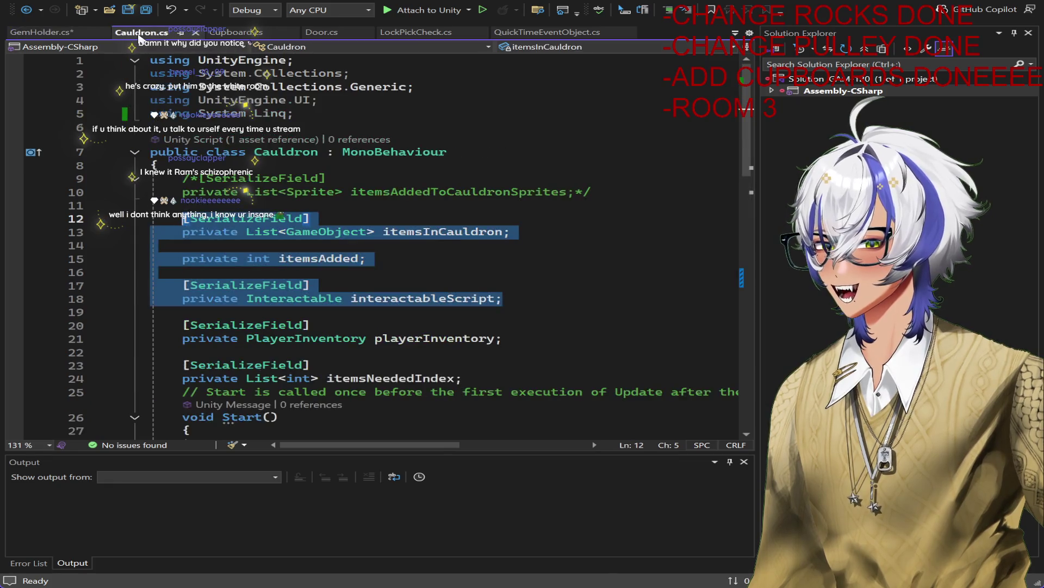
key(Right)
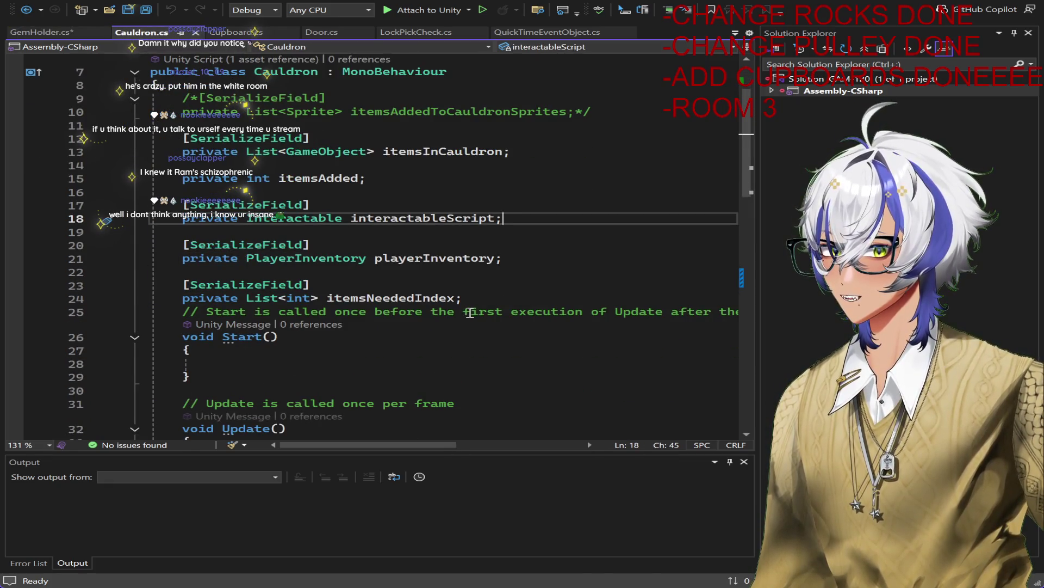
scroll(484, 302, down, 2)
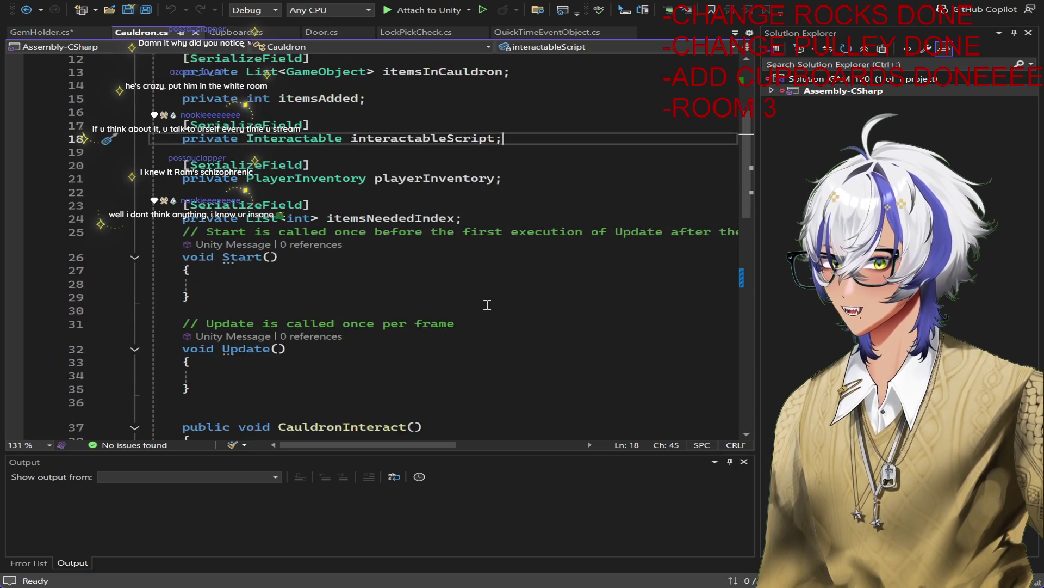
click(53, 34)
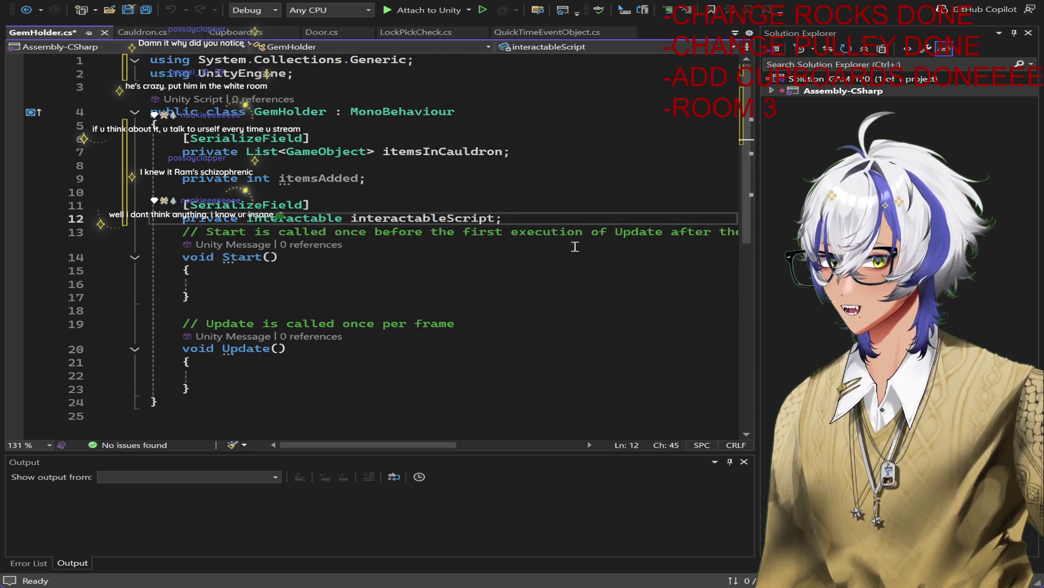
key(Return)
key(Return)
Step: Add a [SerializeField] private int gemsNeeded field to GemHolder and save
text([seri)
key(Tab)
key(Return)
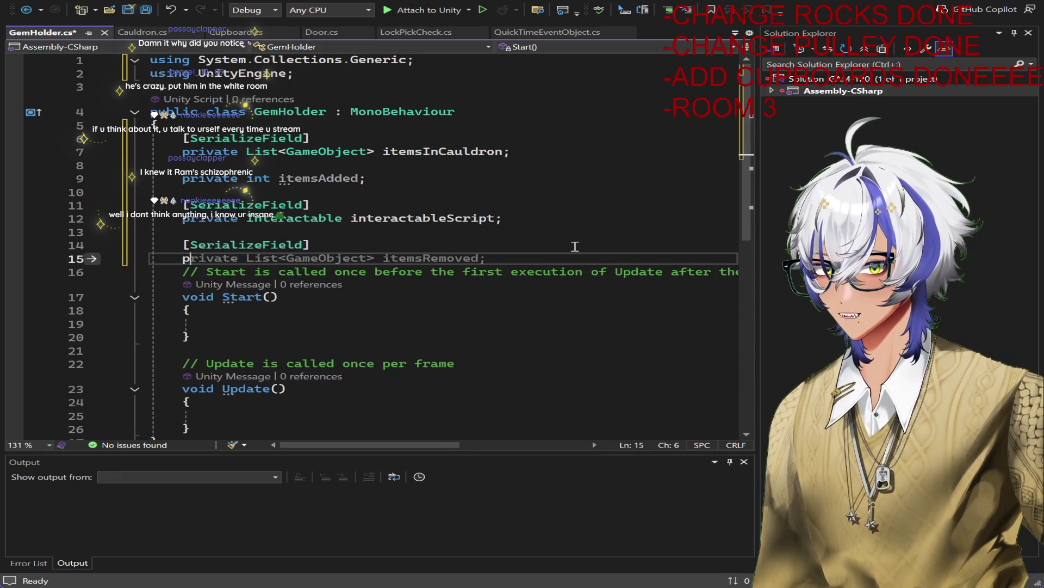
text(private i)
key(BackSpace)
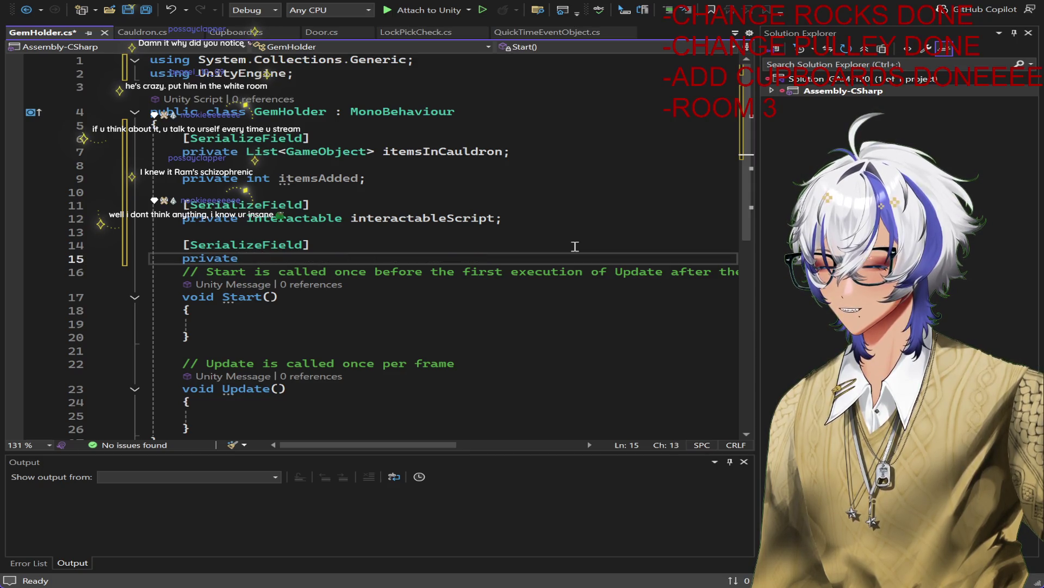
click(136, 36)
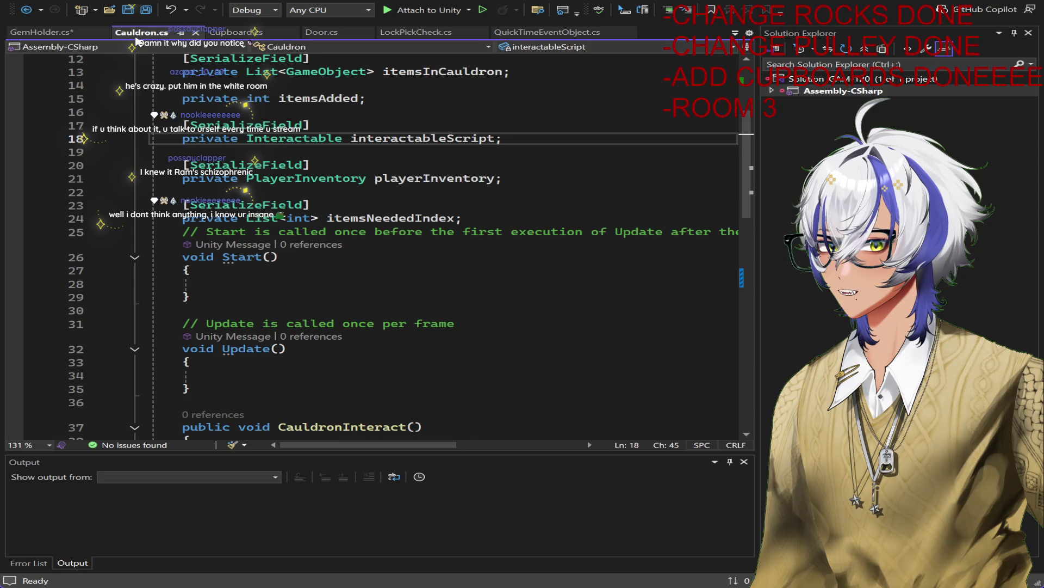
click(48, 34)
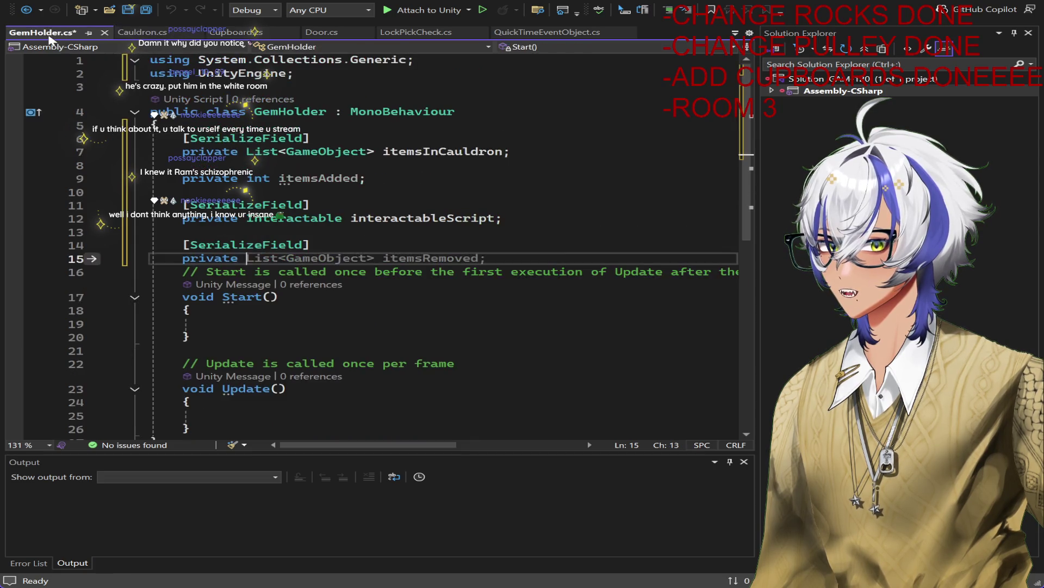
text(int)
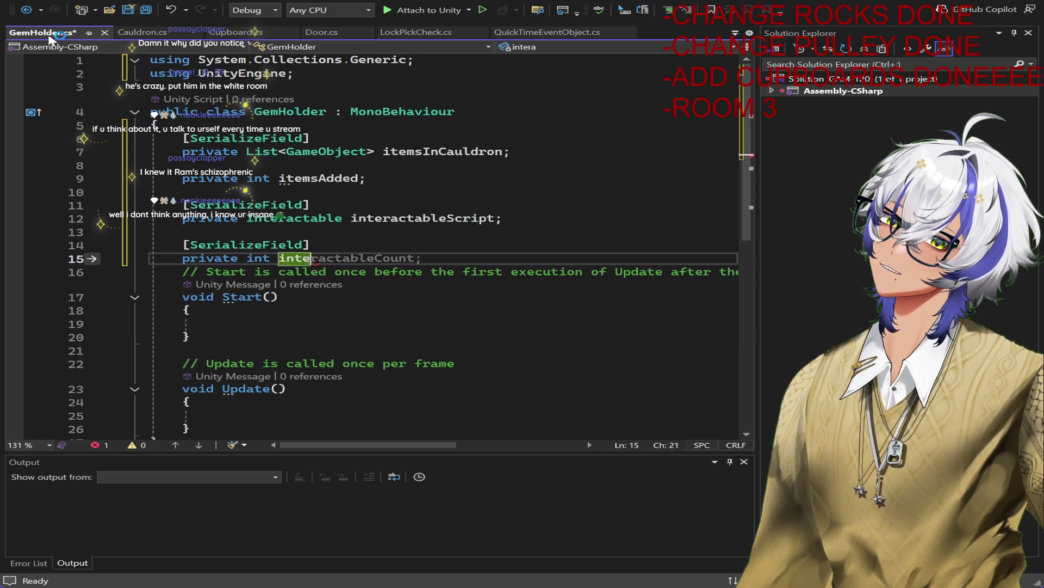
text(gemsNeeded;)
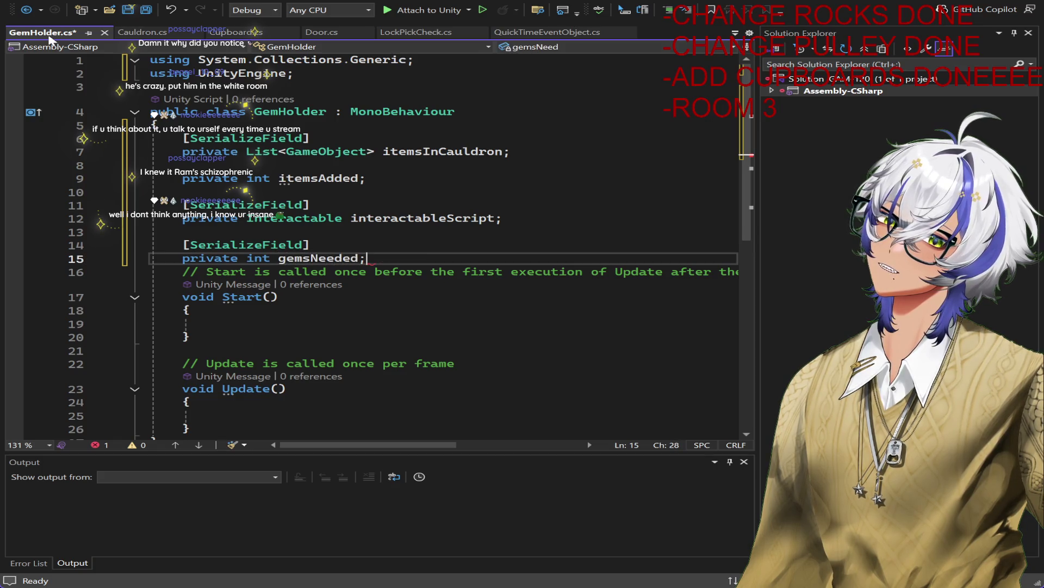
key(ctrl+s)
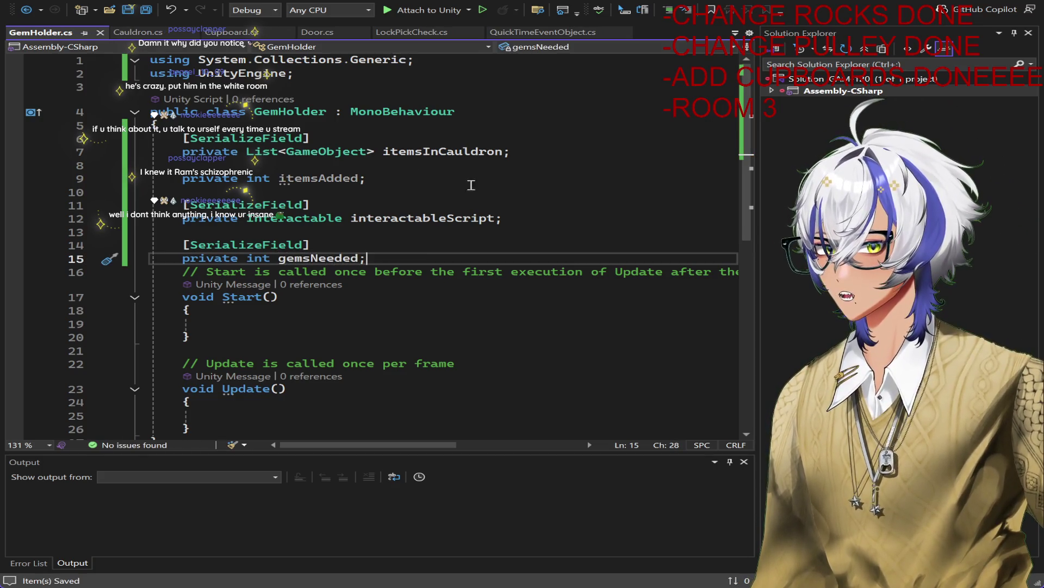
Step: Rename itemsInCauldron to gemsInHolder and itemsAdded to gemsAdded, then save
click(424, 152)
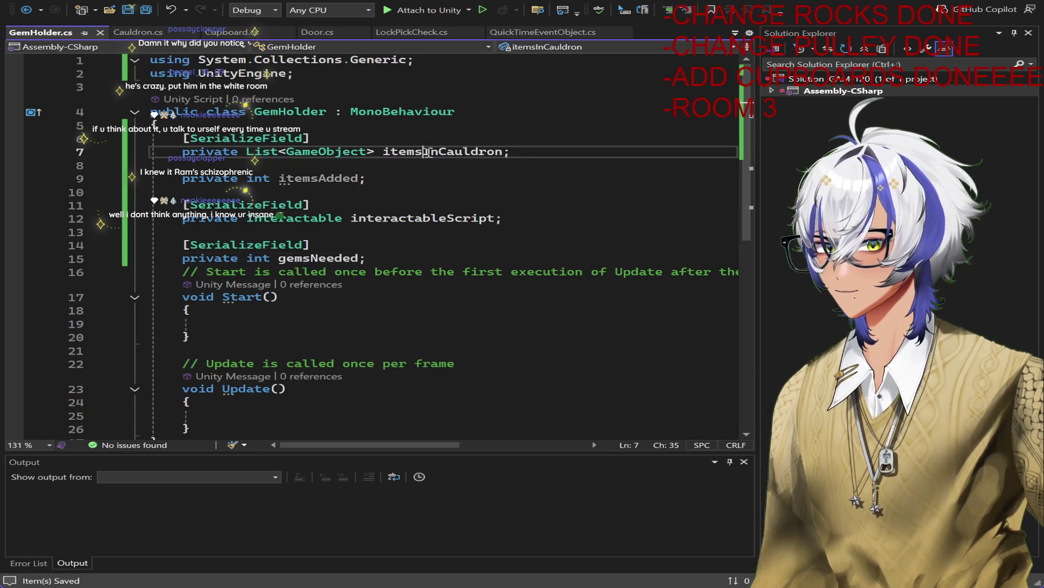
double_click(389, 153)
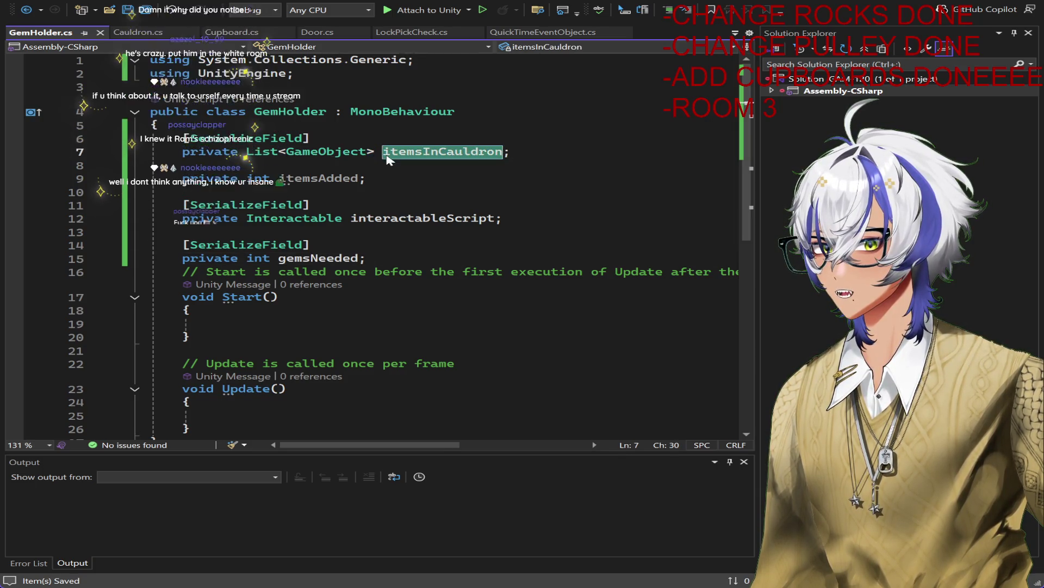
text(gemsInHolde)
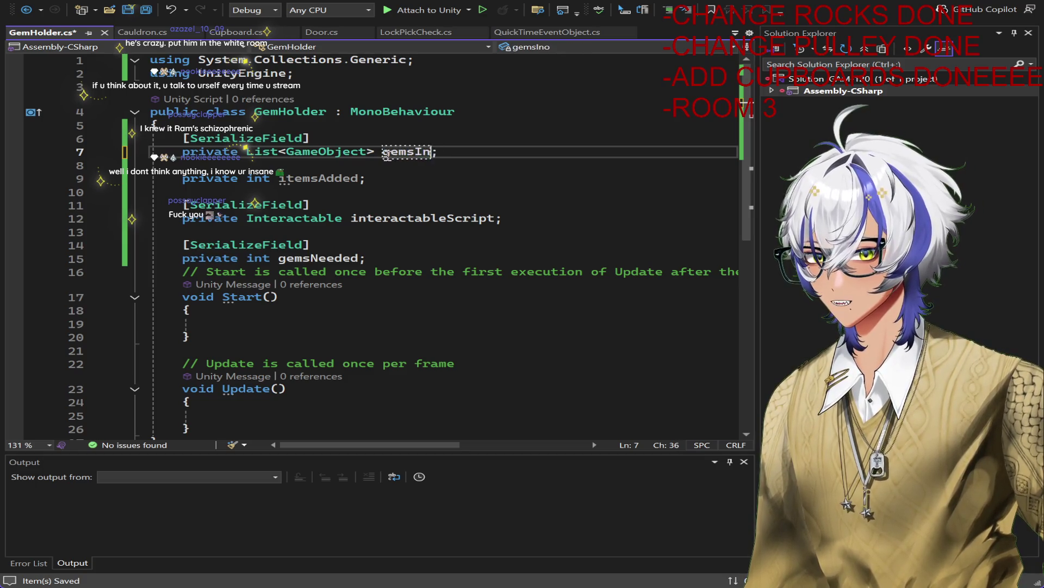
text(r)
click(320, 179)
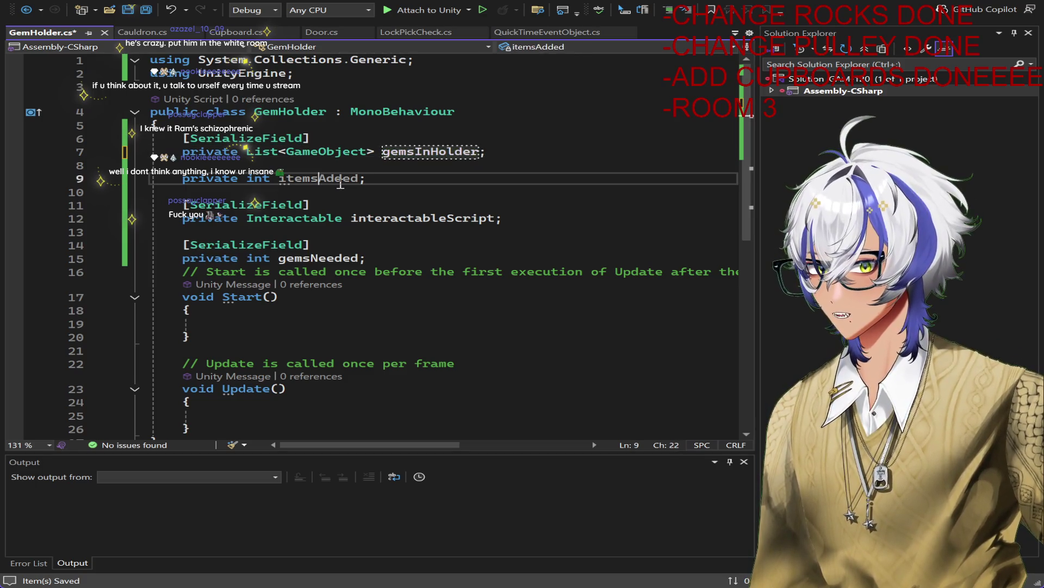
key(BackSpace)
key(Delete)
key(Delete)
key(Delete)
text(gems)
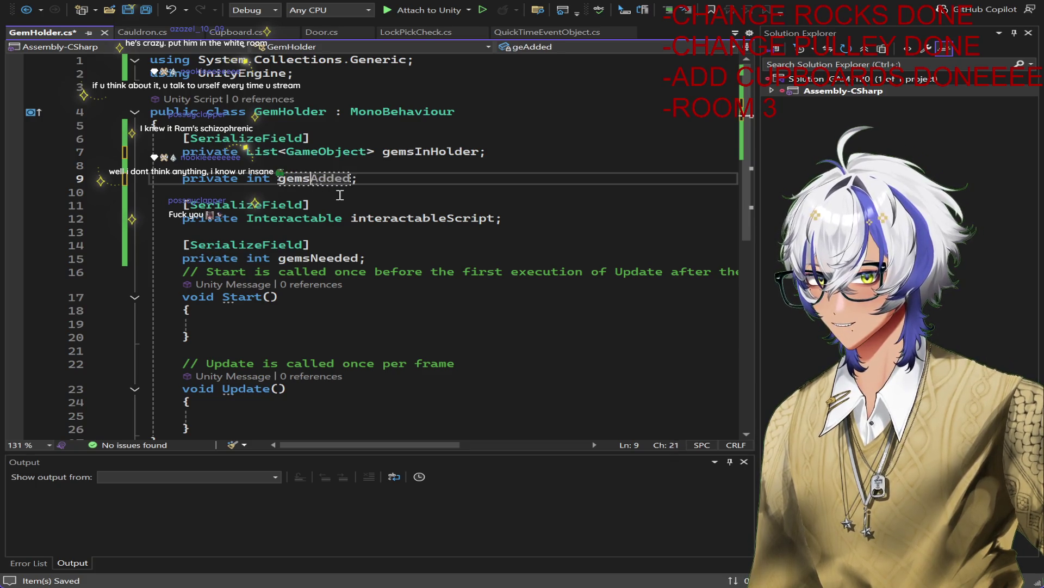
key(ctrl+s)
Step: Copy Cauldron's CauldronInteract method and paste it below GemHolder's Update method
key(ctrl+Tab)
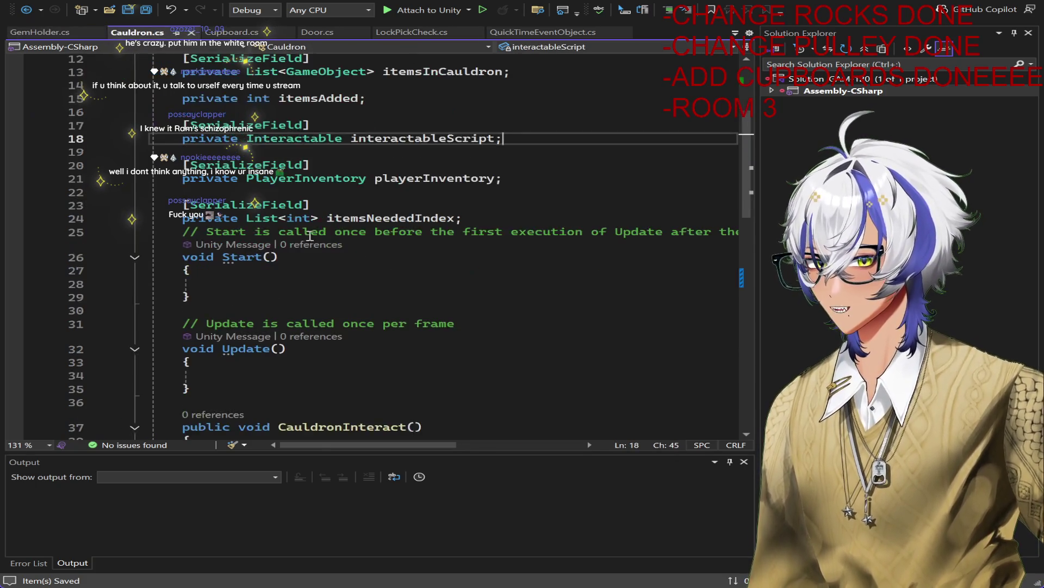
scroll(331, 242, down, 10)
scroll(331, 241, up, 4)
drag(190, 387, 182, 107)
click(38, 32)
scroll(232, 186, down, 5)
click(232, 186)
key(Return)
key(Return)
key(ctrl+v)
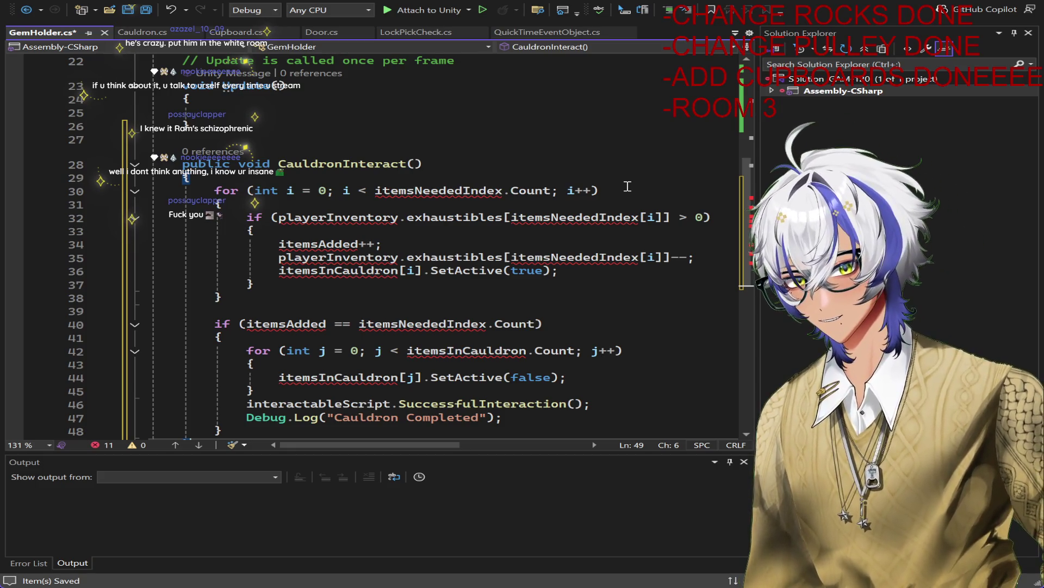
Step: Start an if(playerinven condition below the first loop in GemHolder's CauldronInteract
click(390, 299)
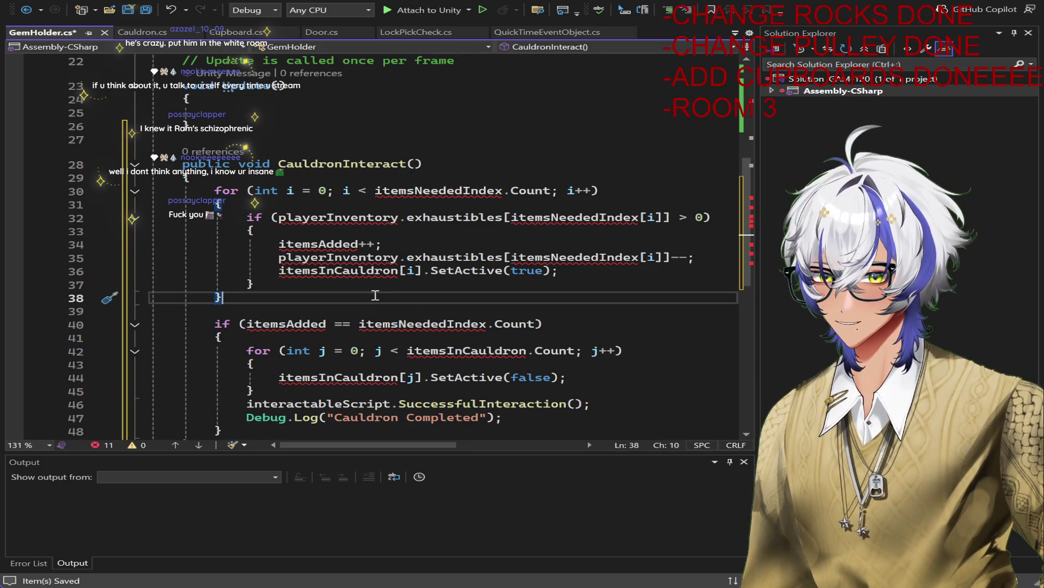
key(Return)
key(Return)
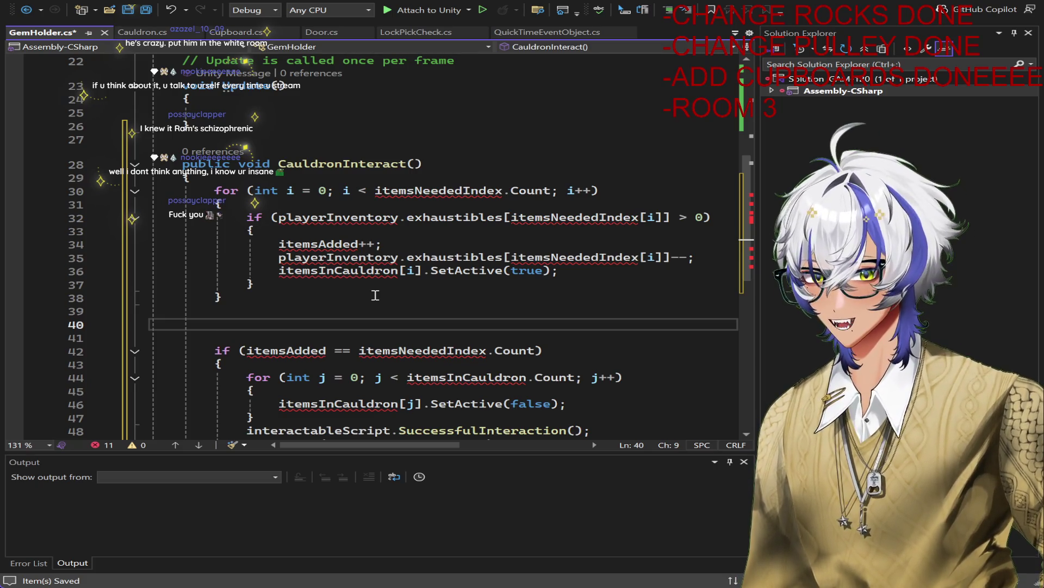
text(if(player)
key(Tab)
key(BackSpace)
key(BackSpace)
key(BackSpace)
key(BackSpace)
key(BackSpace)
key(BackSpace)
text(playerinven)
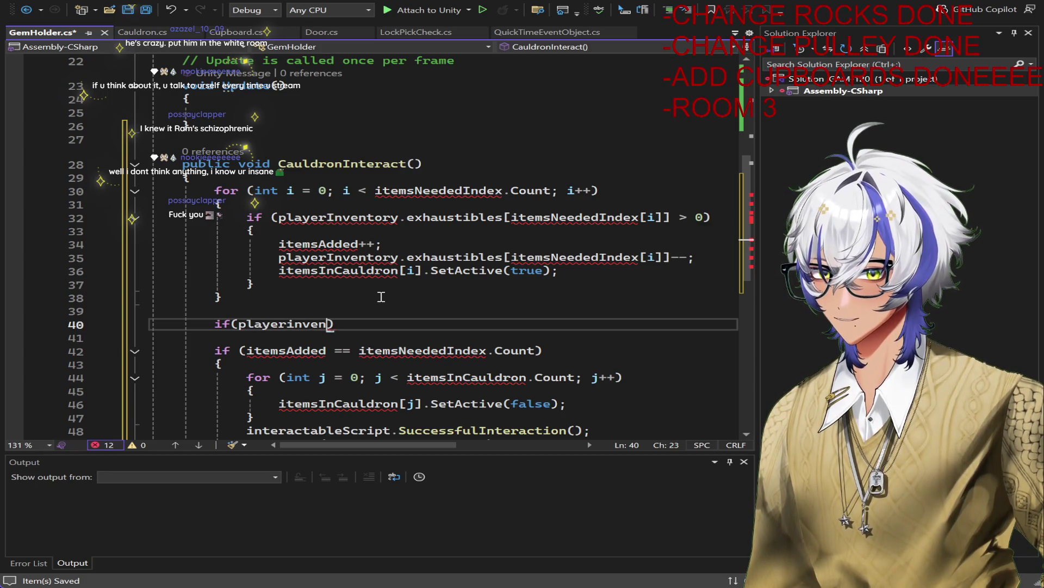
Step: Copy the playerInventory field declaration from Cauldron and return to GemHolder's gemsNeeded line
scroll(381, 296, up, 7)
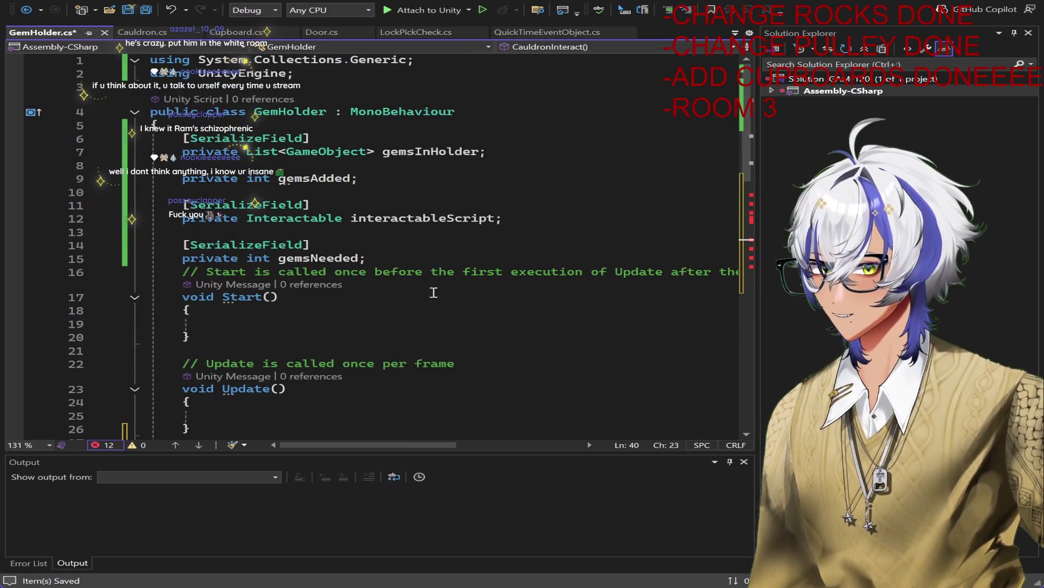
click(141, 32)
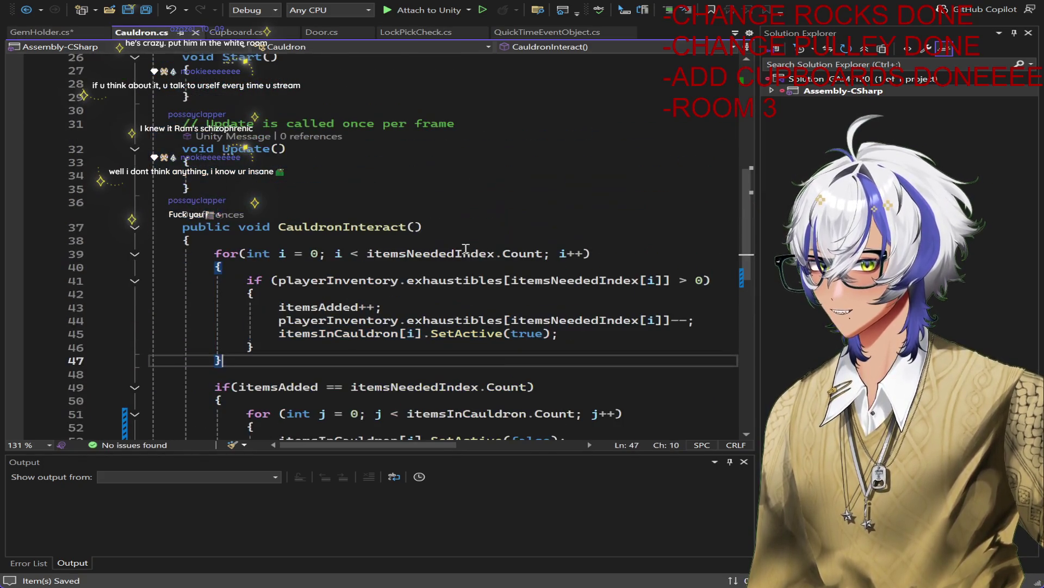
scroll(565, 244, up, 8)
drag(506, 339, 186, 325)
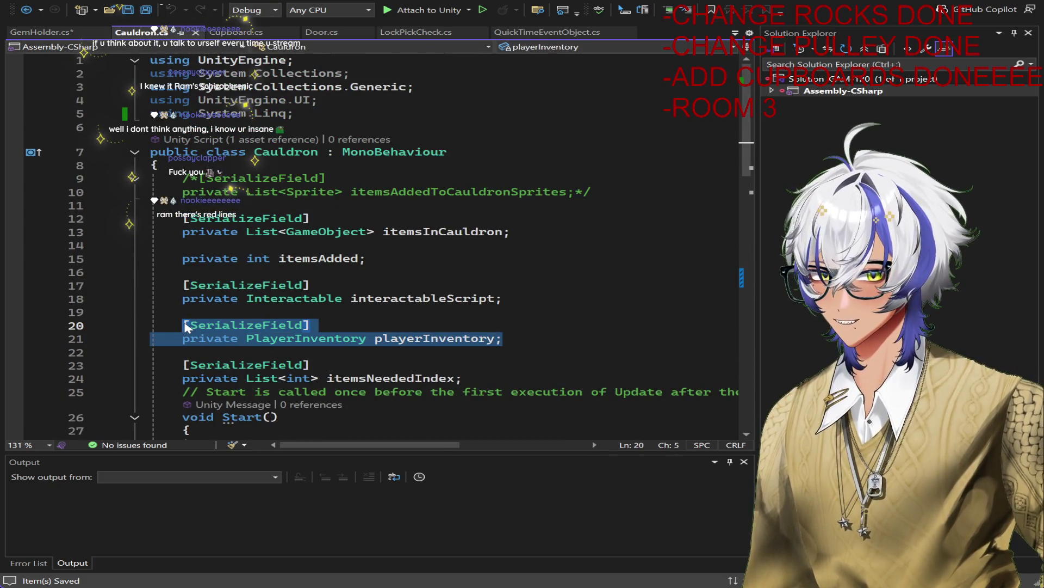
click(47, 33)
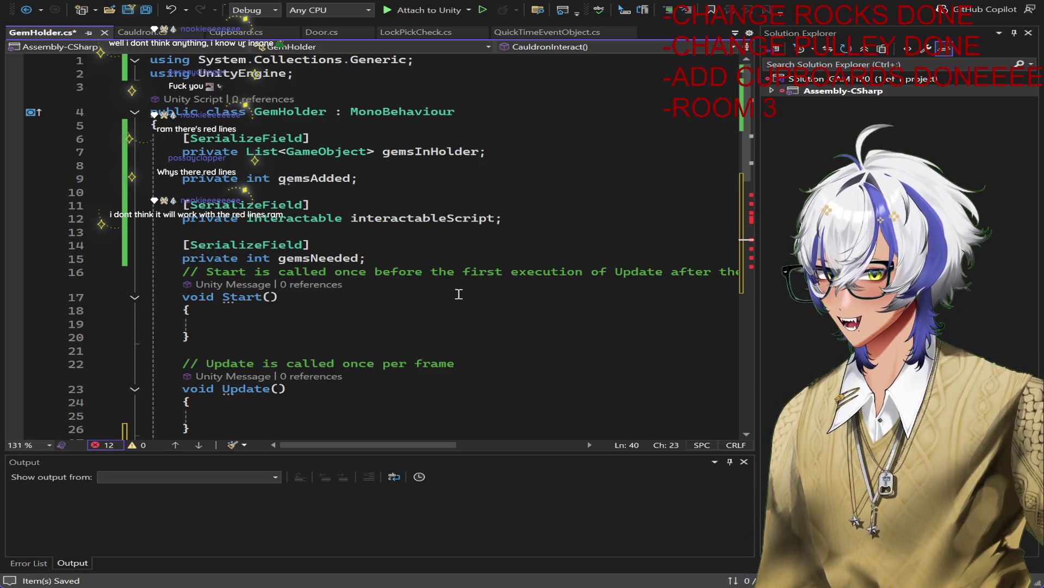
click(402, 256)
Step: Declare a serialized PlayerInventory playerInventory field below gemsNeeded
key(Return)
key(Return)
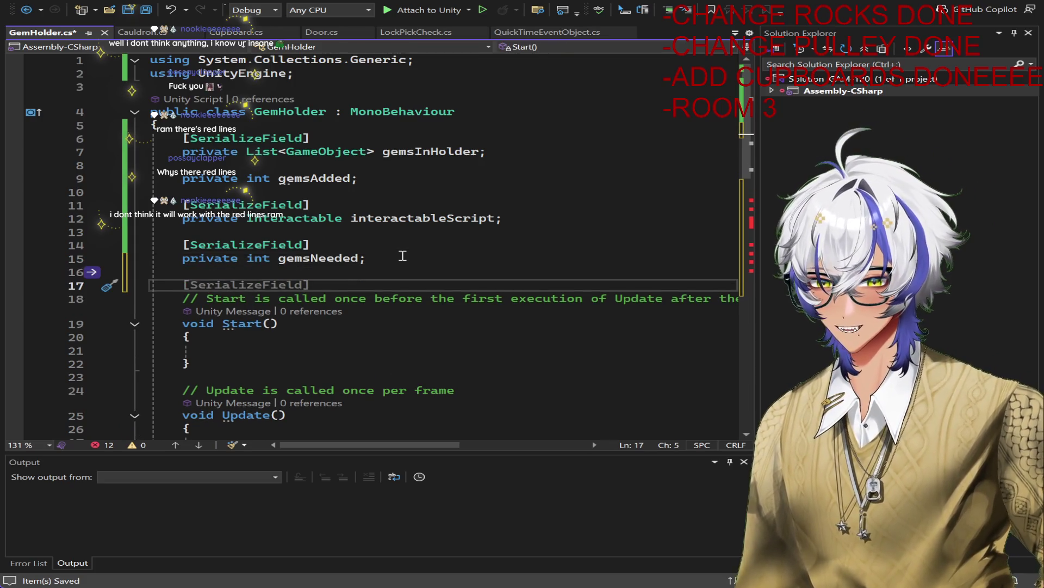
key(Tab)
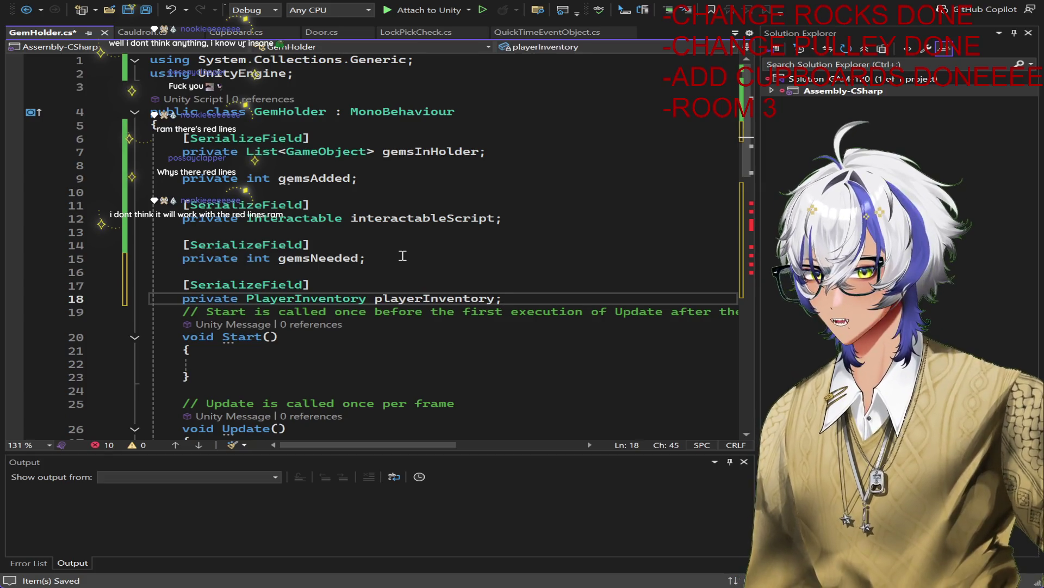
scroll(403, 261, down, 5)
scroll(402, 288, down, 4)
Step: Complete the unfinished if condition as playerInventory
click(328, 308)
key(BackSpace)
key(BackSpace)
key(BackSpace)
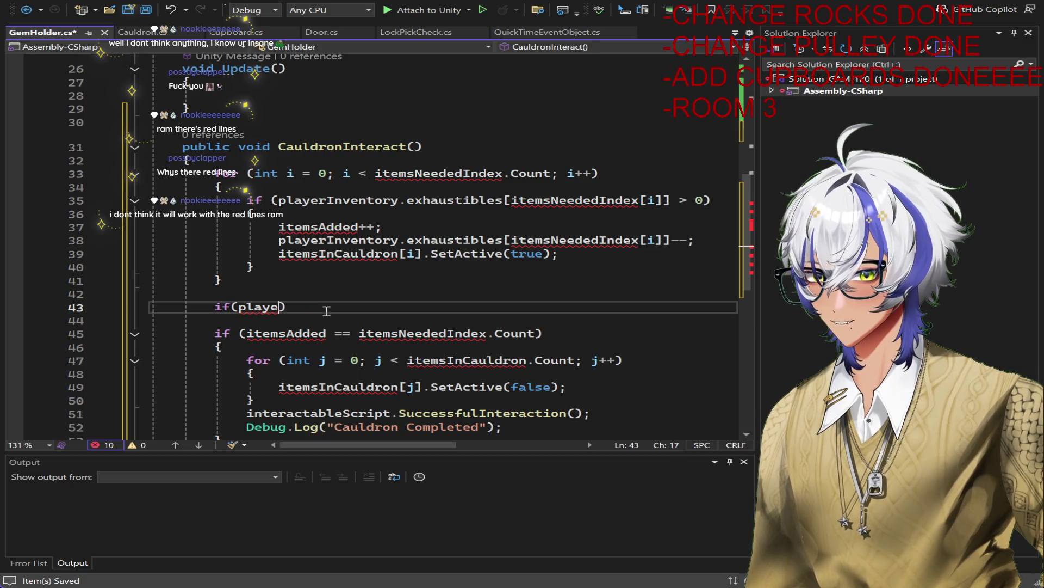
key(BackSpace)
key(BackSpace)
key(BackSpace)
text(player)
key(Tab)
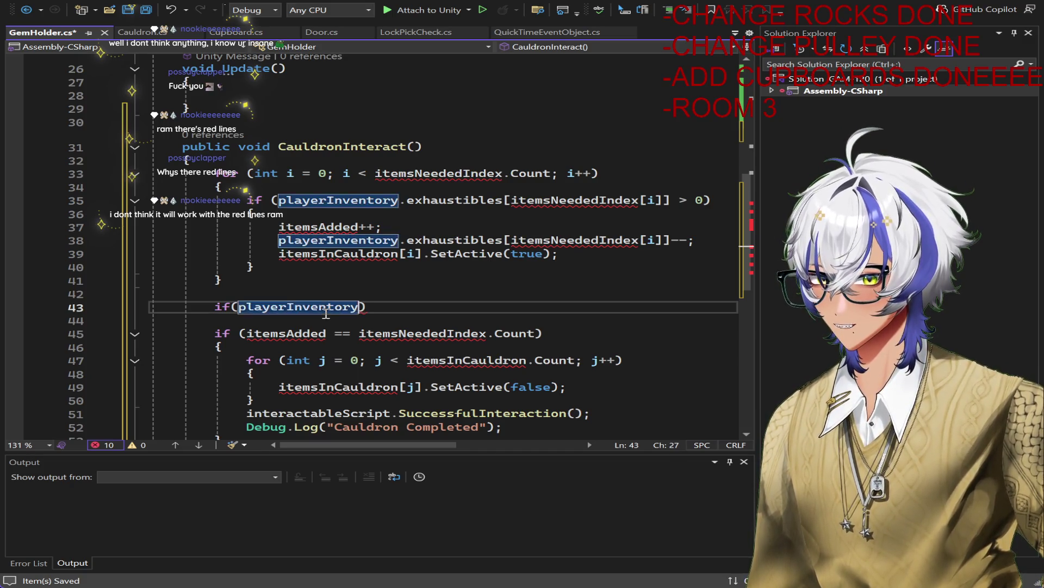
ctrl+click(326, 314)
scroll(506, 239, up, 2)
click(517, 298)
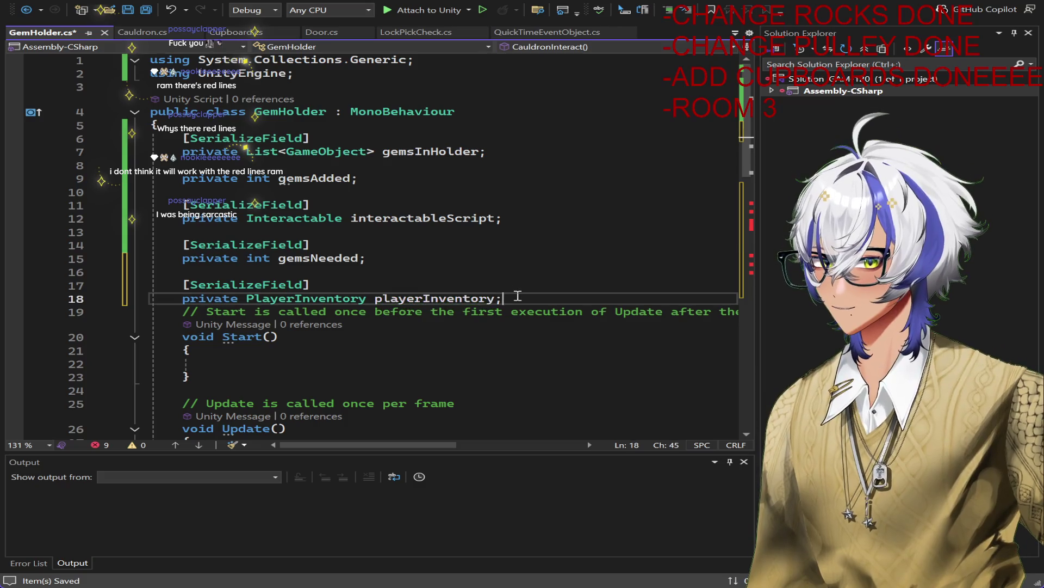
Step: Add a [SerializeField] private int gemExhausitbleIndex field below gemsNeeded and save
click(425, 264)
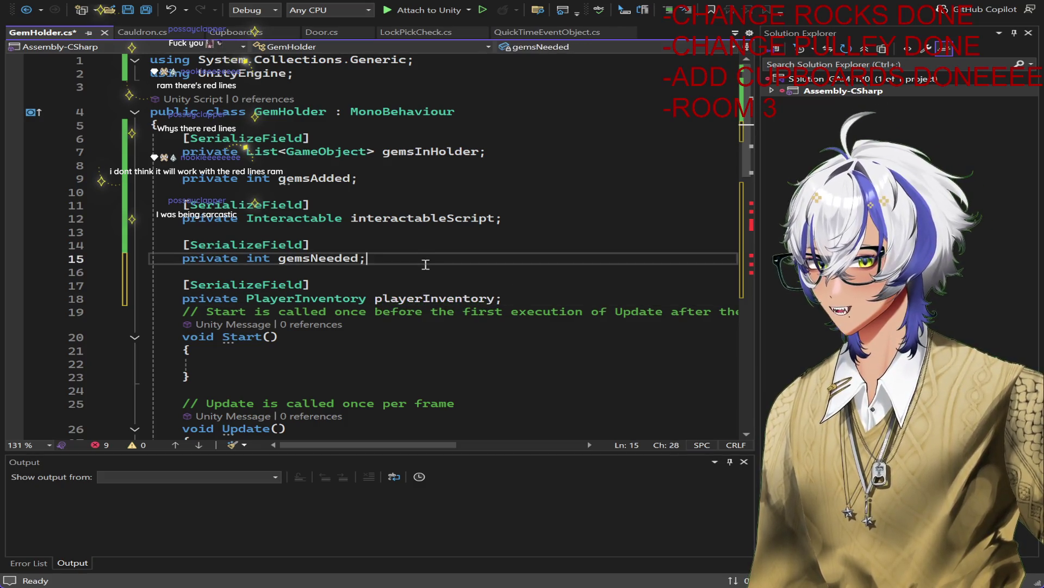
key(Return)
key(Return)
text([SerializeField])
key(Return)
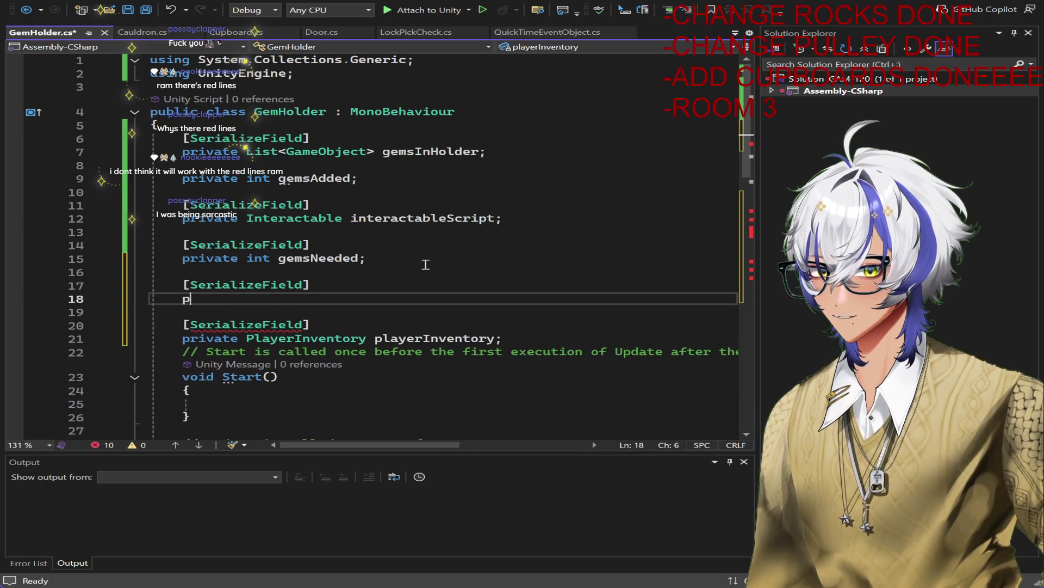
text(private int gem)
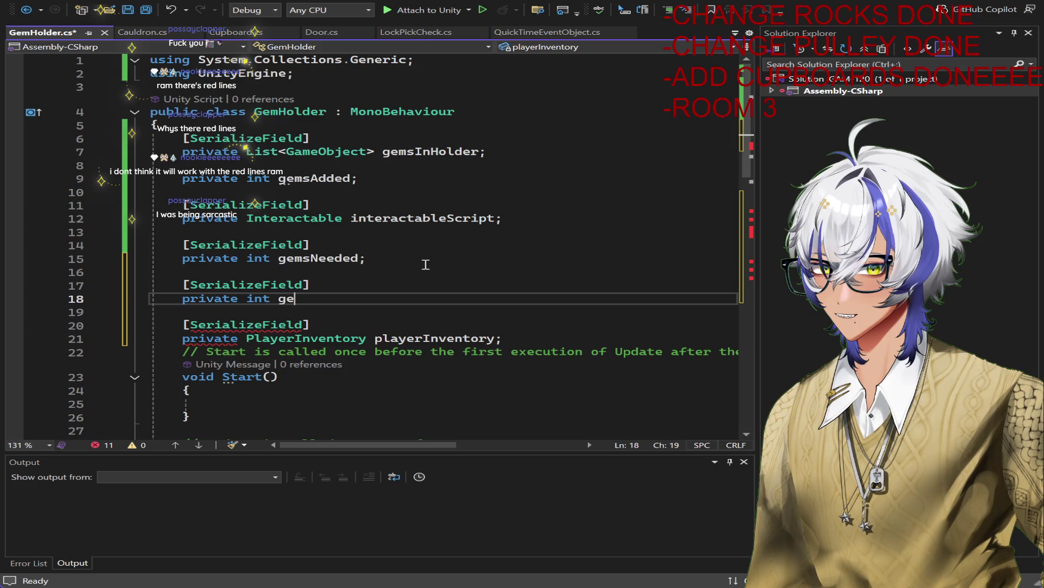
text(E)
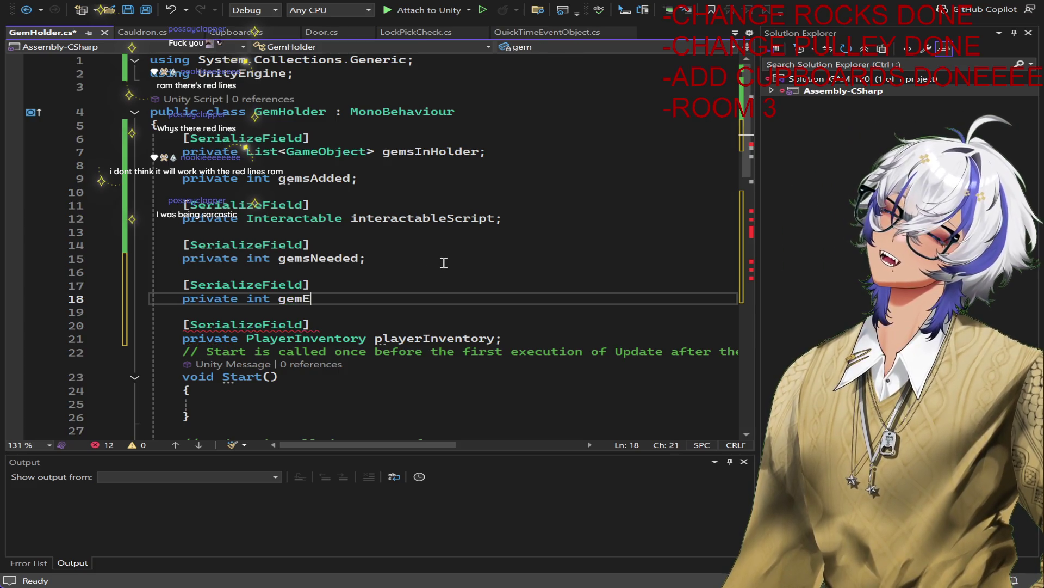
text(xhausitbleIndex;)
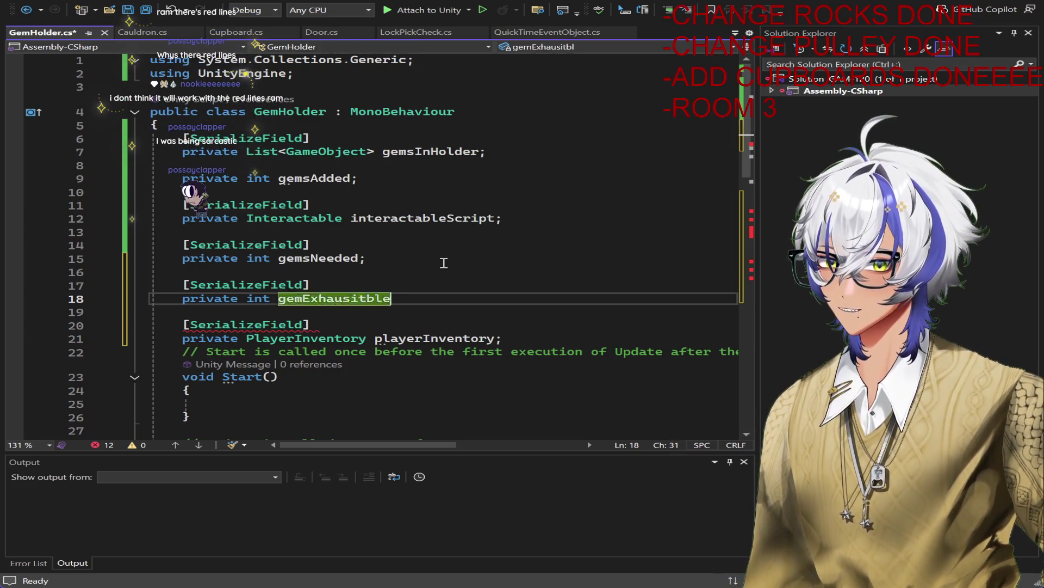
key(ctrl+s)
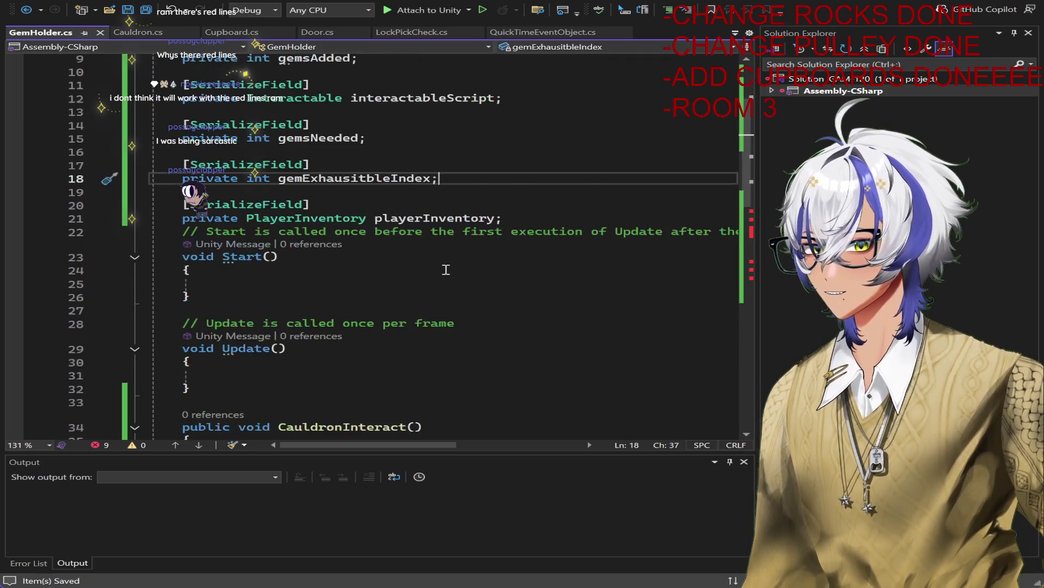
Step: Make the condition check playerInventory.exhaustibles[gemExhausitbleIndex] > 0 with an empty braced body, then save
scroll(444, 267, down, 10)
click(356, 266)
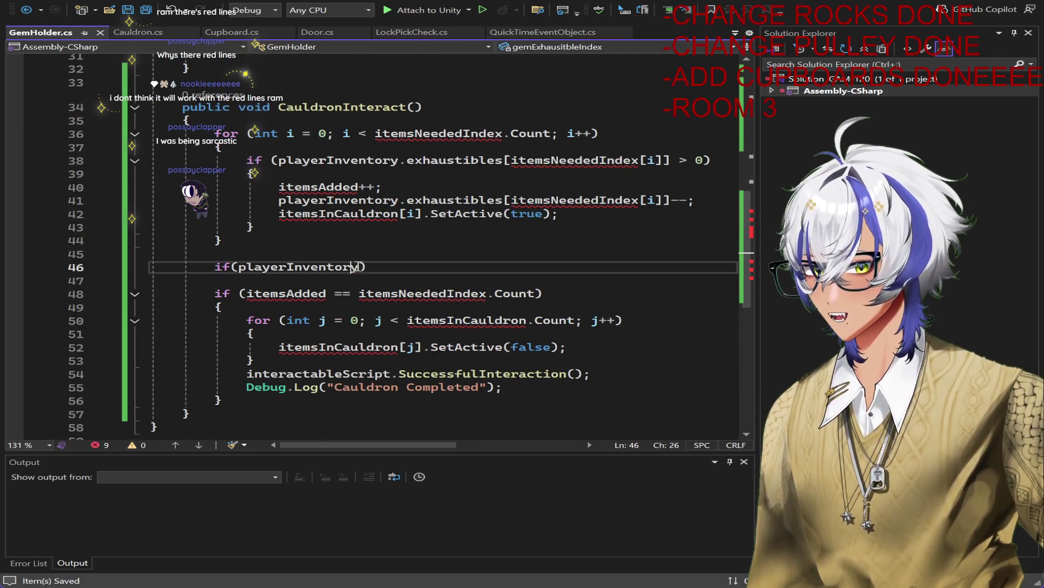
text(.exh)
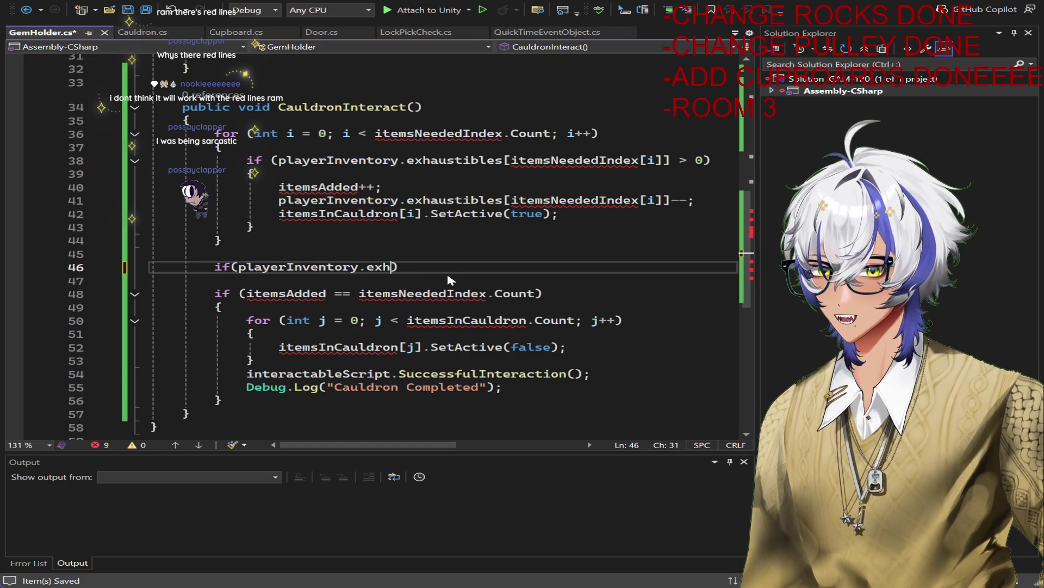
key(Tab)
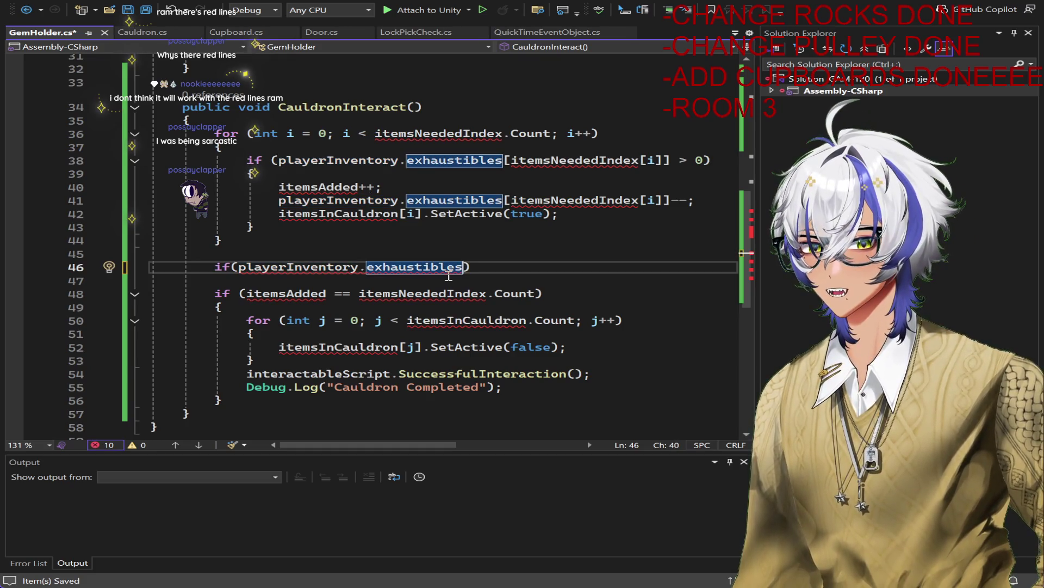
text([)
text(gemExhausitbleIndex)
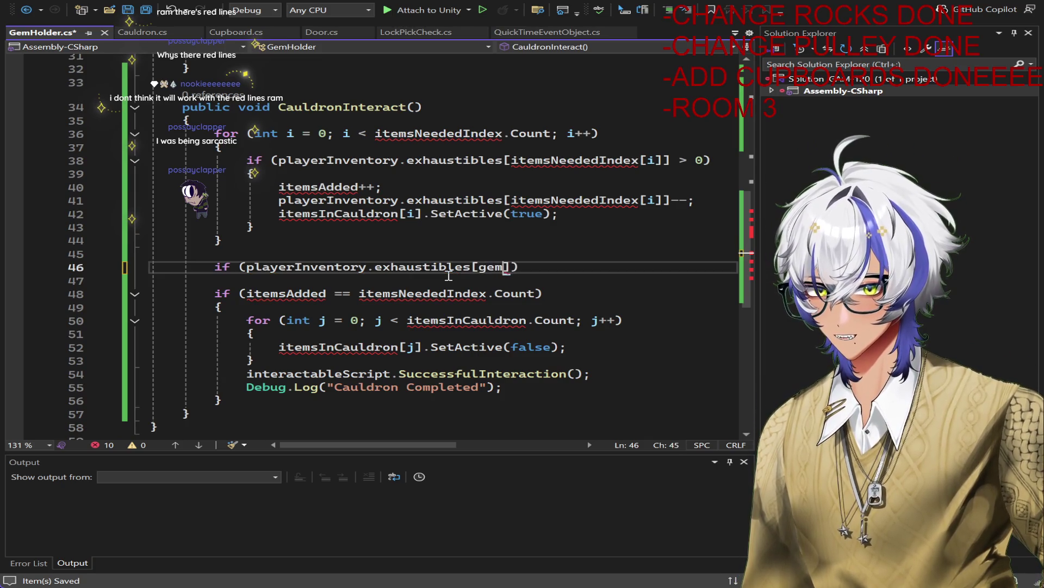
key(Tab)
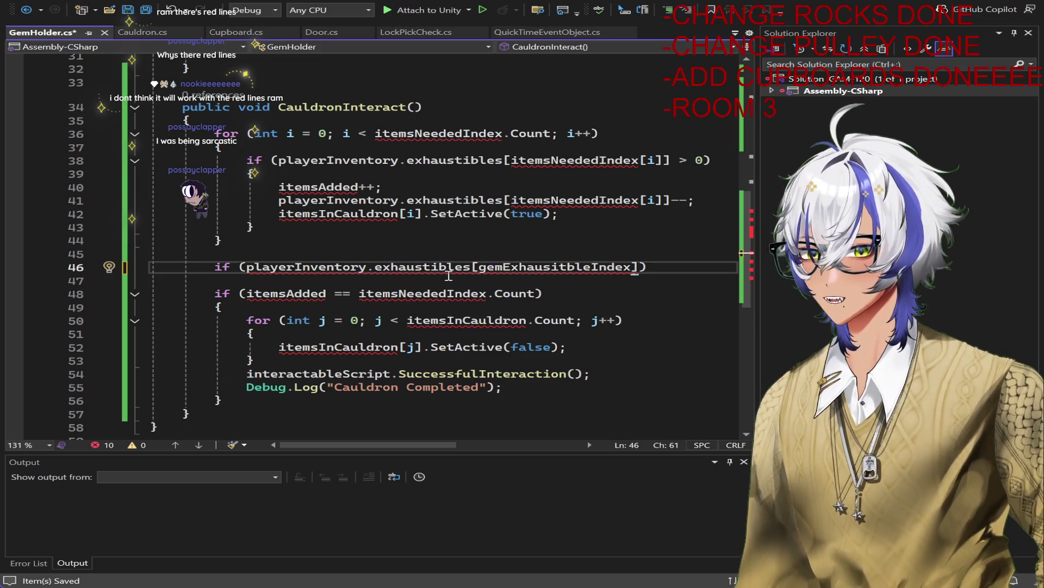
key(Right)
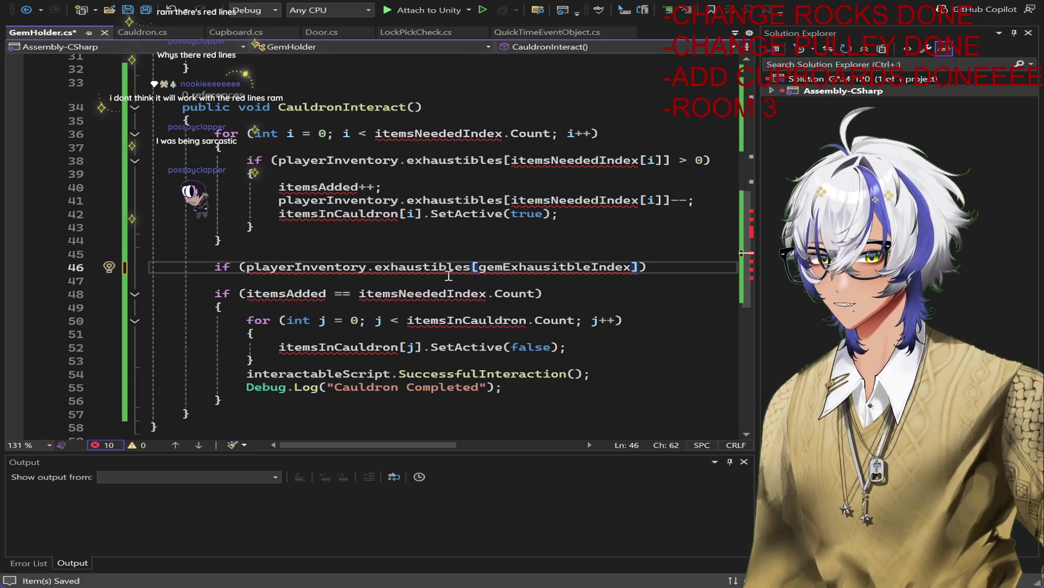
text(> 0)
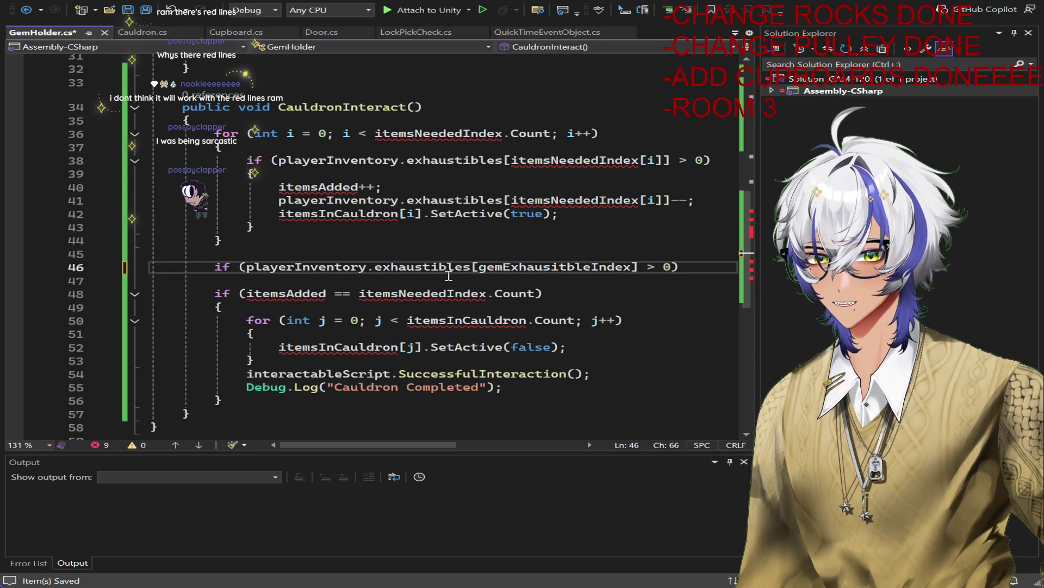
key(Right)
text({ })
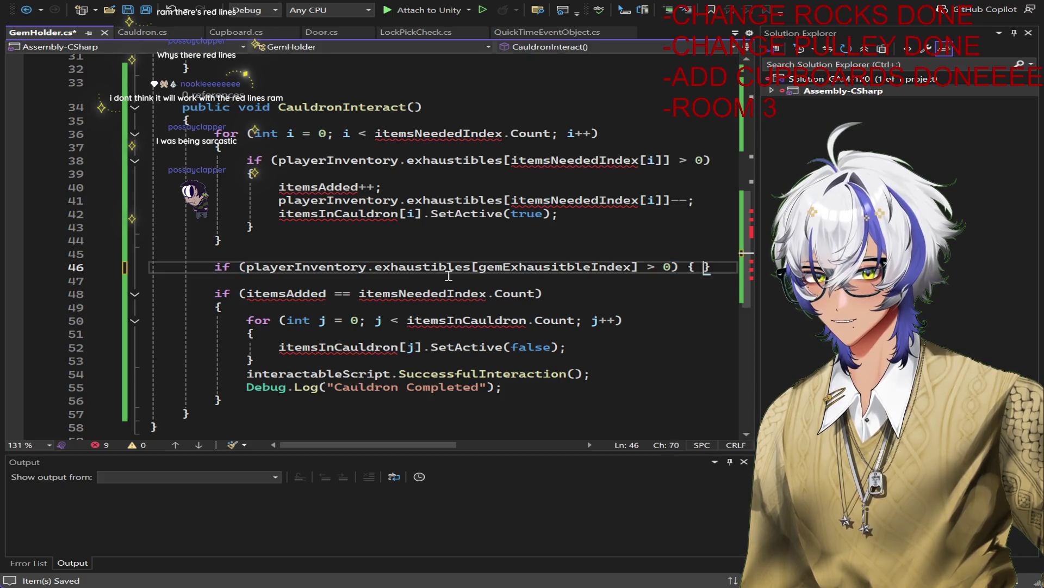
key(Up)
key(Home)
key(Down)
key(Right)
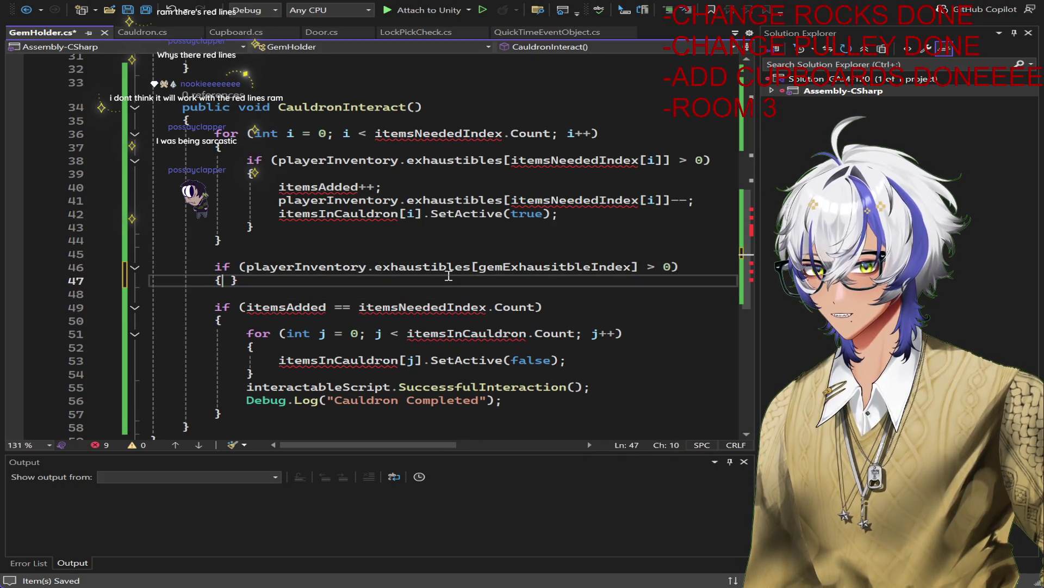
key(Return)
key(ctrl+s)
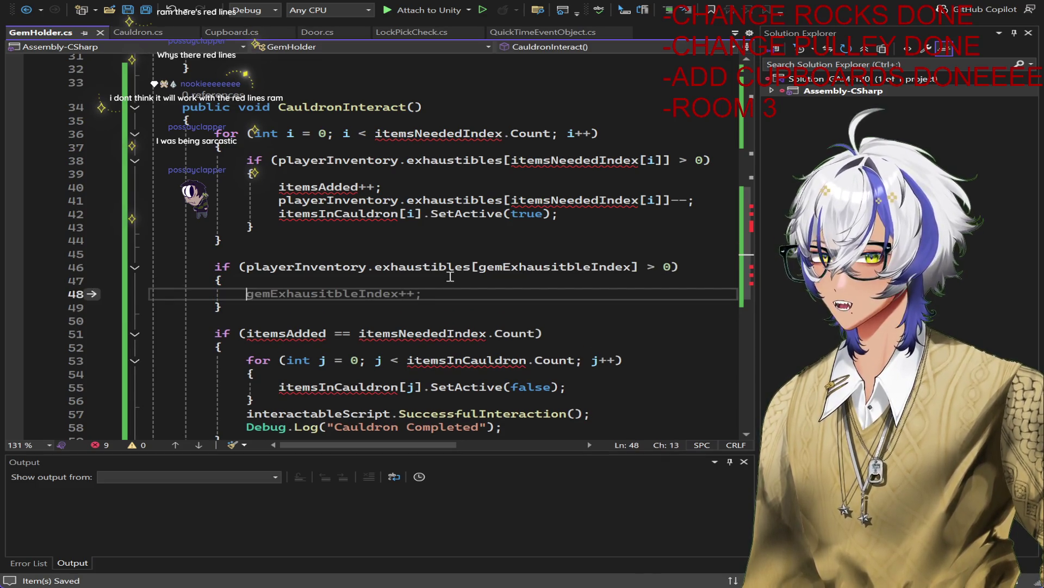
Step: Start a new for loop header on line 48 and wrap the old for loop in /* */
text(forin)
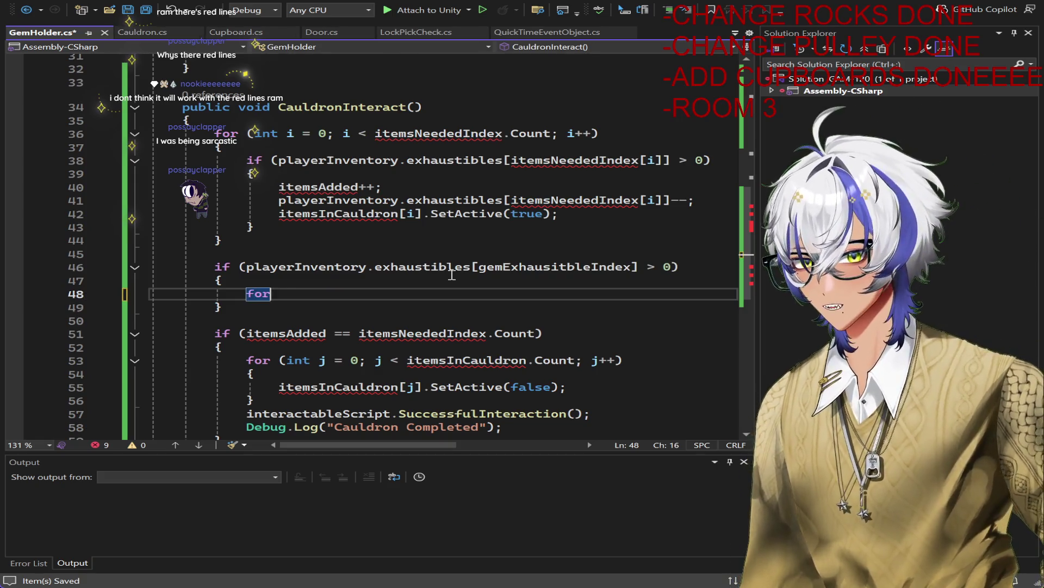
key(BackSpace)
key(BackSpace)
text((in)
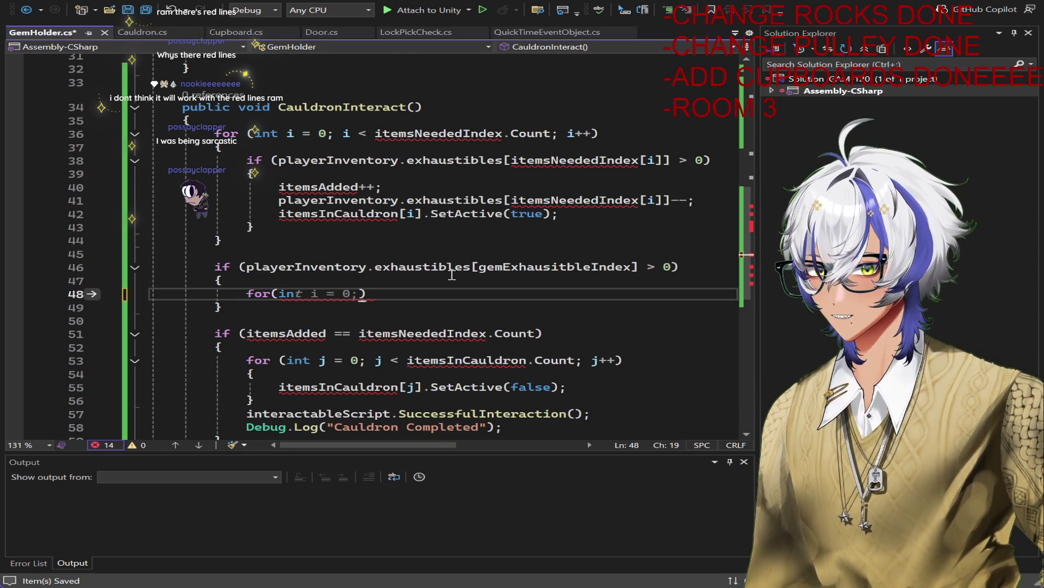
click(215, 134)
text(/*)
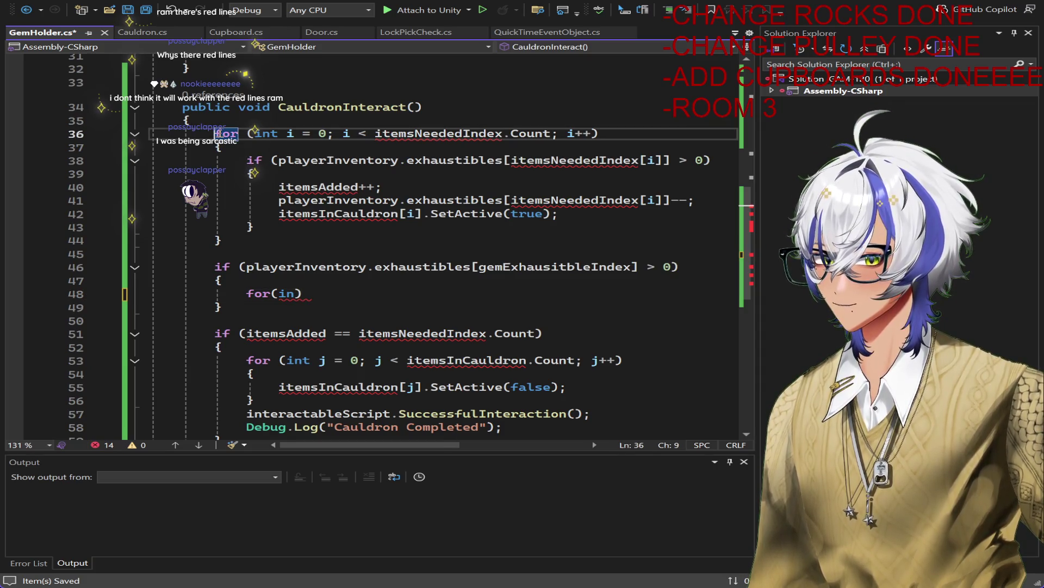
click(227, 240)
text(*/)
Step: Fill the loop header with int i = 0; and playerInventory.exhaustibles[gemExhausitbleIndex]
click(297, 294)
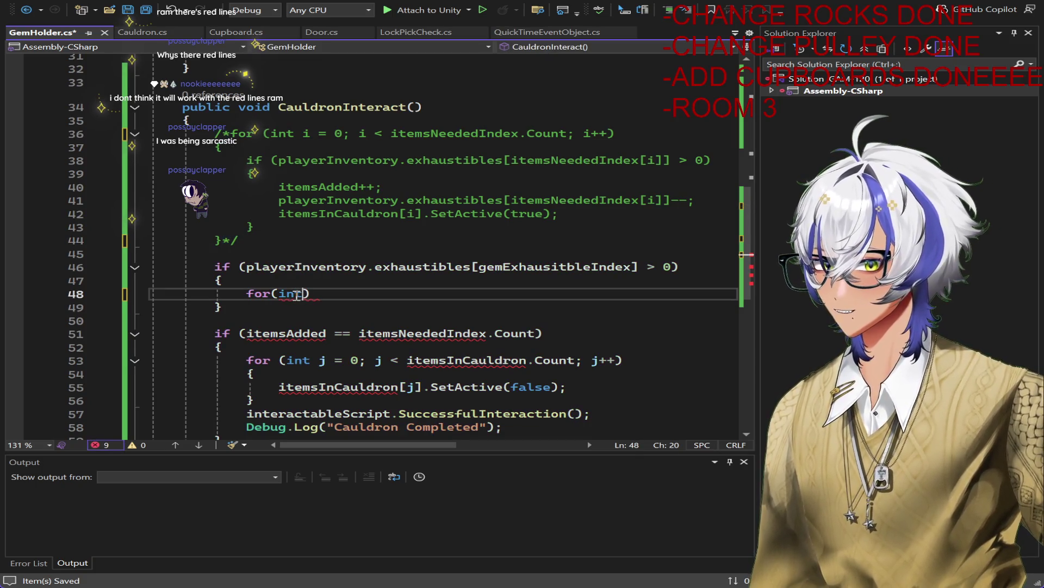
key(BackSpace)
text(nt i)
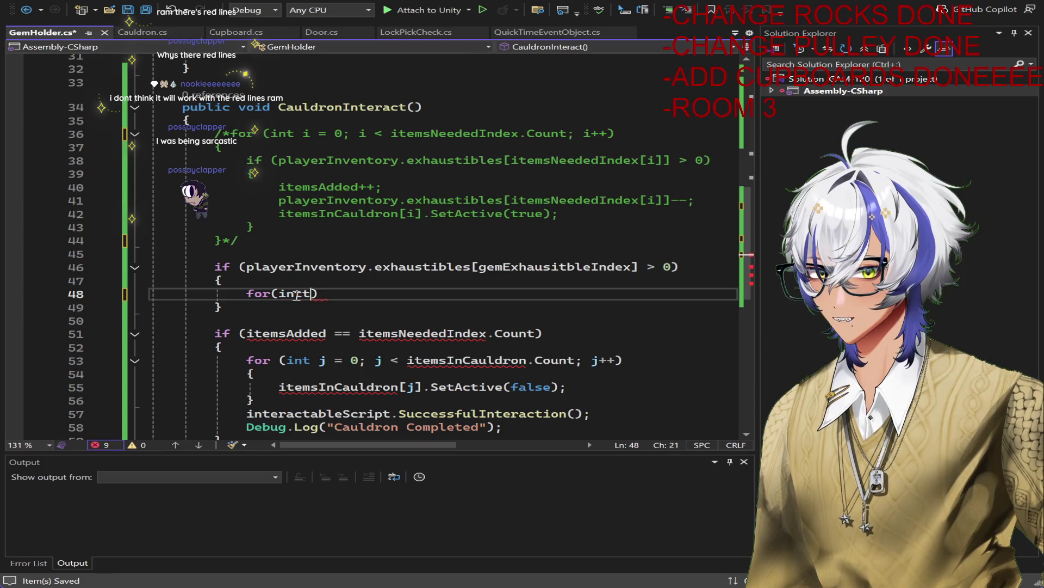
text( = 0)
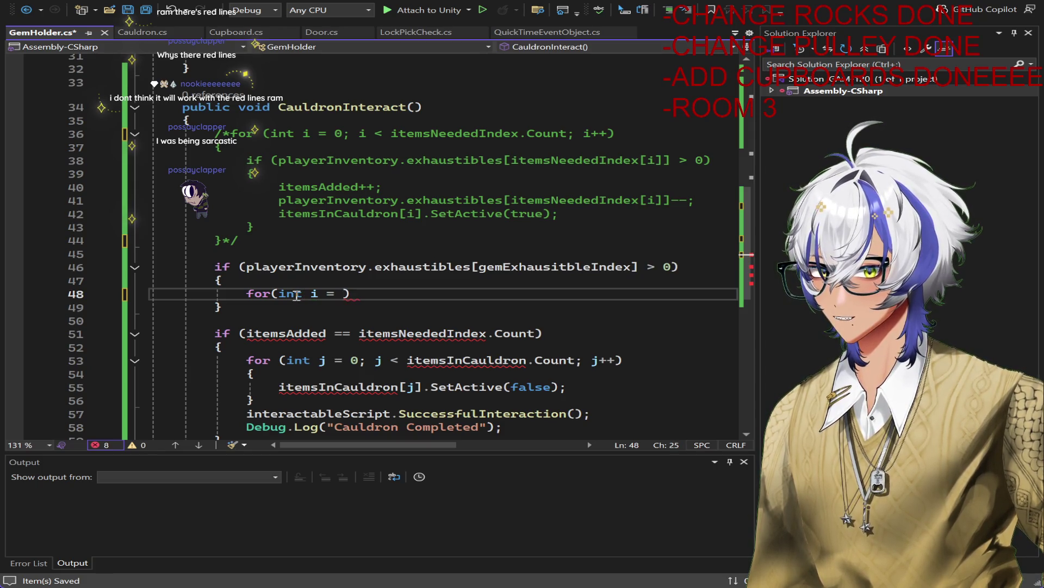
text(;)
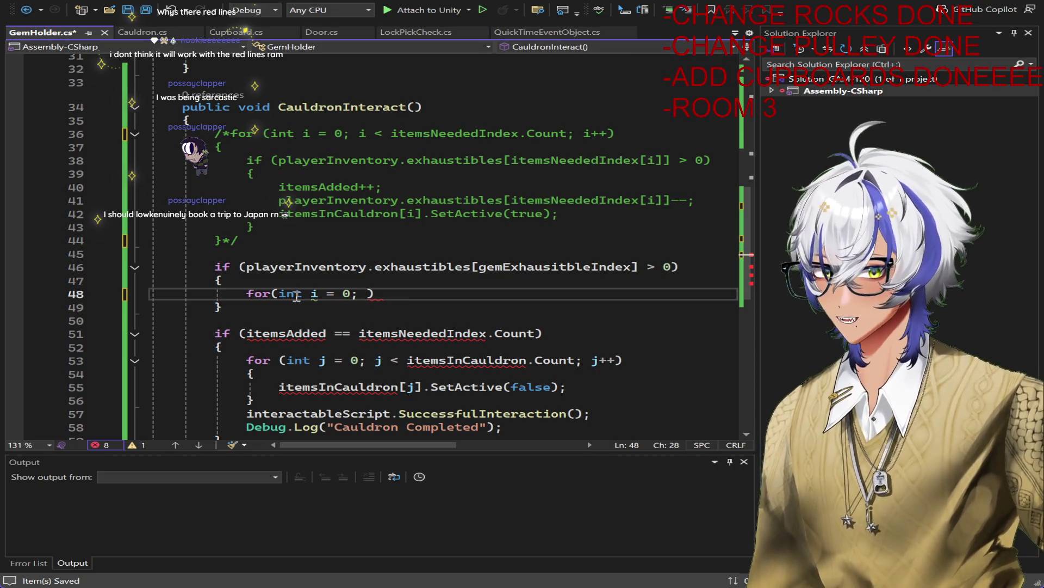
text(pla)
text(yerInventory.ex)
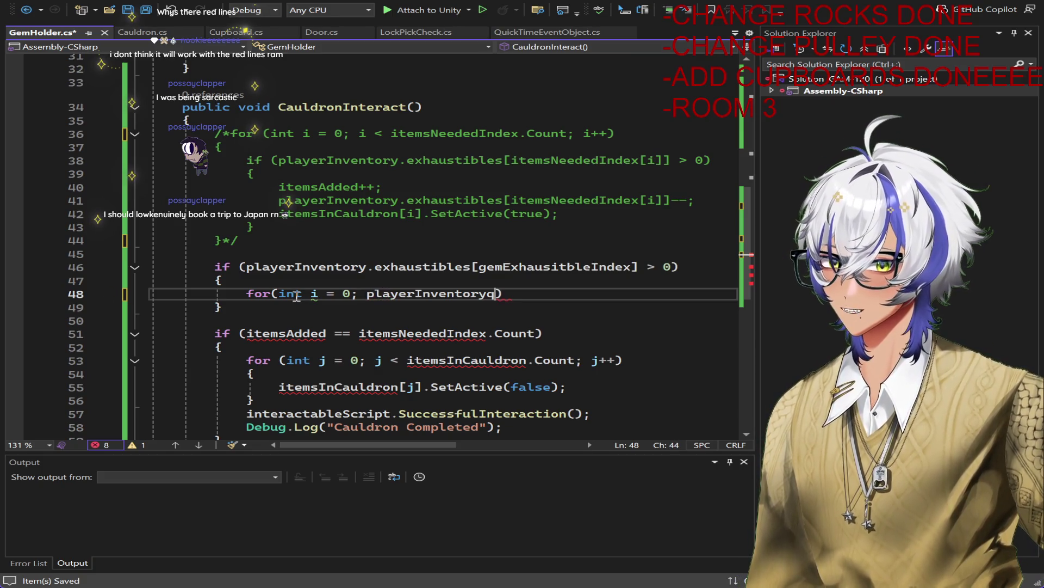
text(haustibles[ge)
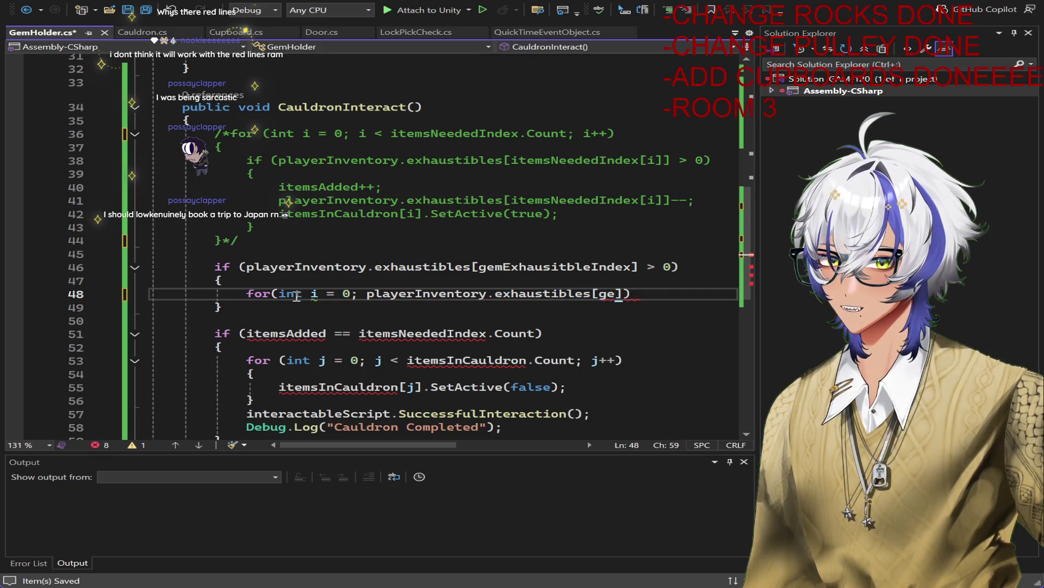
text(mExhausitbleIndex)
scroll(265, 272, down, 3)
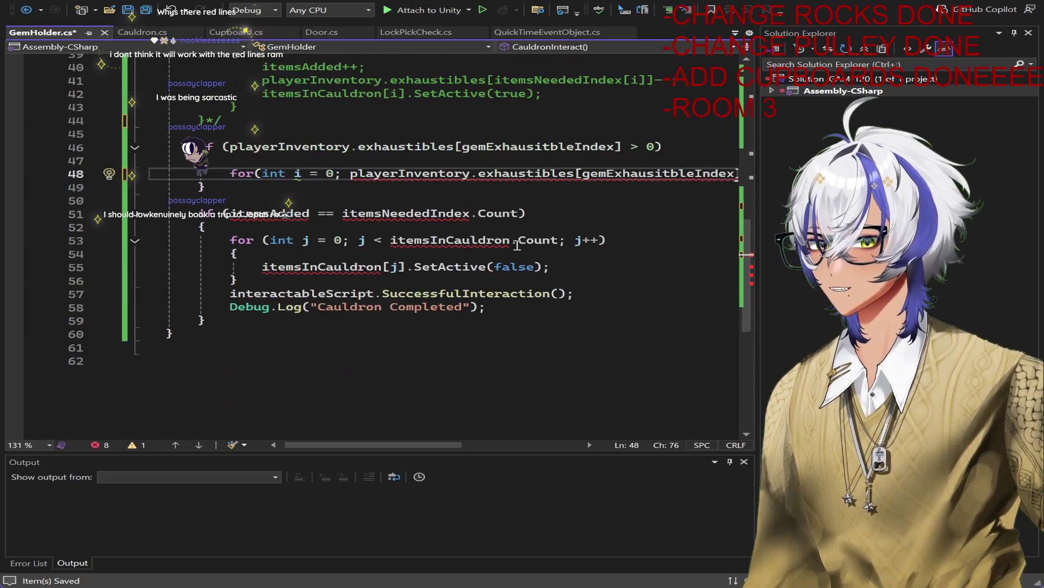
click(674, 218)
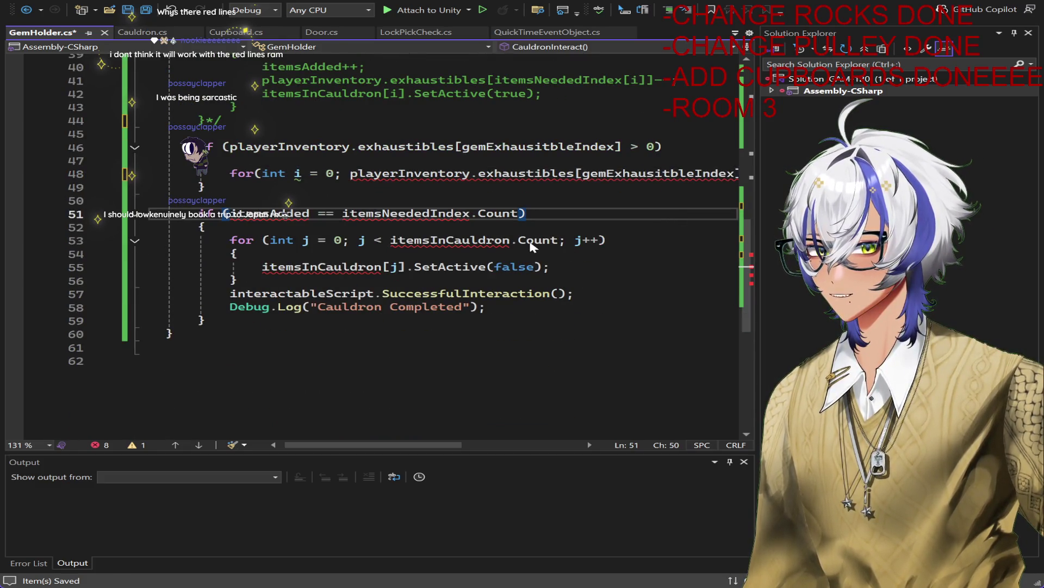
drag(455, 445, 477, 444)
scroll(521, 348, up, 4)
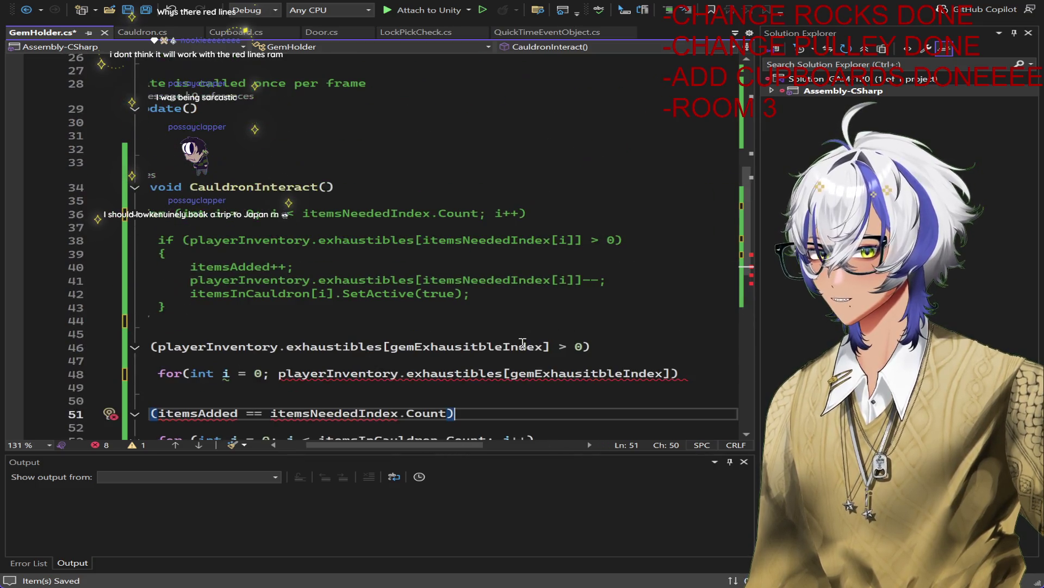
scroll(548, 334, down, 1)
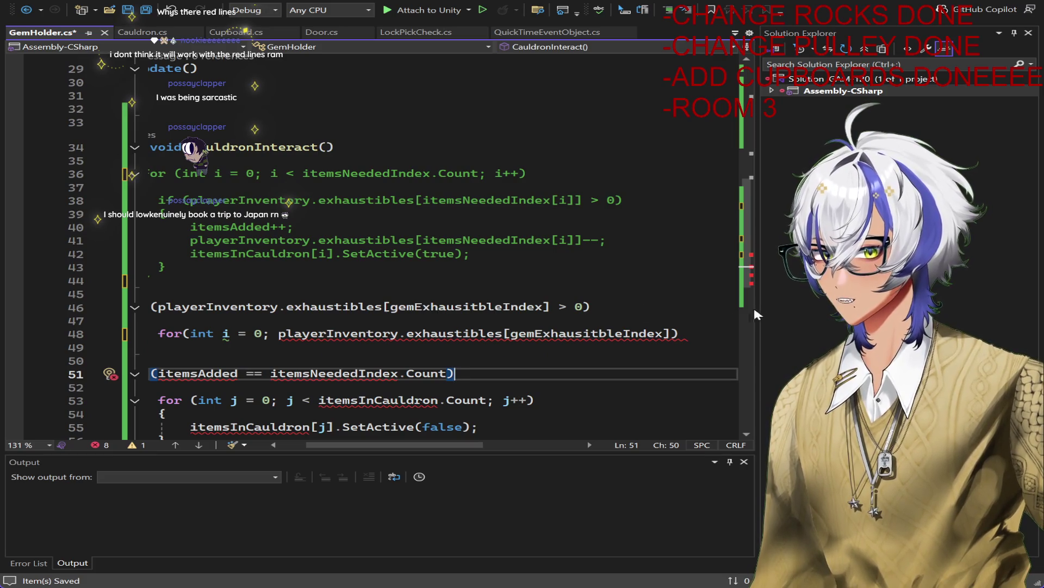
Step: Complete the loop header as i < the inventory gem count with i++ increment
click(281, 333)
text(i <)
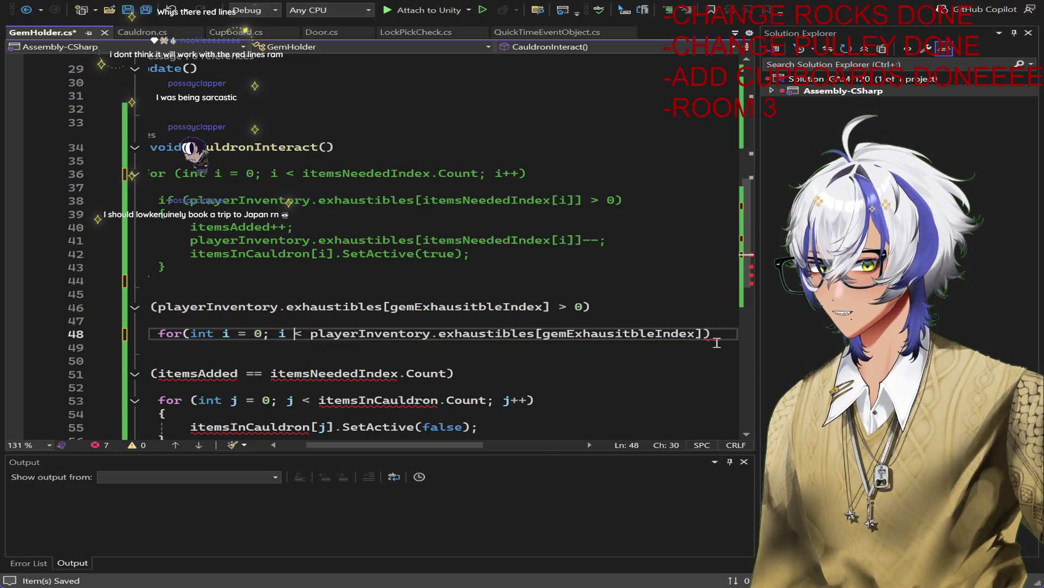
key(End)
key(Left)
text(; i)
key(BackSpace)
key(BackSpace)
key(BackSpace)
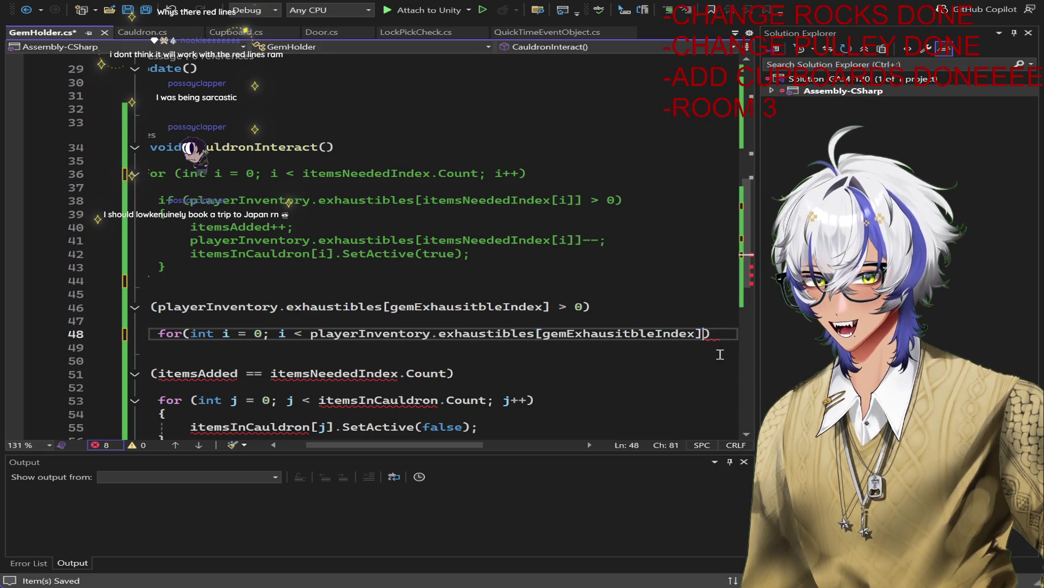
text(; i++)
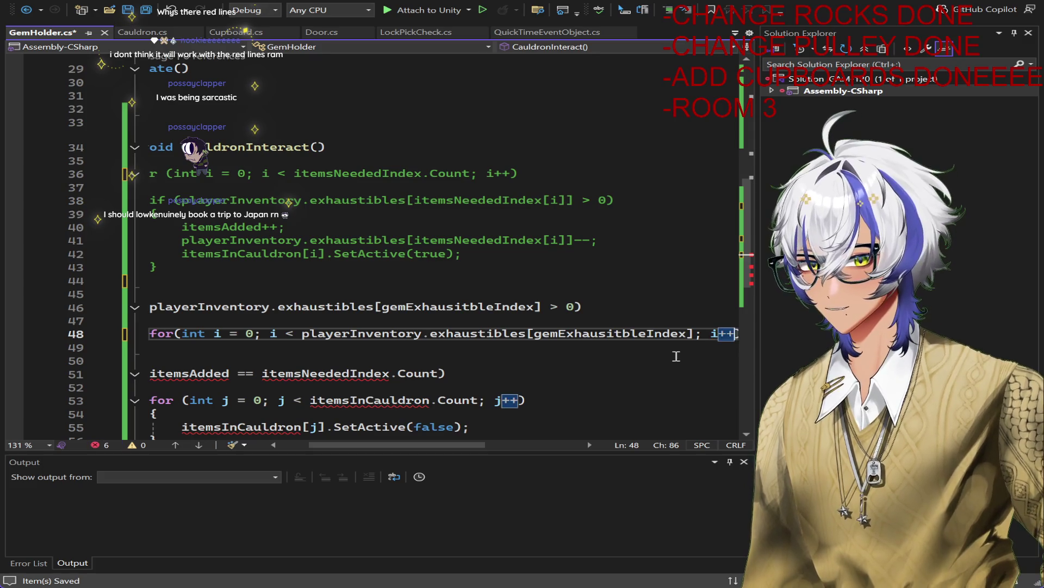
Step: Give the for loop an empty braced body on its own lines and save GemHolder.cs
ctrl+scroll(719, 355, down, 1)
key(End)
key(Delete)
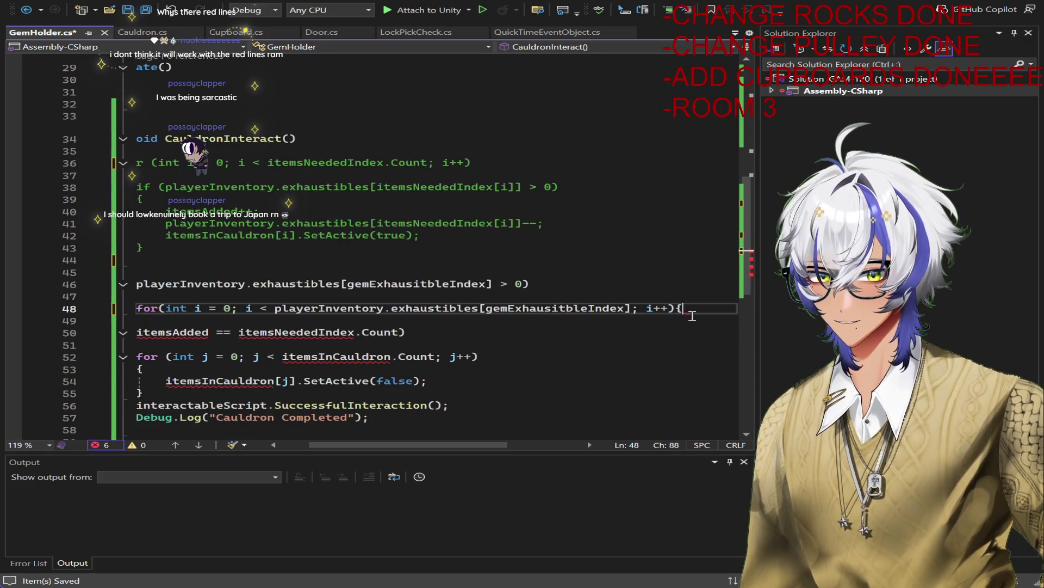
text({})
key(Left)
key(Left)
key(Left)
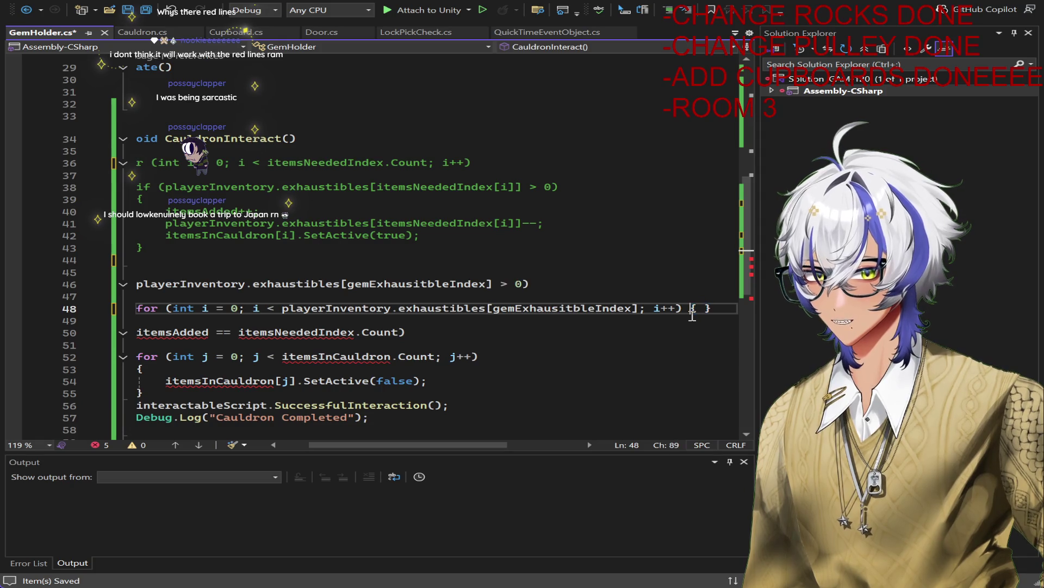
key(Return)
key(Return)
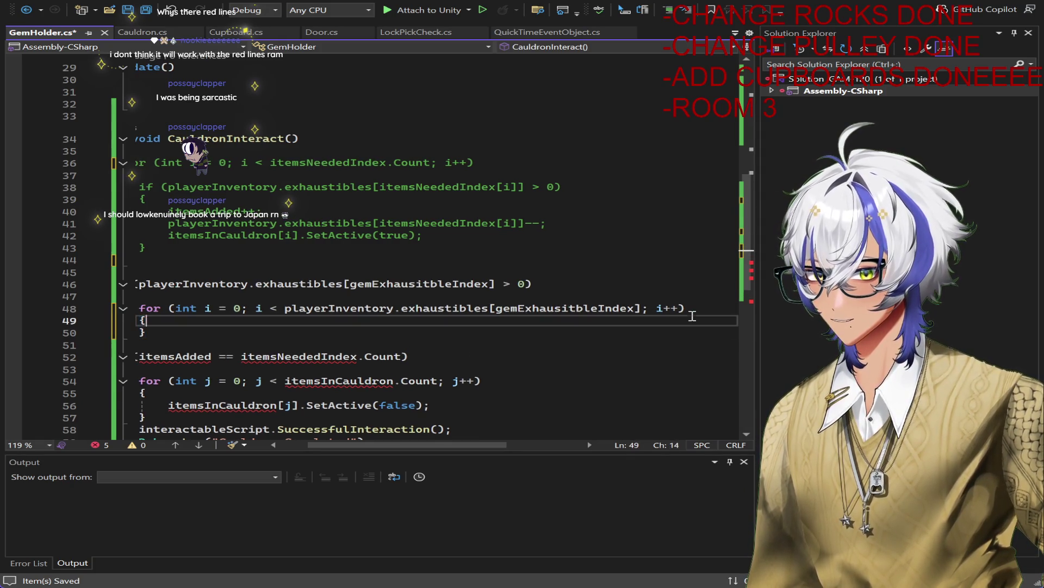
key(Return)
key(Up)
key(ctrl+s)
Step: Comment out the old itemsAdded completion check block with /* */
scroll(443, 445, left, 3)
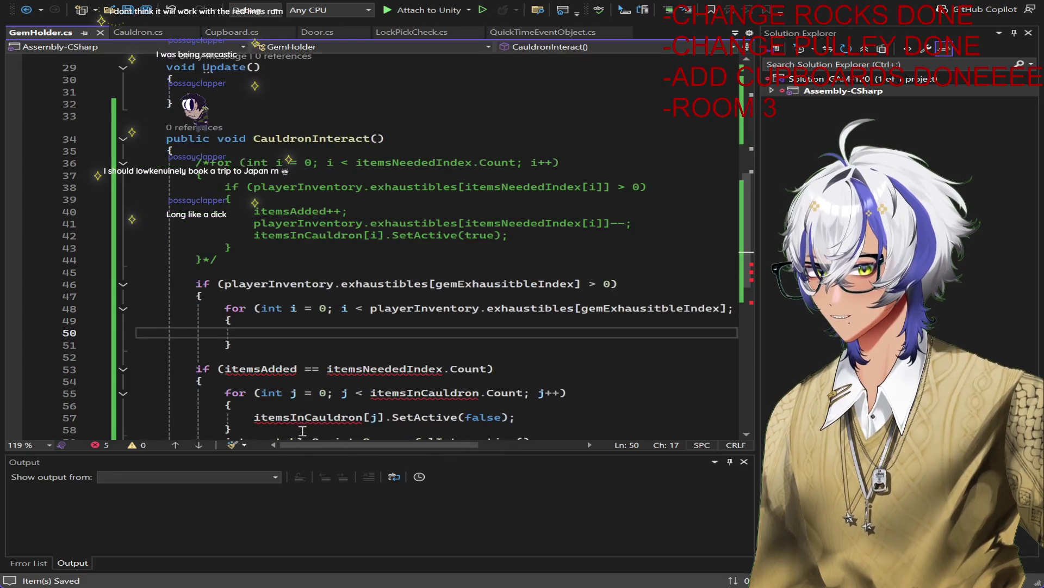
scroll(203, 219, down, 4)
click(202, 219)
text(/*)
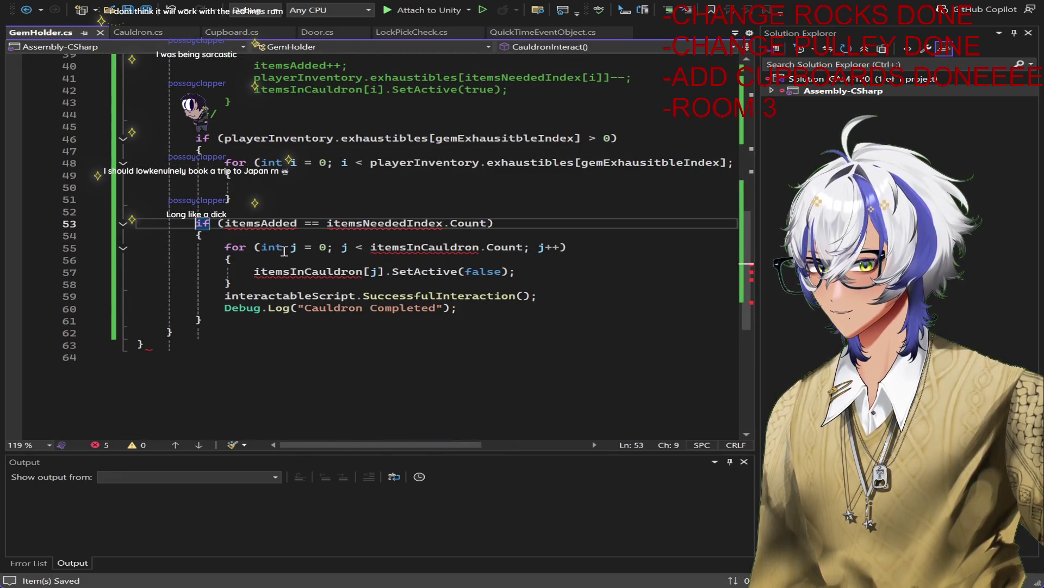
click(429, 321)
text(*/)
scroll(432, 333, up, 5)
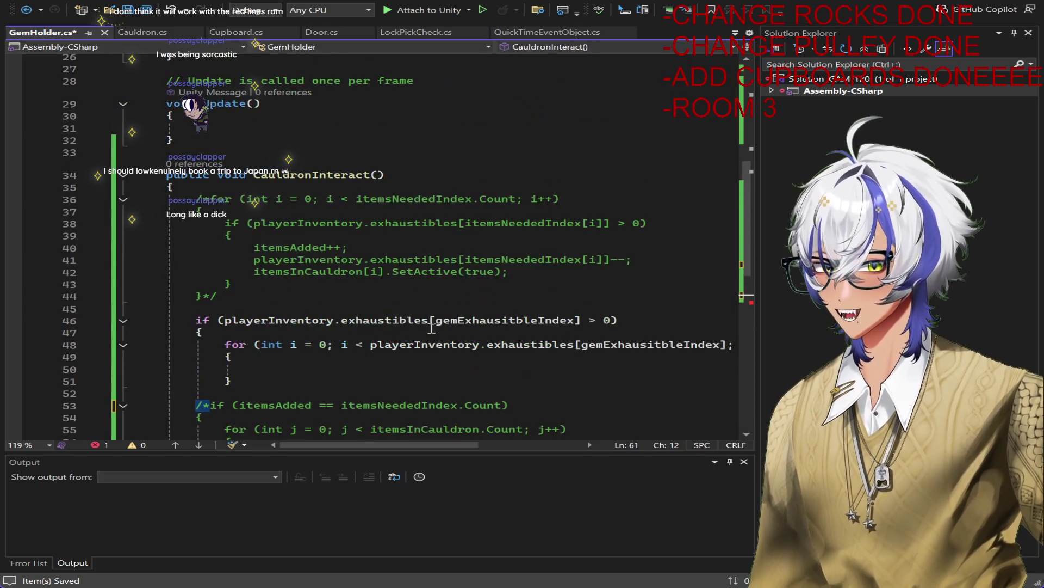
scroll(531, 337, down, 2)
scroll(537, 338, down, 1)
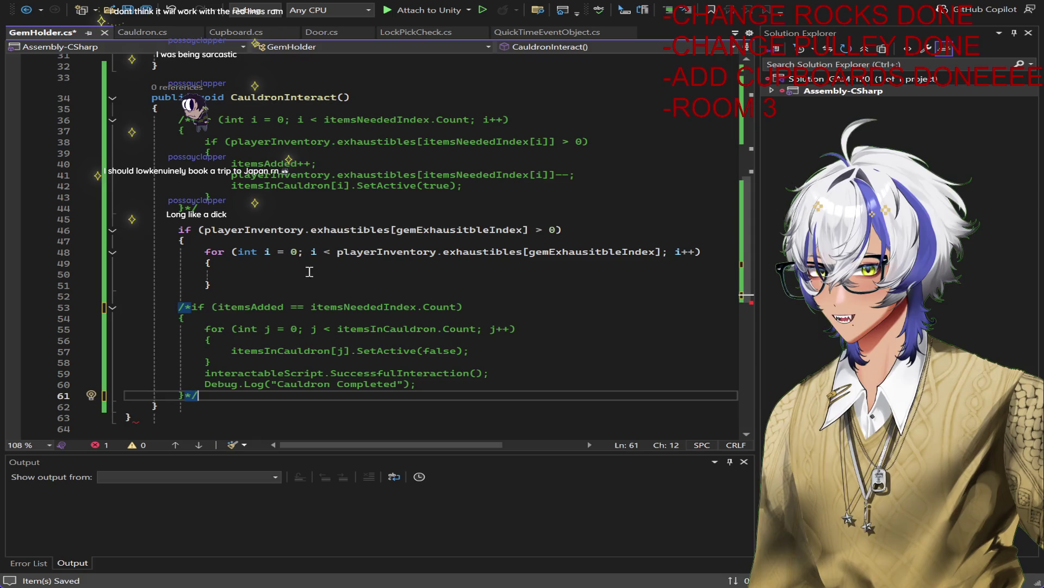
click(300, 272)
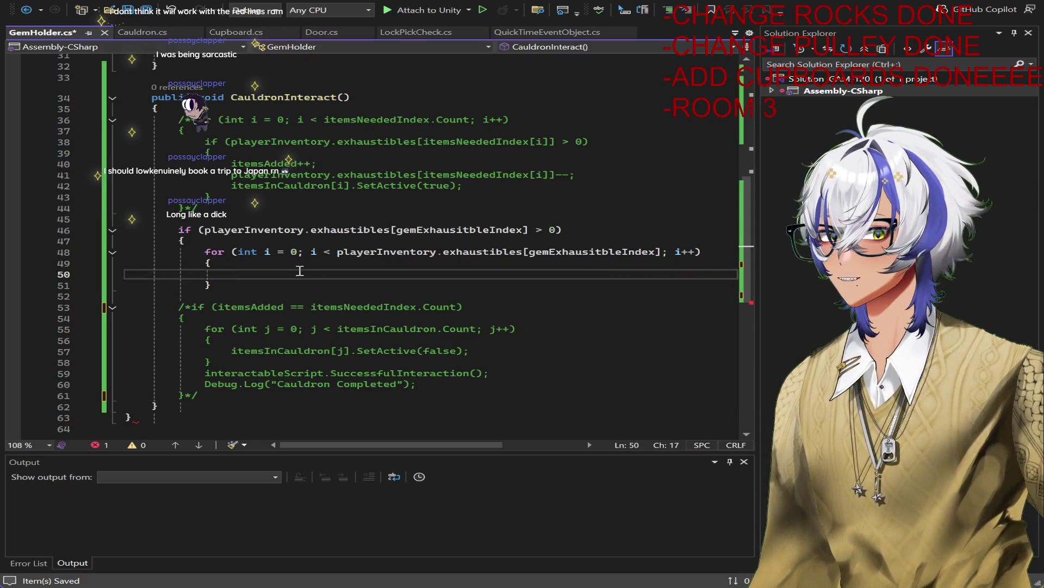
Step: Write gemsAdded++; and playerInventory.exhaustibles[gemExhausitbleIndex]--; in the loop body, saving GemHolder.cs
text(gemsAdded)
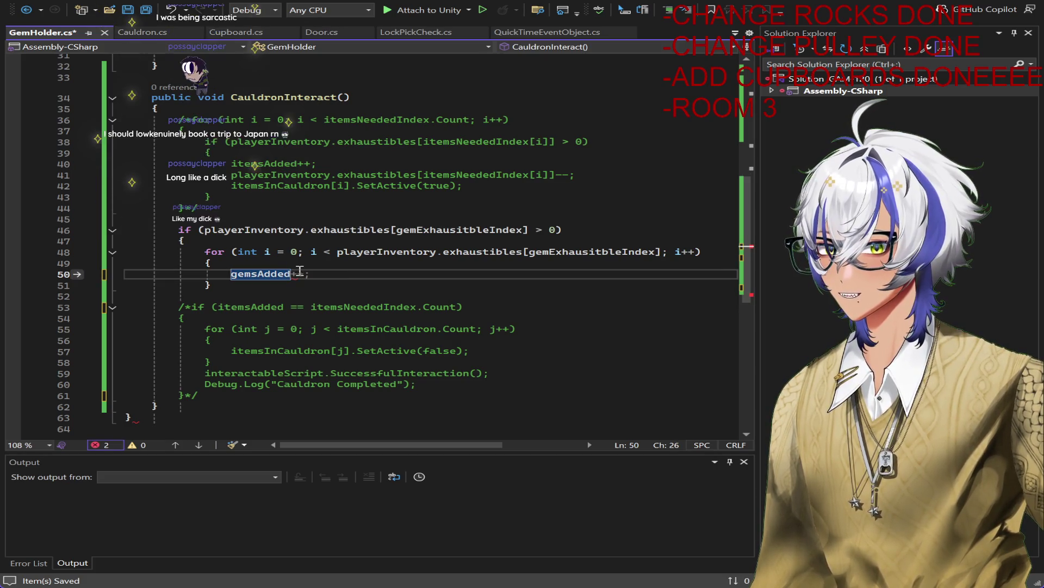
text(++)
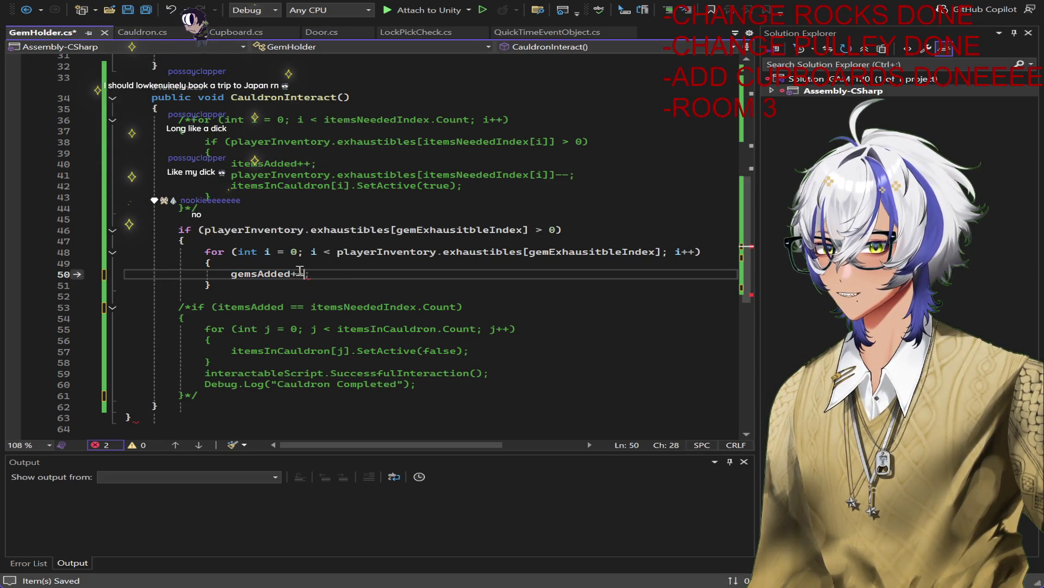
text(;)
key(ctrl+s)
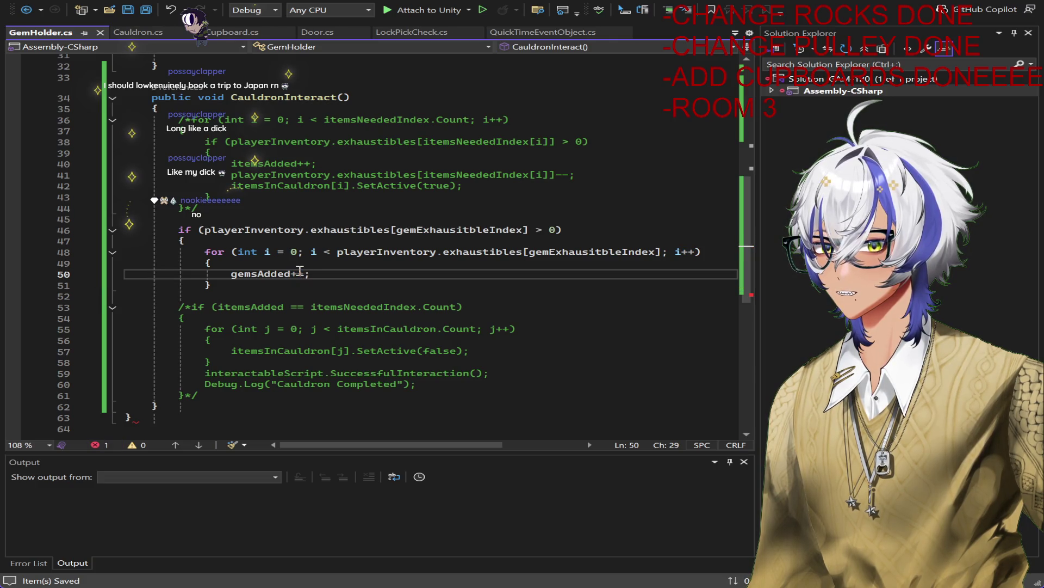
key(Return)
text(pla)
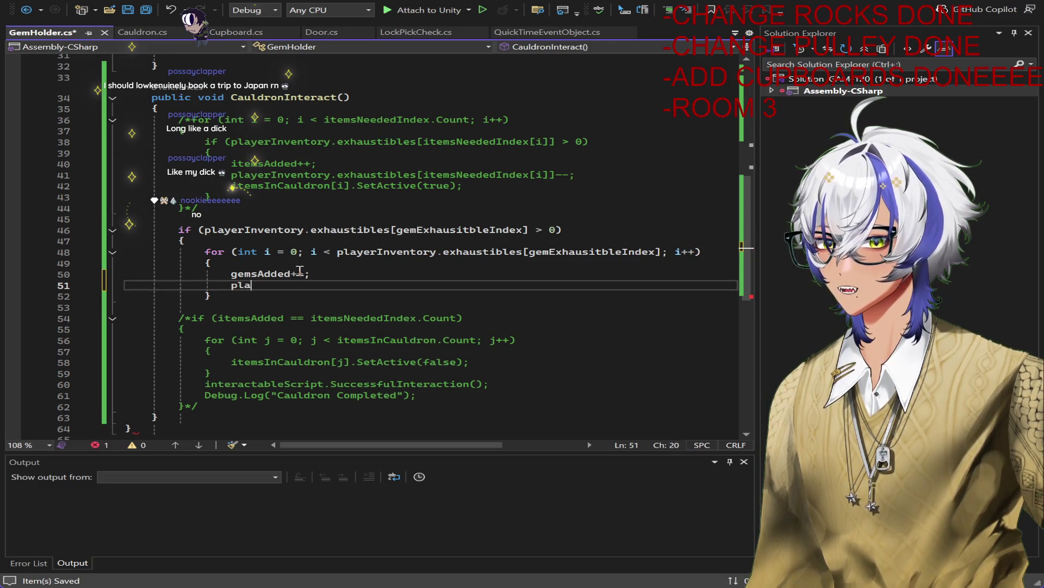
text(yerinv)
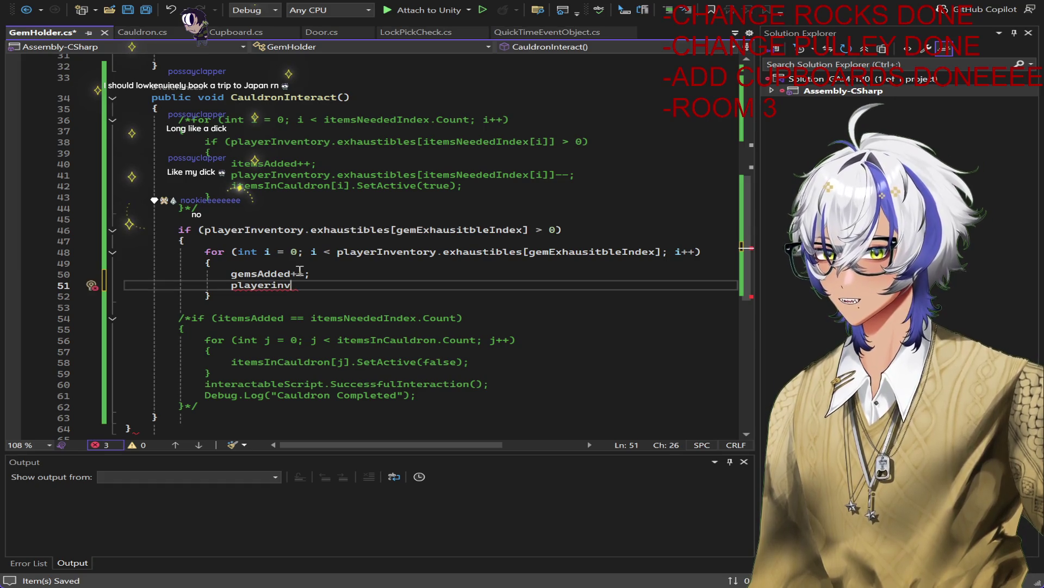
key(Tab)
text(.exh)
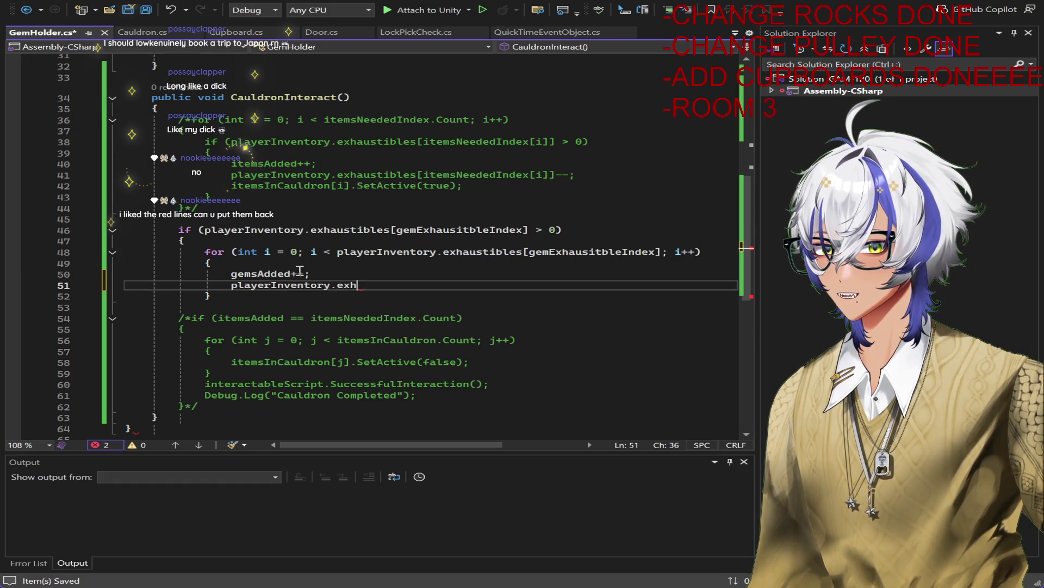
key(Tab)
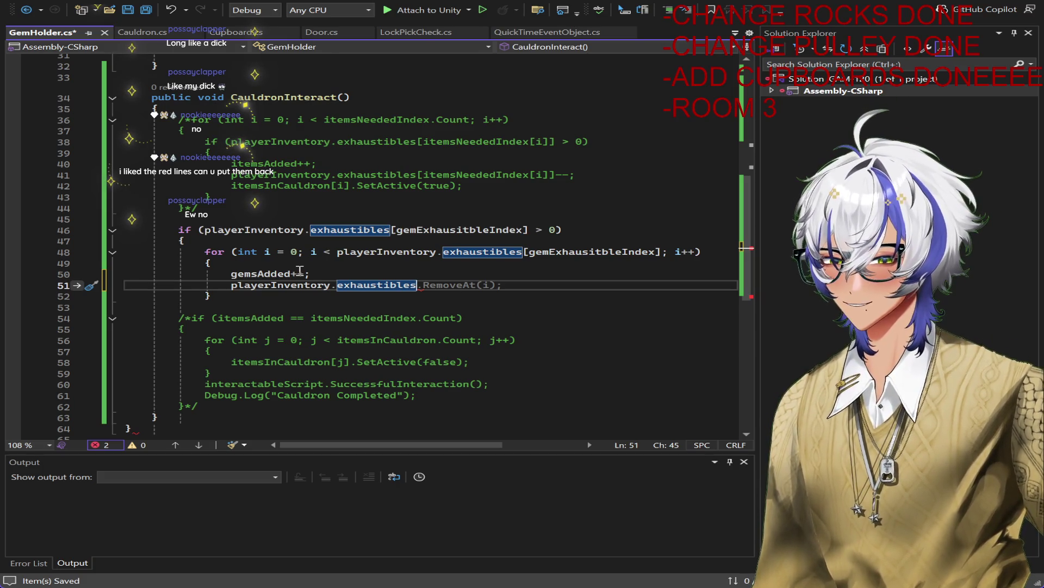
text([gem)
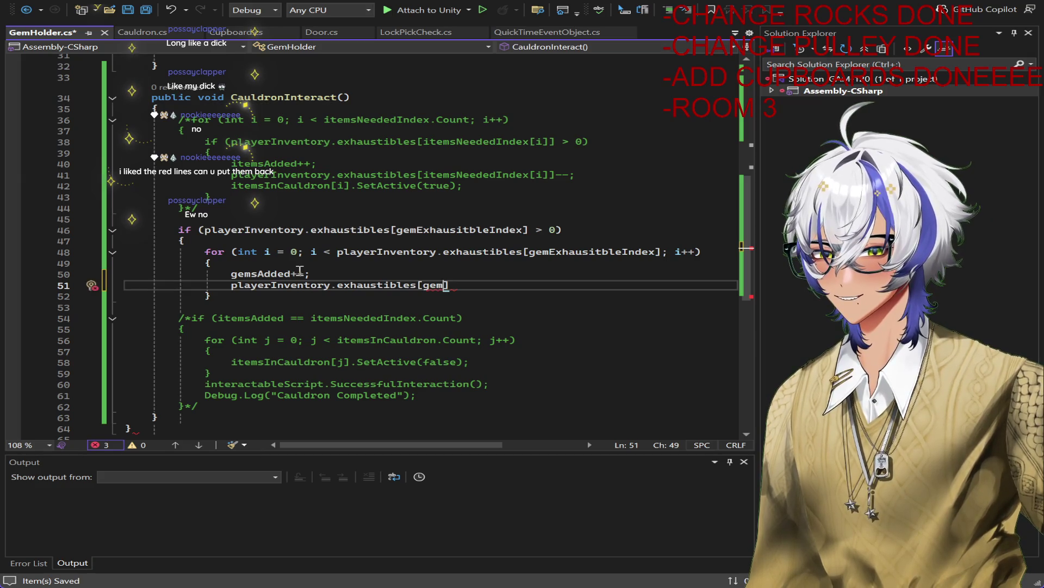
key(Tab)
text(])
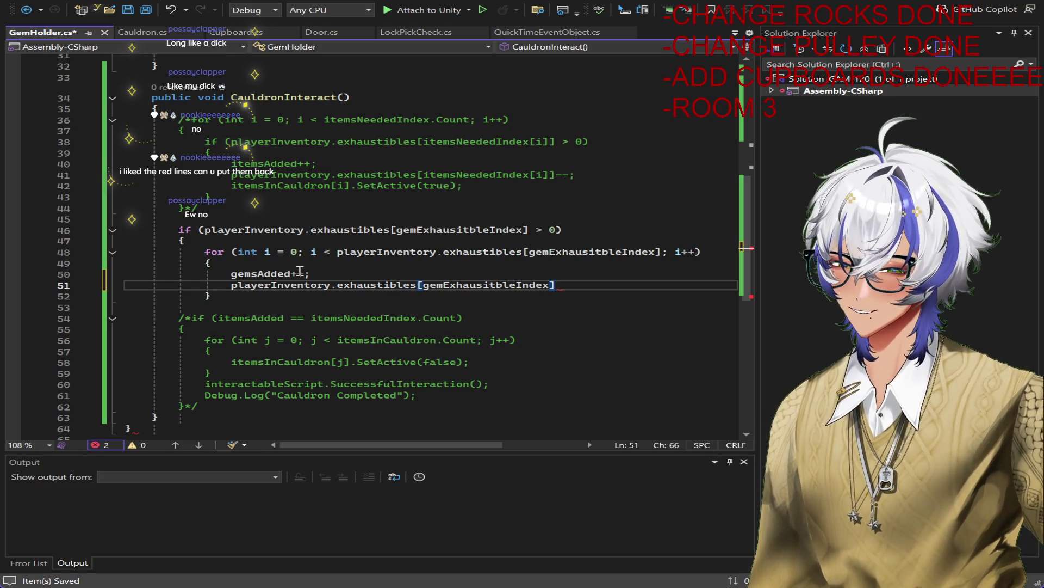
text(--;)
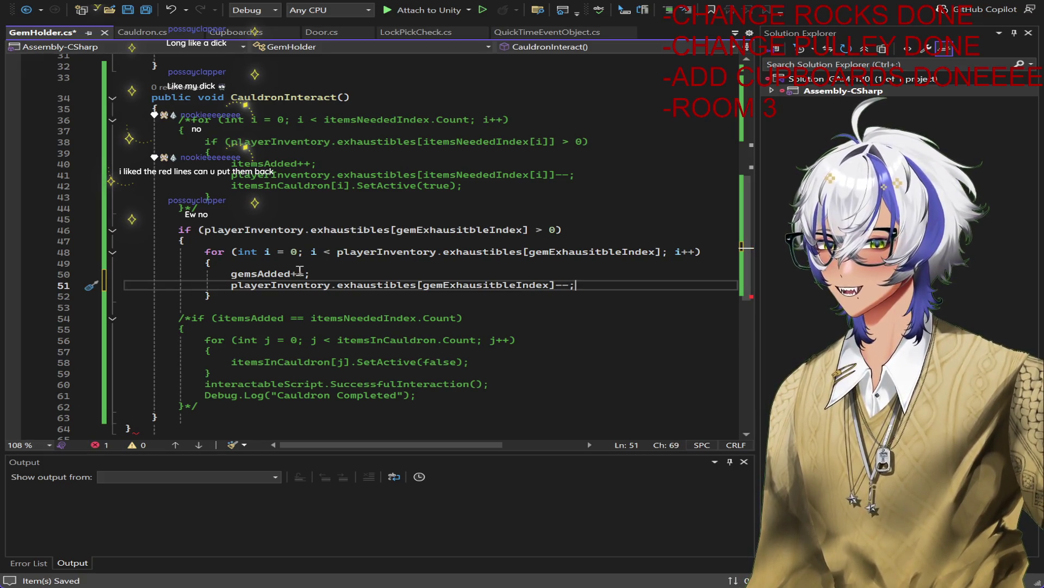
key(ctrl+s)
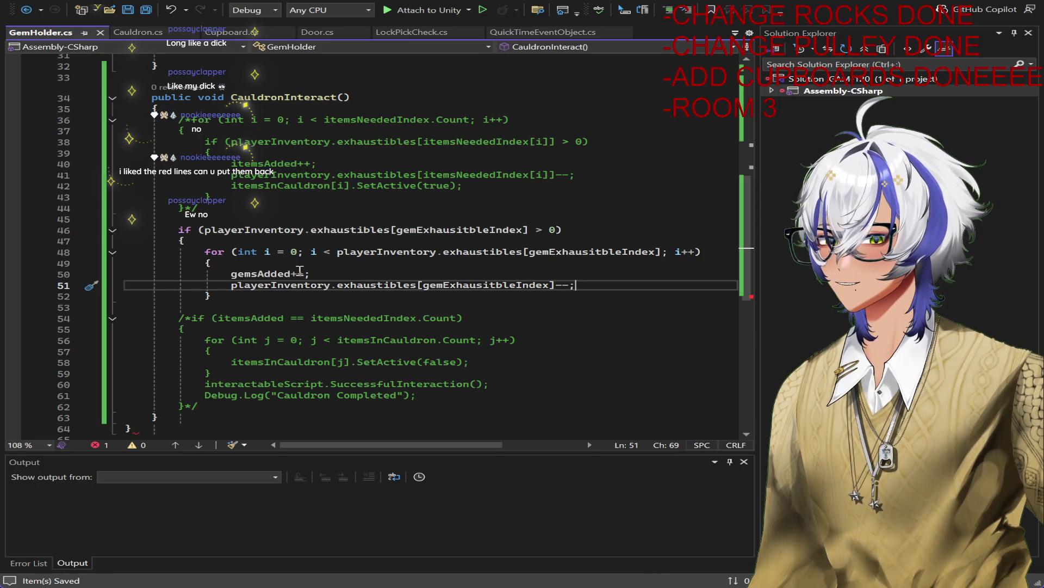
key(Return)
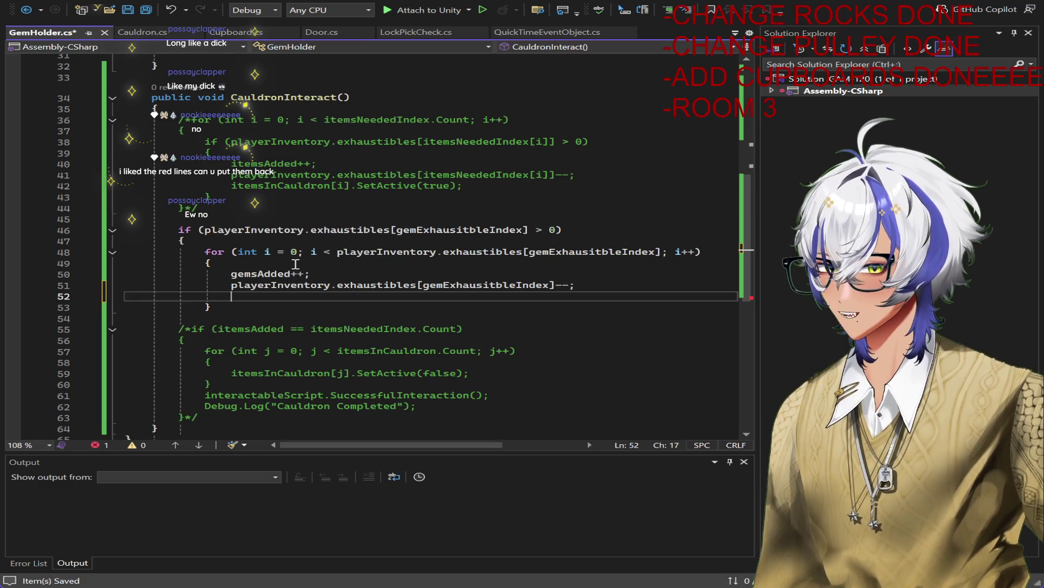
scroll(571, 212, up, 6)
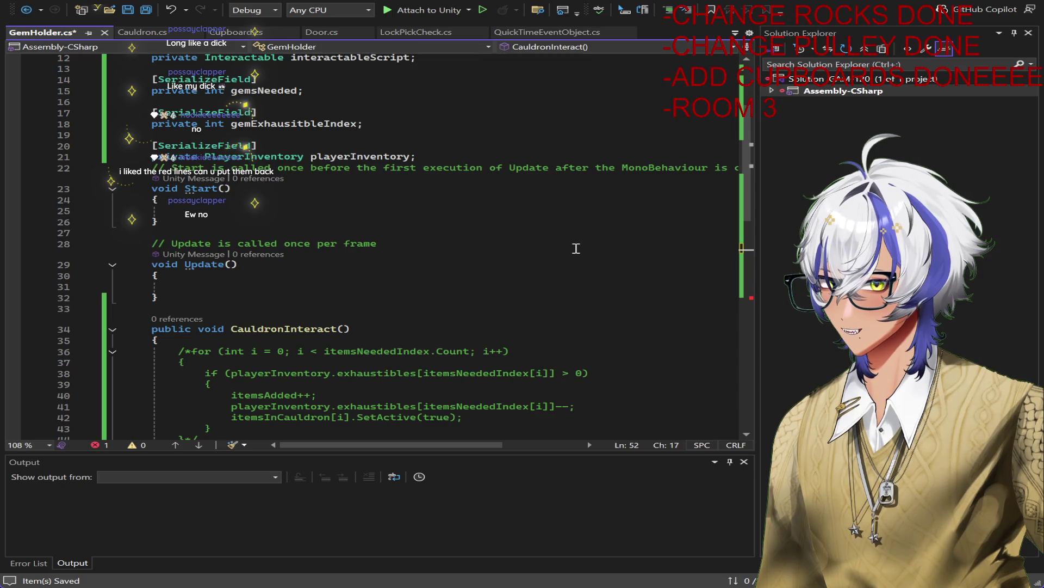
Step: Add gemsInHolder[i].SetActive(true); to the gem loop body and save the script
scroll(576, 248, down, 3)
scroll(576, 248, down, 2)
scroll(576, 248, up, 2)
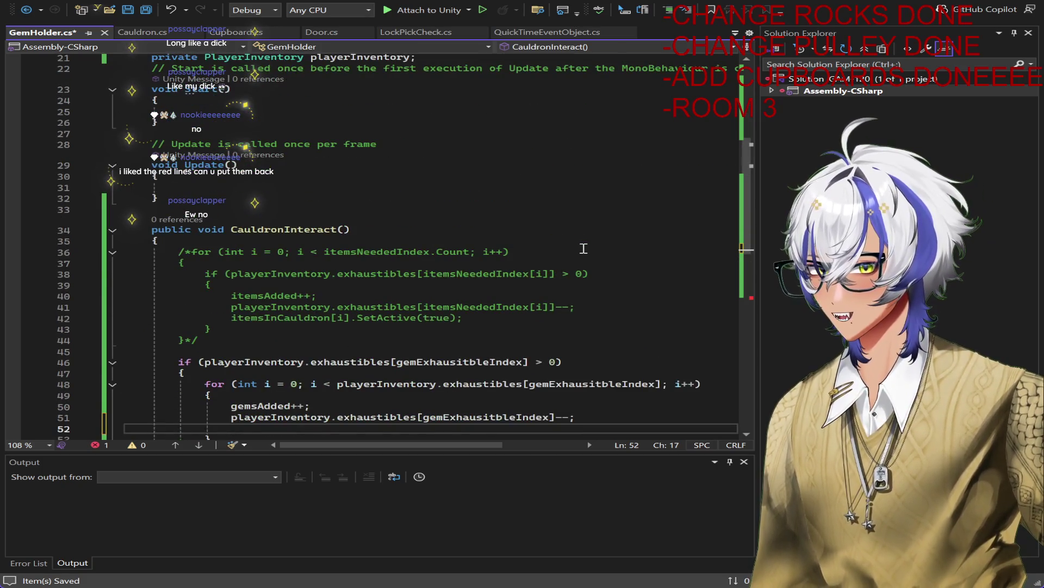
scroll(584, 248, up, 2)
scroll(584, 246, down, 4)
scroll(586, 248, up, 5)
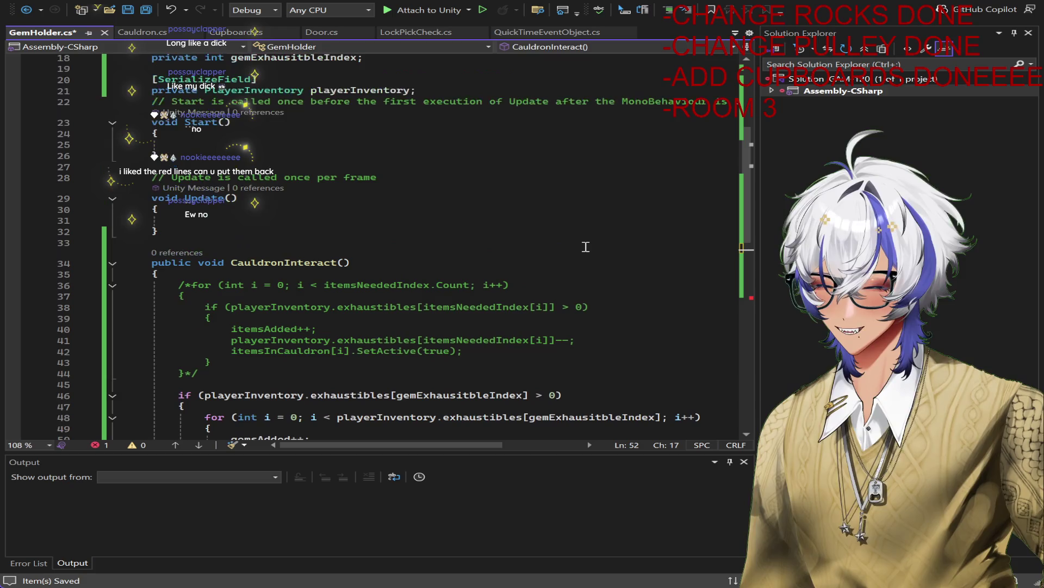
text(gemEx)
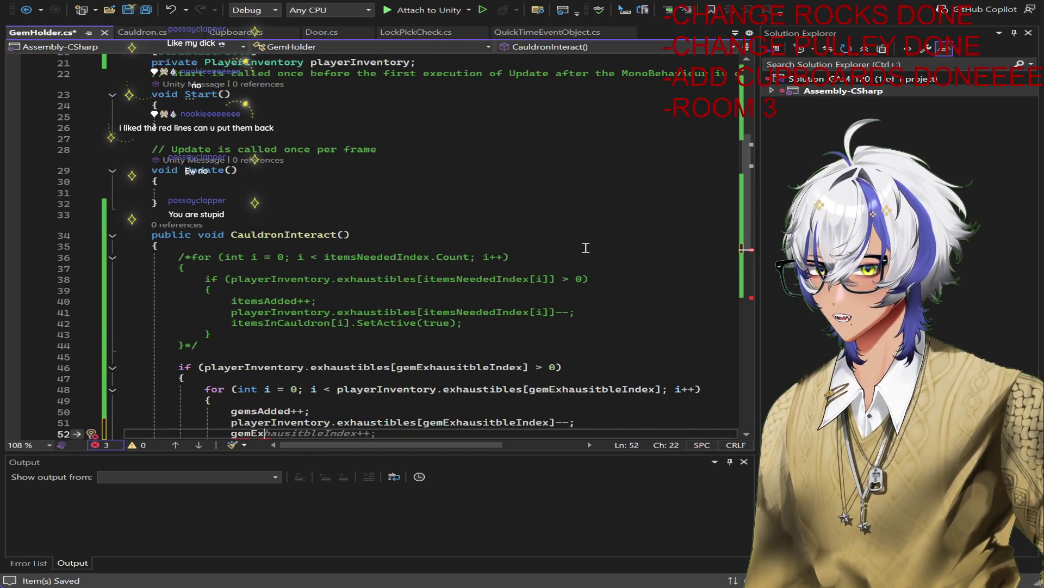
scroll(544, 250, up, 6)
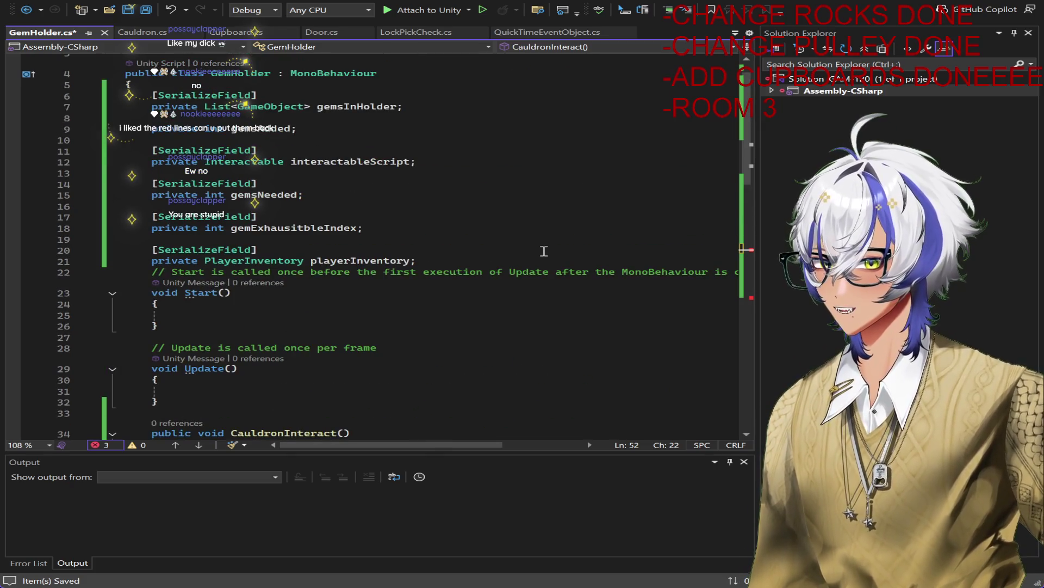
scroll(544, 251, down, 6)
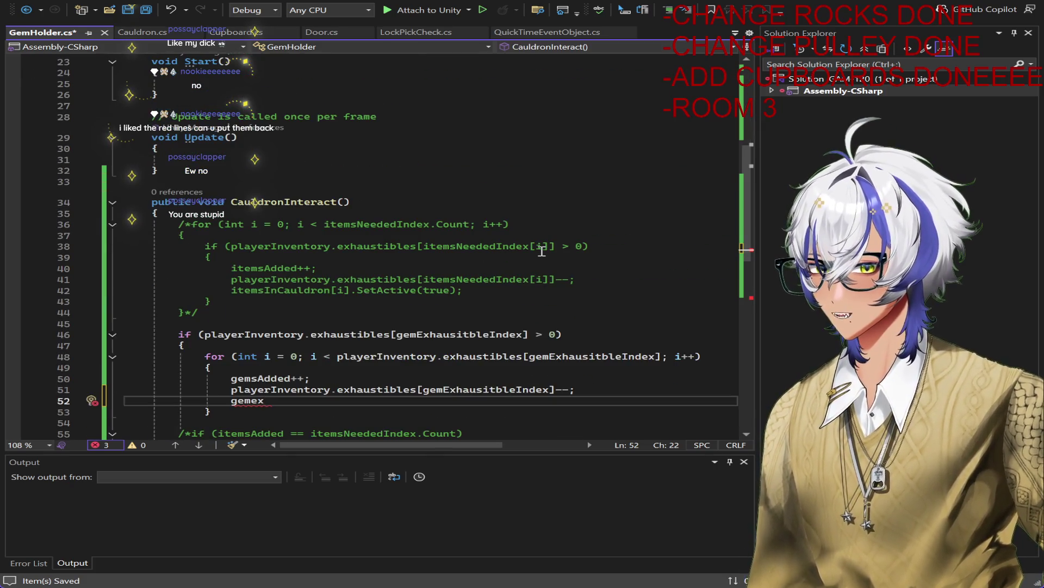
key(BackSpace)
key(BackSpace)
key(BackSpace)
text(msInHolder)
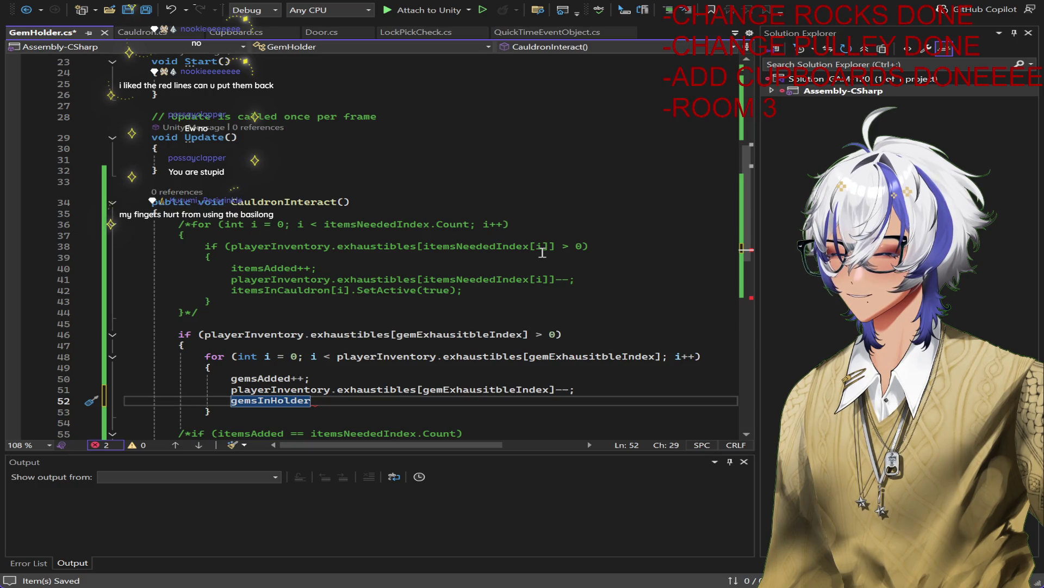
text([)
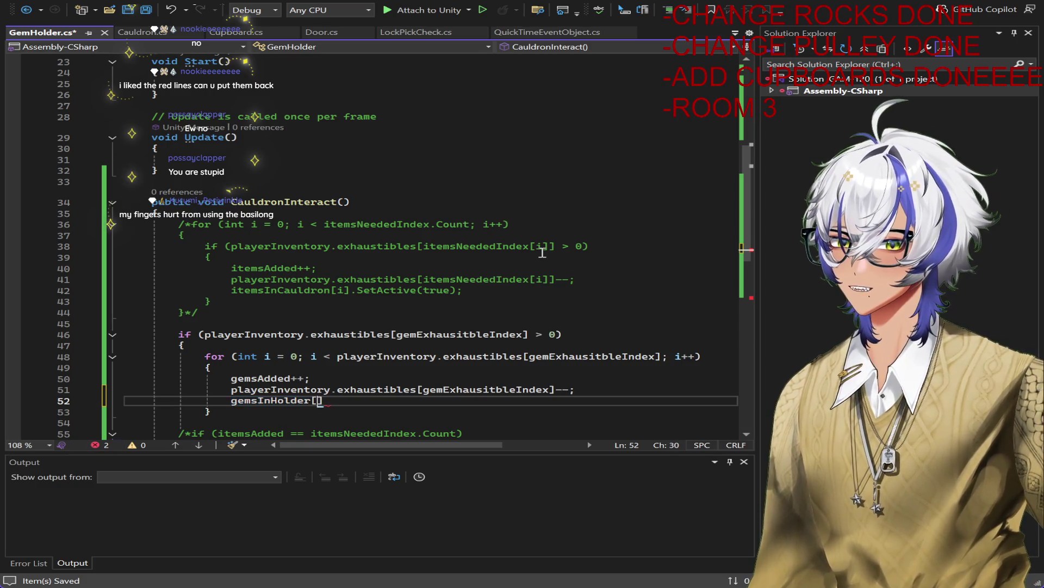
text(in)
key(BackSpace)
text(].SetActive(true))
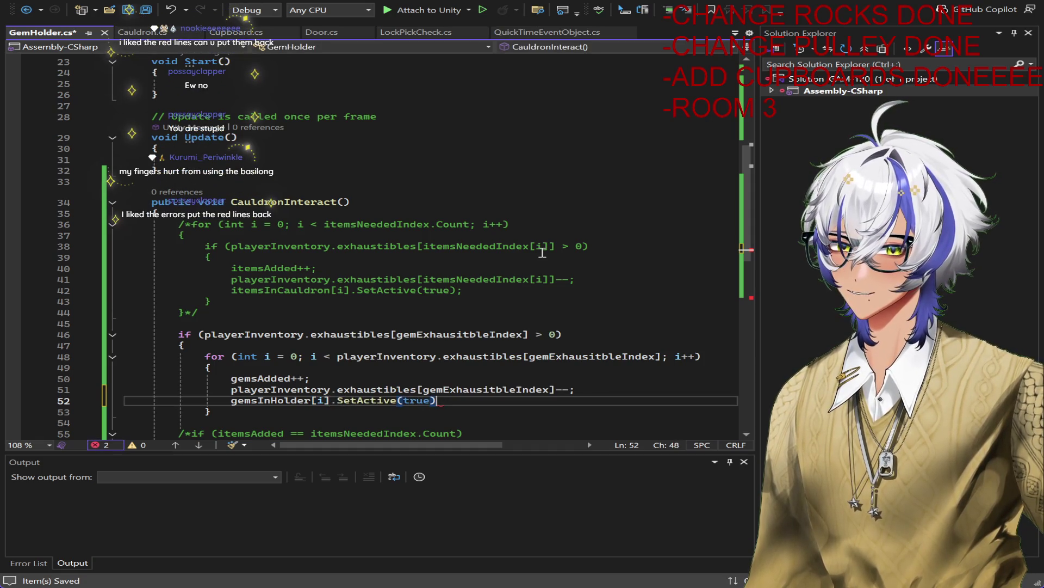
text(;)
key(ctrl+s)
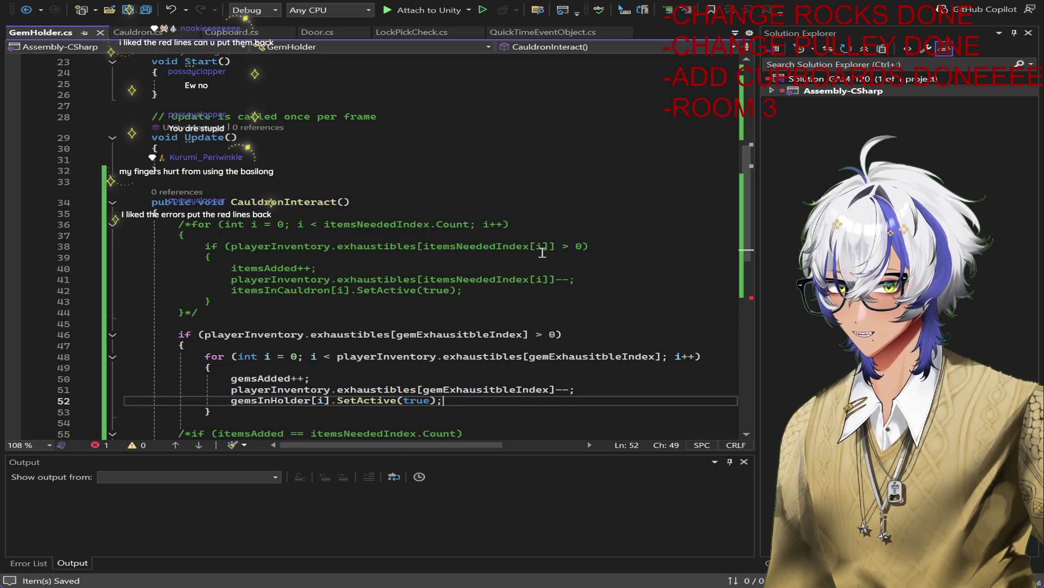
Step: Add the missing closing brace at the end of GemHolder.cs and save
scroll(454, 294, down, 5)
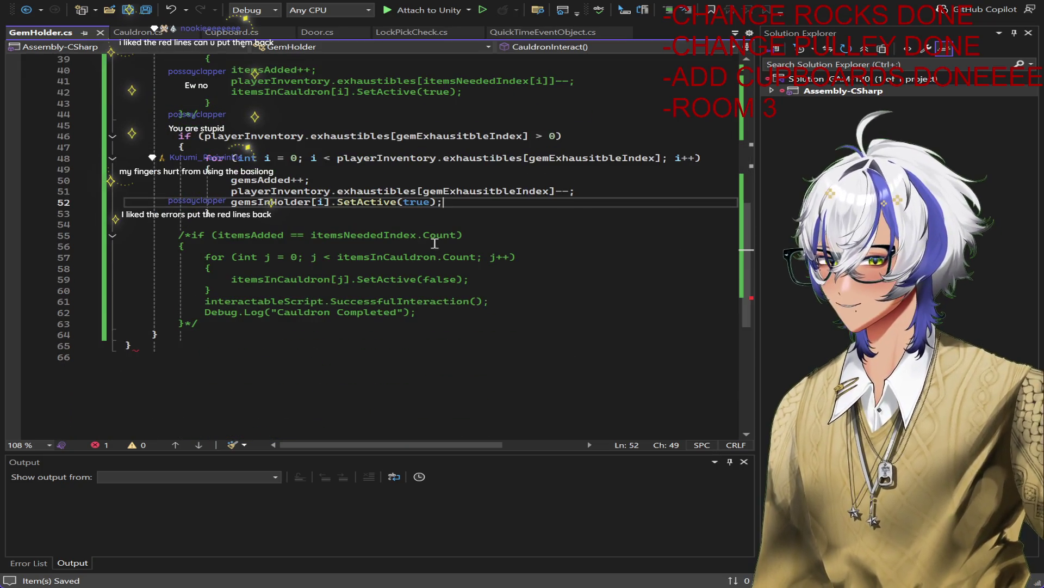
scroll(217, 246, up, 12)
scroll(366, 311, down, 6)
scroll(366, 311, down, 5)
click(139, 375)
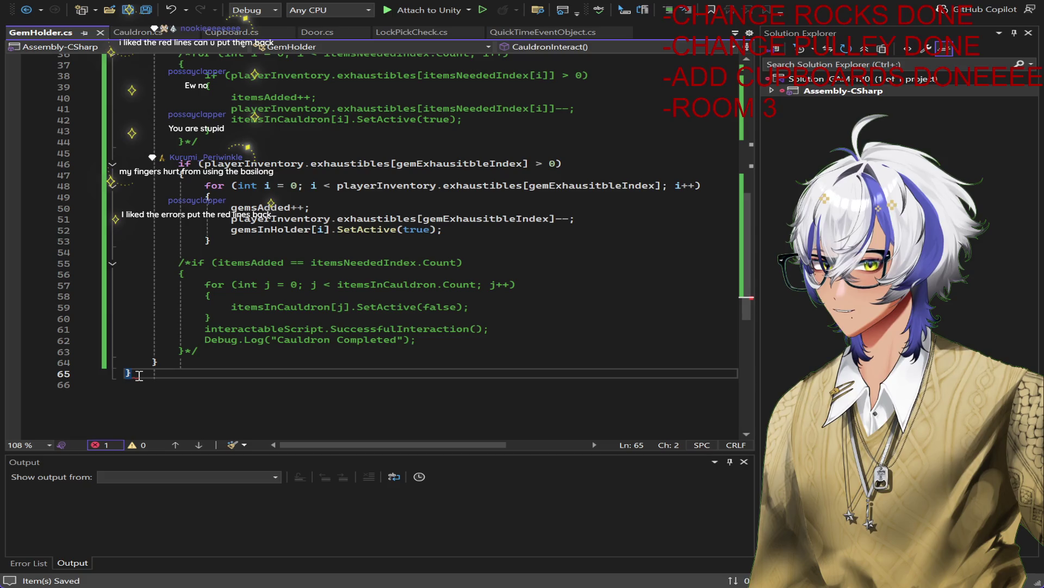
scroll(403, 382, up, 4)
scroll(401, 379, down, 6)
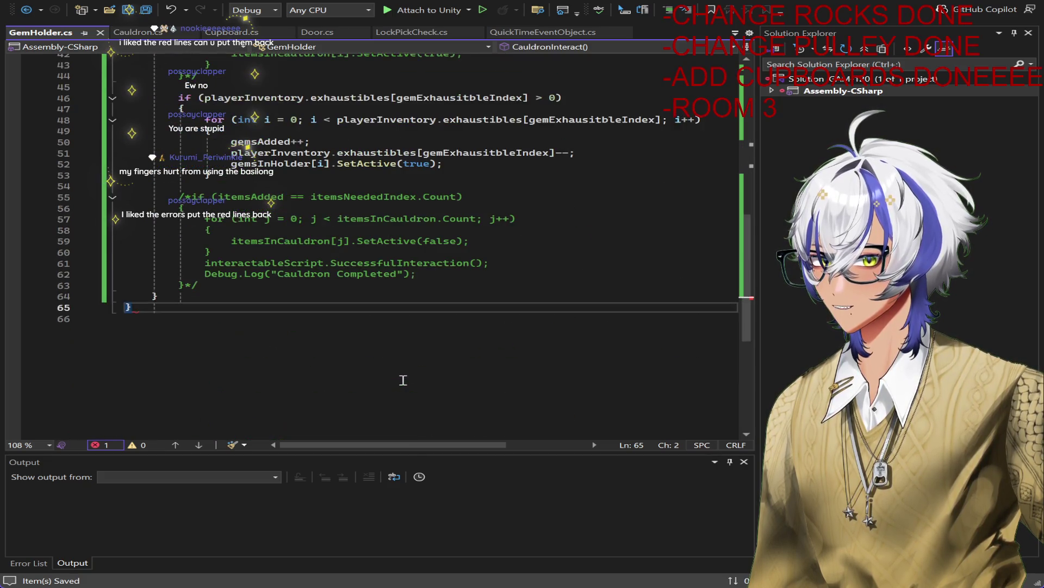
scroll(390, 374, up, 3)
scroll(390, 374, up, 2)
scroll(391, 374, down, 2)
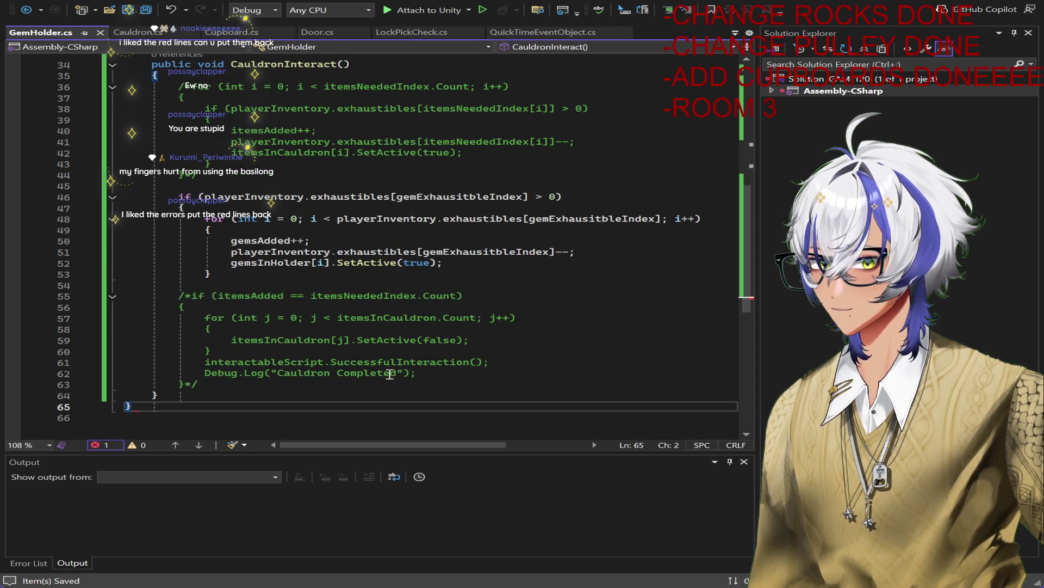
click(184, 385)
click(142, 408)
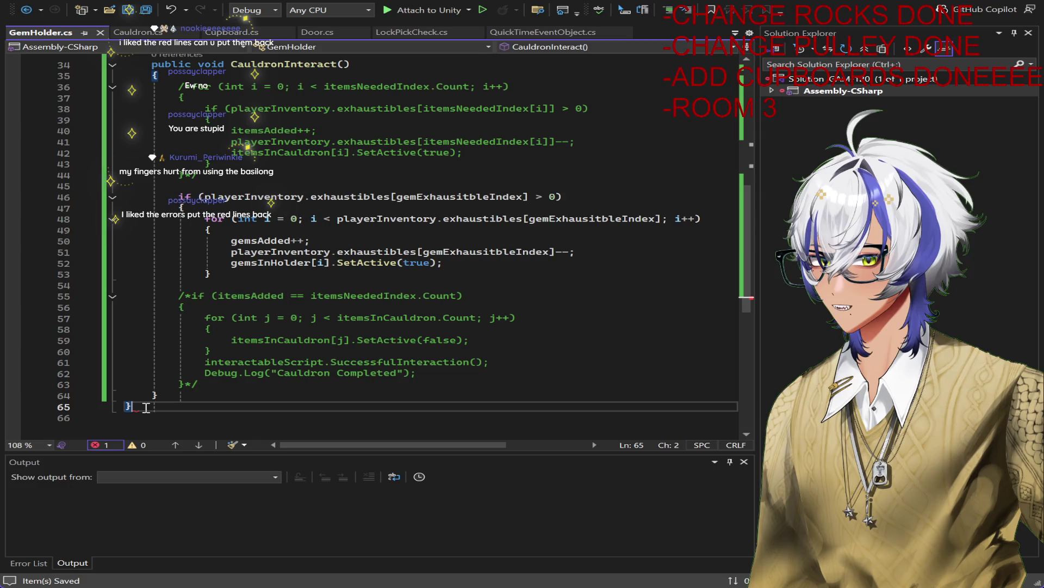
key(Return)
text(})
click(156, 405)
key(ctrl+s)
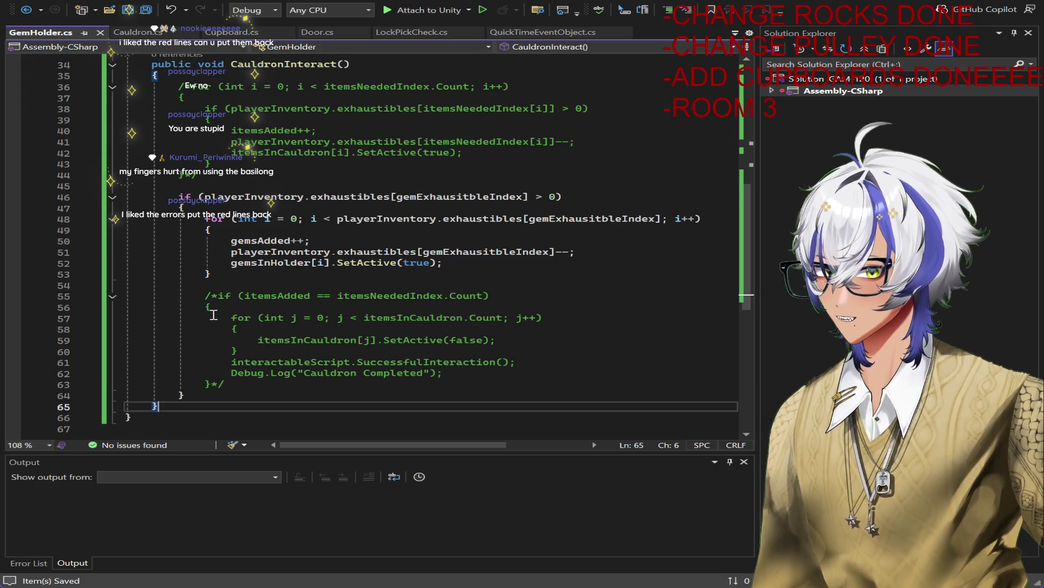
Step: Uncomment the completion if block and change its condition to gemsAdded == gemsNeeded, then save
click(217, 296)
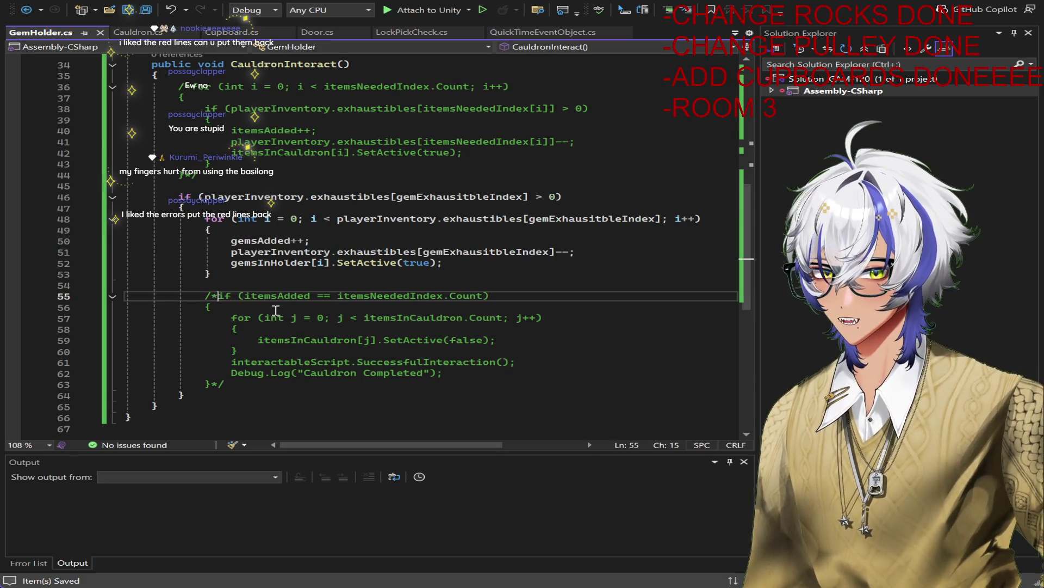
key(BackSpace)
key(BackSpace)
click(253, 385)
key(BackSpace)
key(BackSpace)
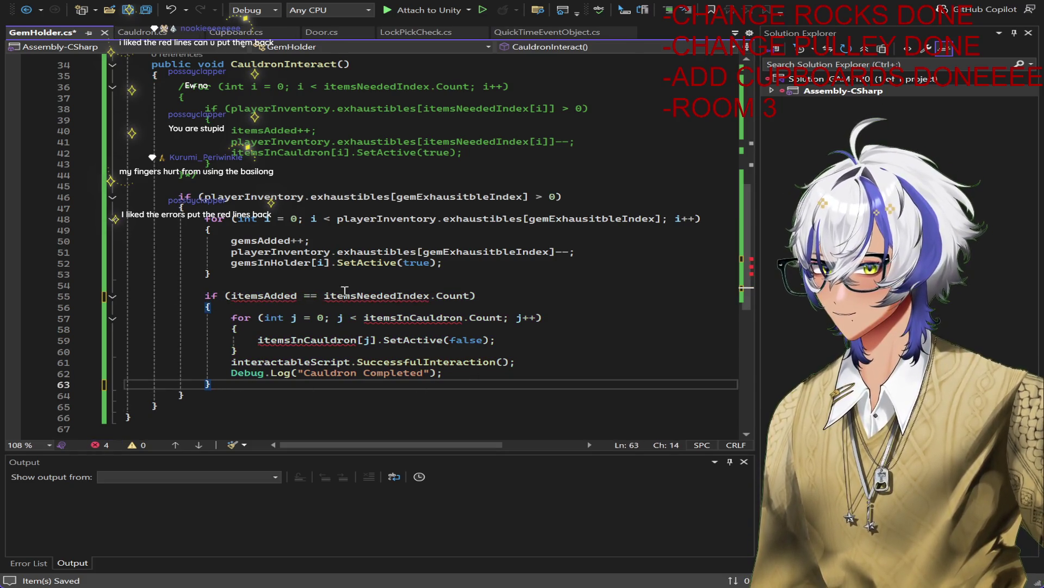
click(292, 297)
drag(477, 296, 233, 298)
text(gemsadded)
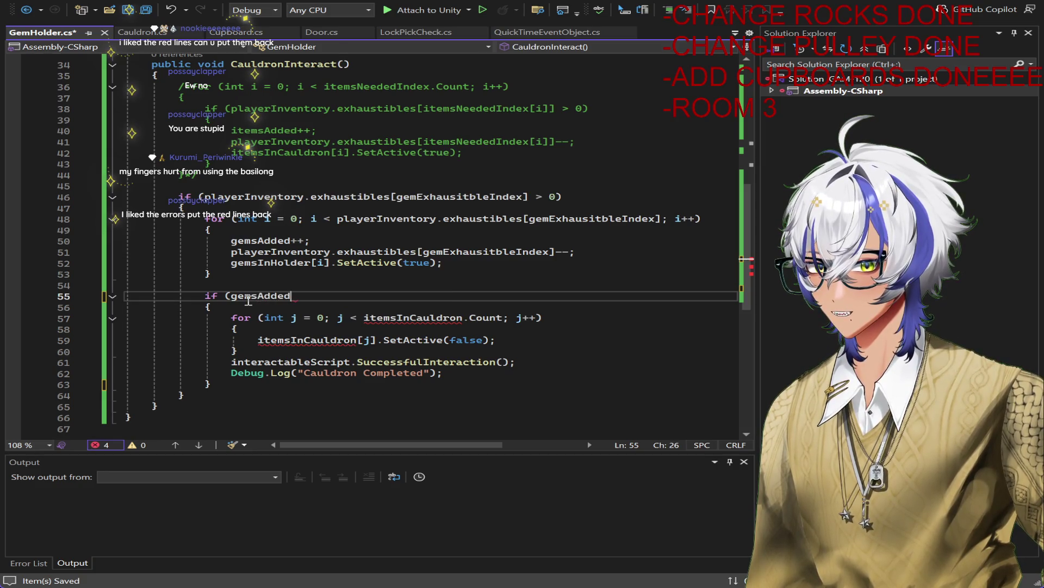
text( = gems)
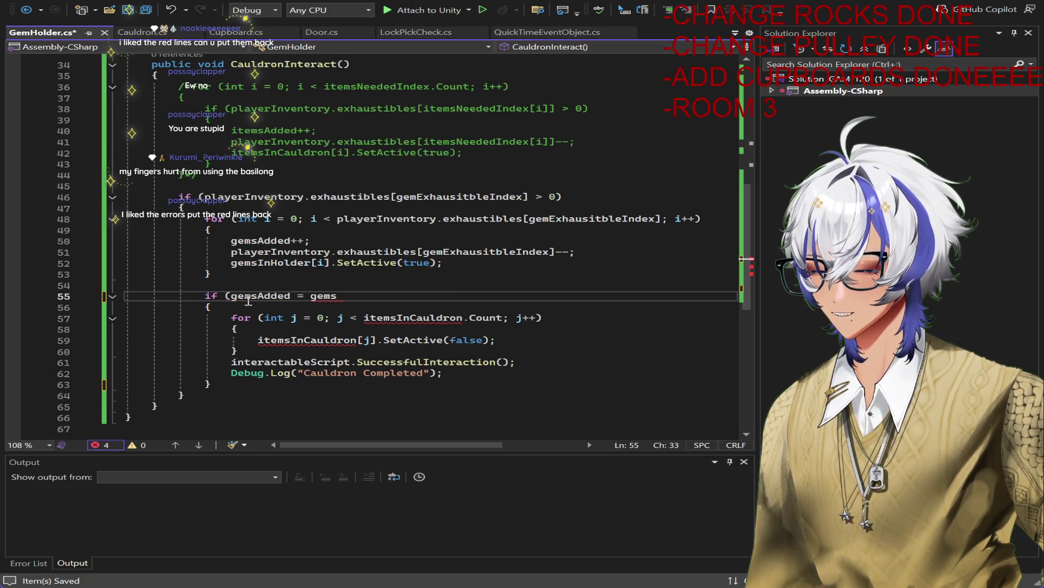
text(Needed)
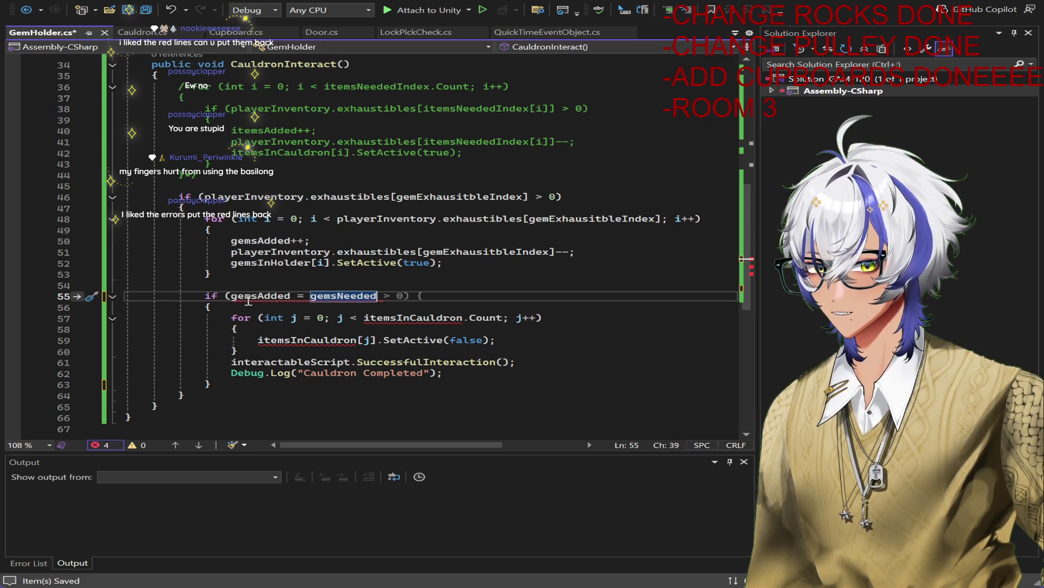
text())
key(ctrl+Left)
key(ctrl+Left)
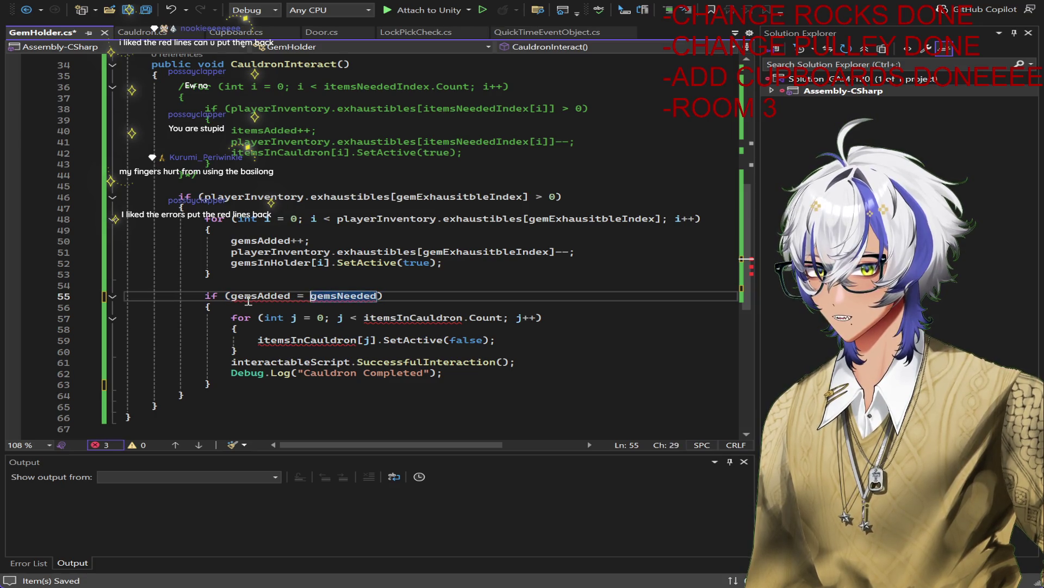
text(=)
click(438, 287)
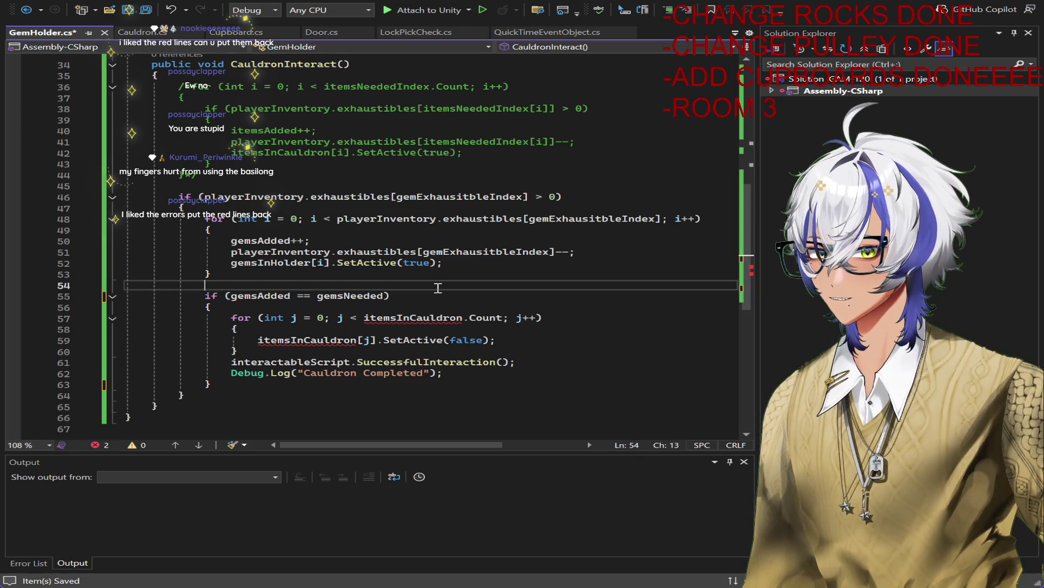
key(ctrl+s)
Step: Delete the loop that hides the cauldron items from the completion block
click(464, 318)
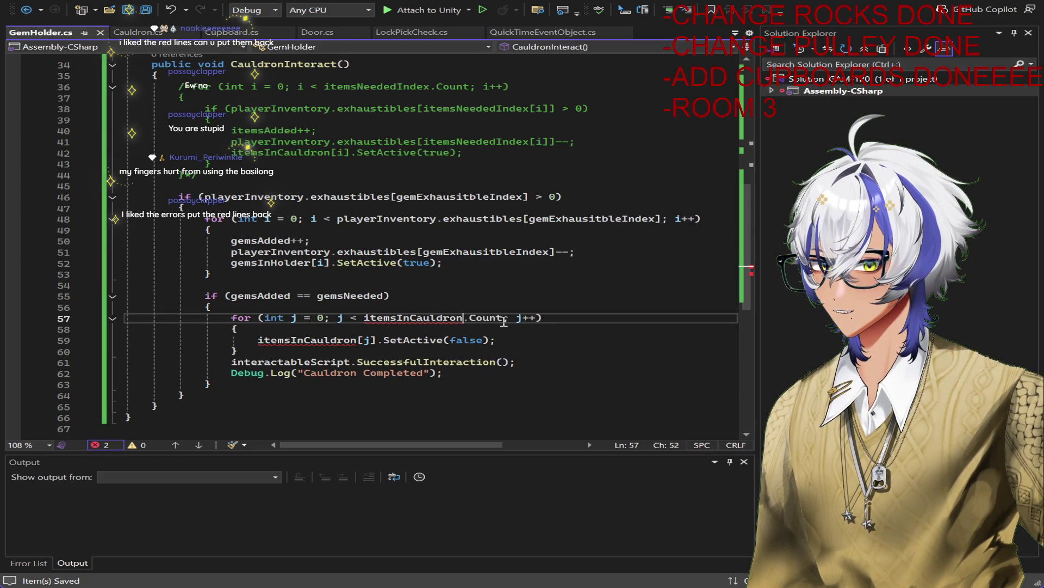
mouse_move(239, 353)
mouse_down()
mouse_move(163, 353)
mouse_move(81, 319)
mouse_move(2, 320)
mouse_up()
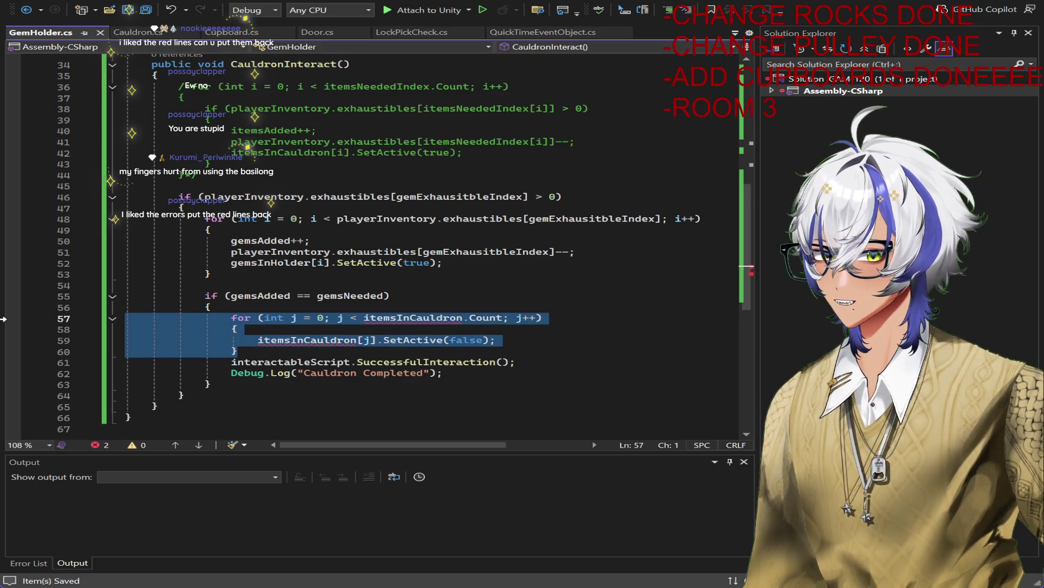
key(Delete)
key(BackSpace)
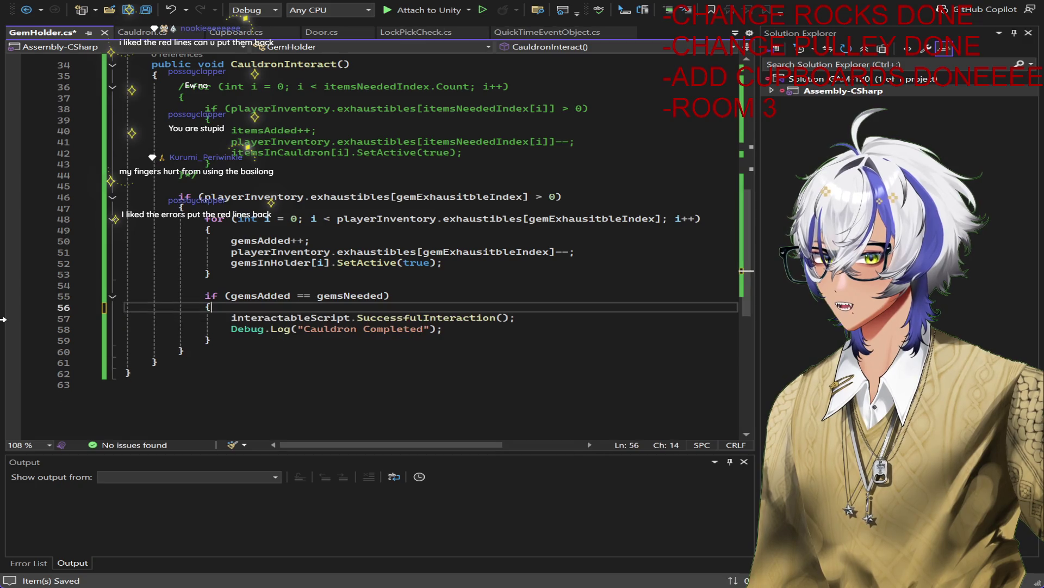
Step: Change the Debug.Log message to "Gem holder Completed" and save
click(378, 317)
key(Down)
key(End)
click(358, 328)
key(BackSpace)
key(BackSpace)
key(BackSpace)
text(Gem holder)
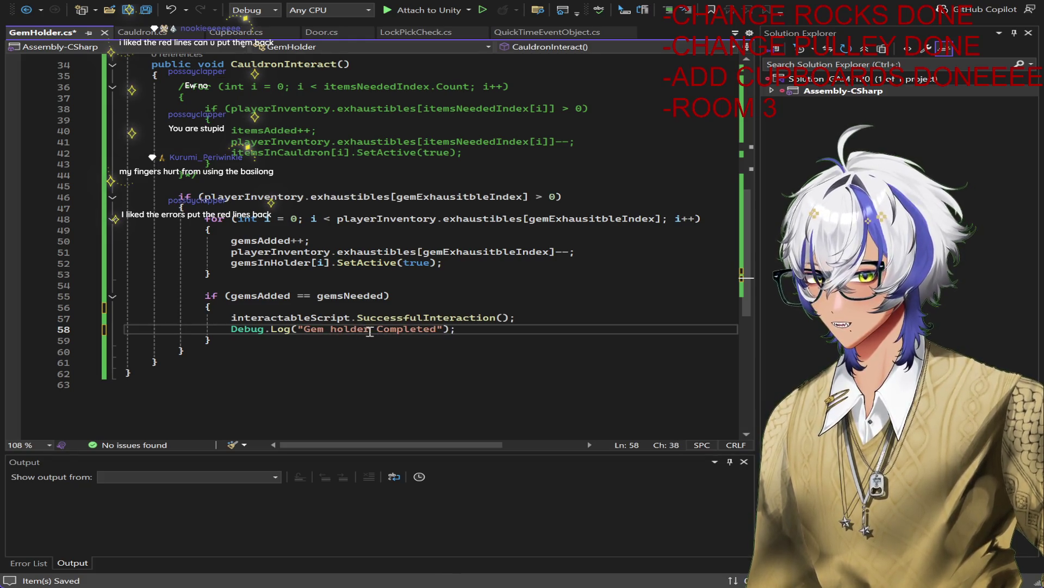
key(ctrl+s)
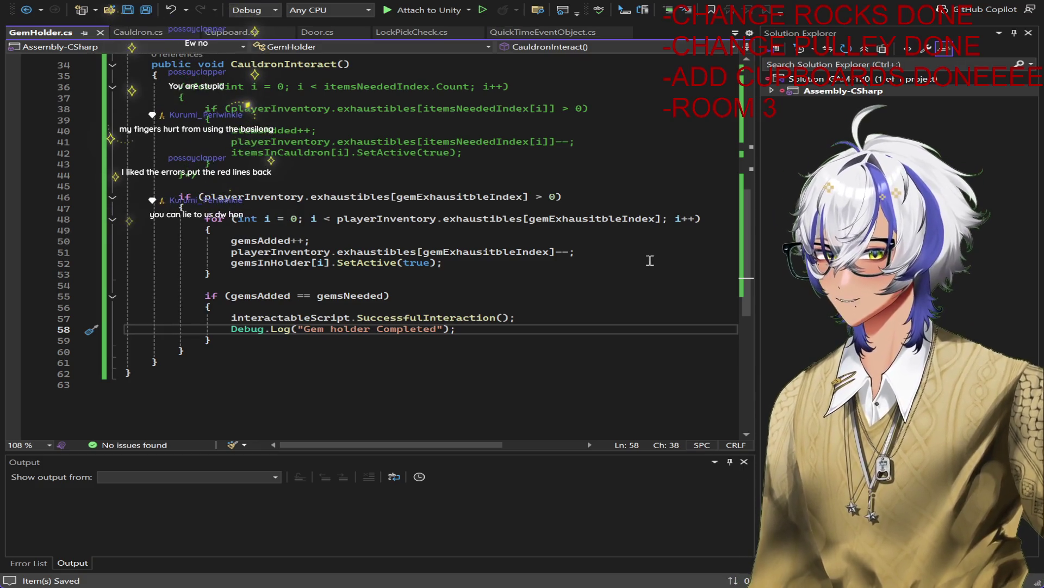
scroll(637, 330, up, 10)
scroll(637, 330, up, 1)
Step: Below playerInventory, declare a [SerializeField] private GameObject dragonInitial field
click(426, 290)
key(Return)
key(Return)
text([)
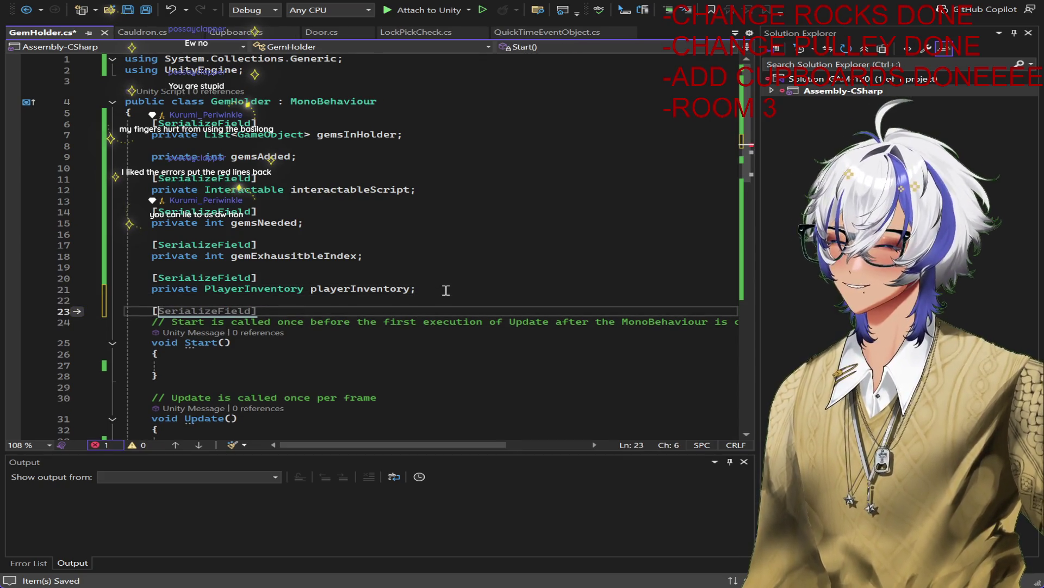
text(SerializeField])
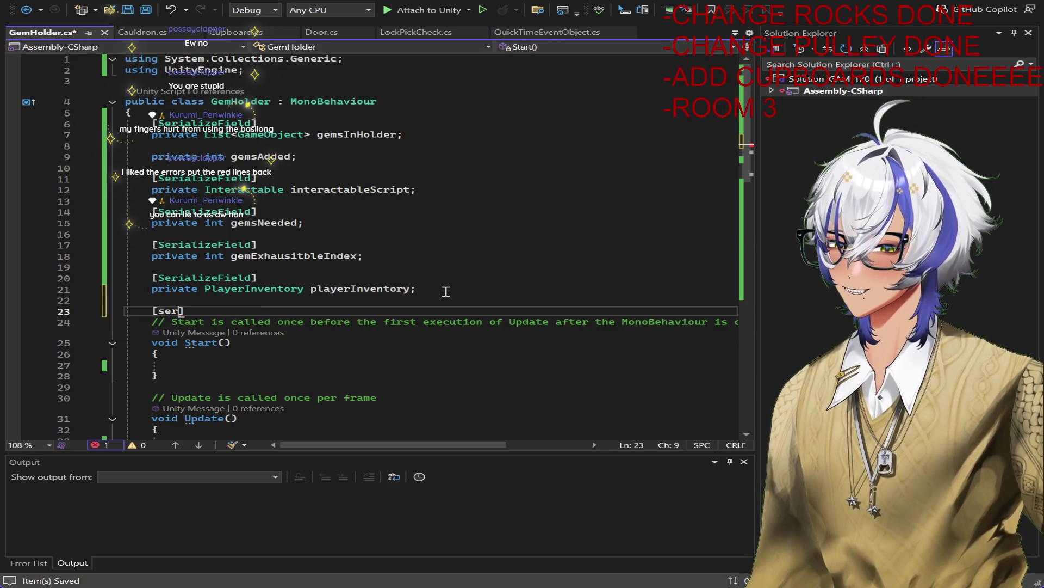
key(Return)
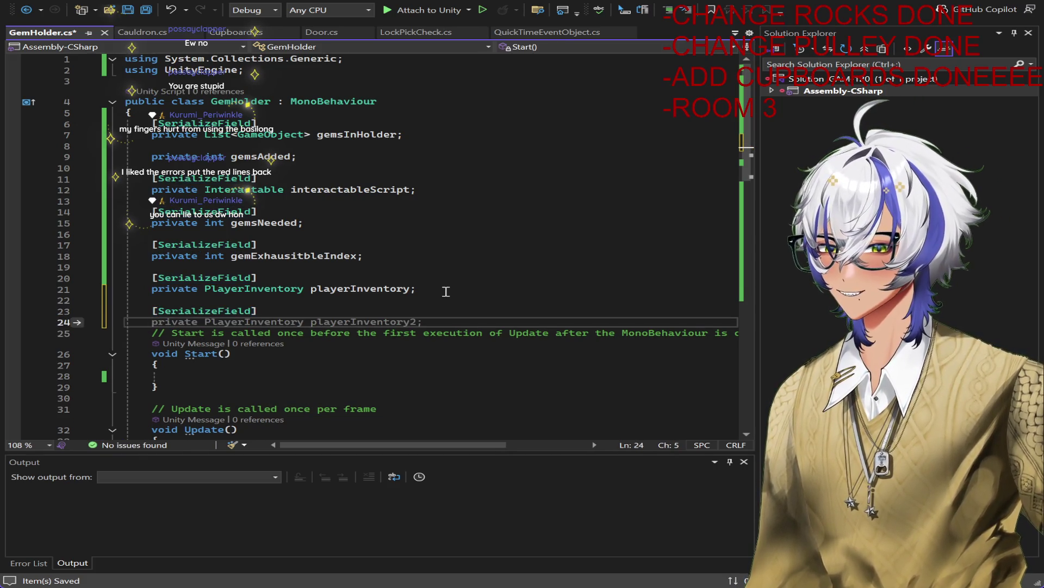
text(GameObject)
key(BackSpace)
key(BackSpace)
key(BackSpace)
text(r)
text(pria)
text(ate)
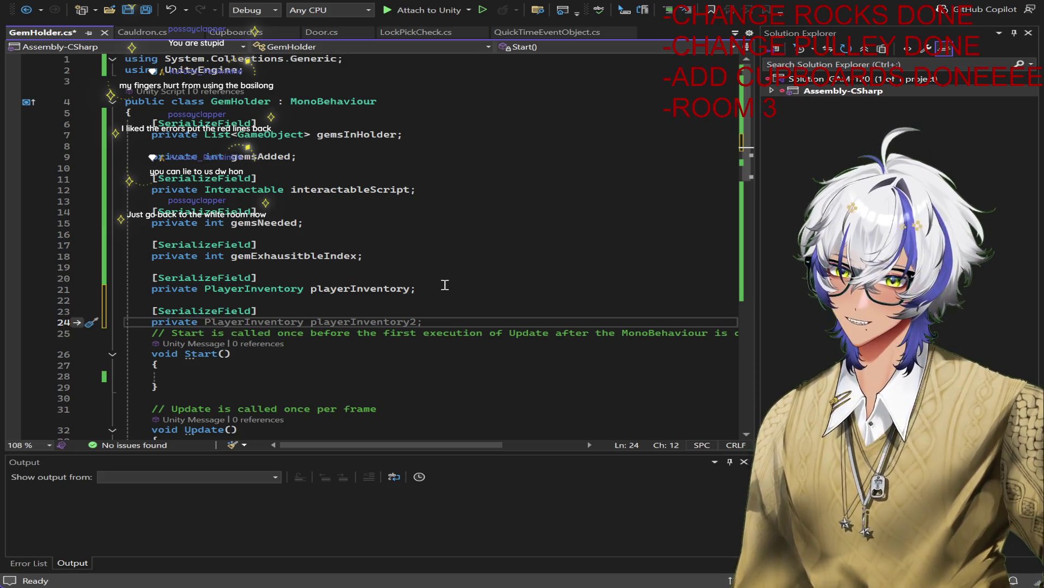
key(shift+End)
key(Delete)
text(GameObject drag)
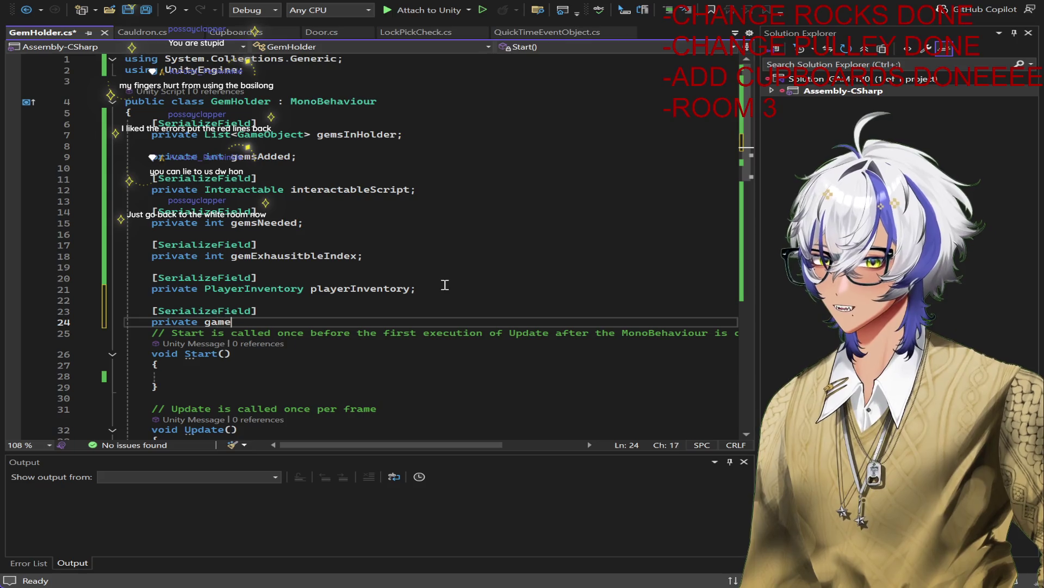
text(onInitial)
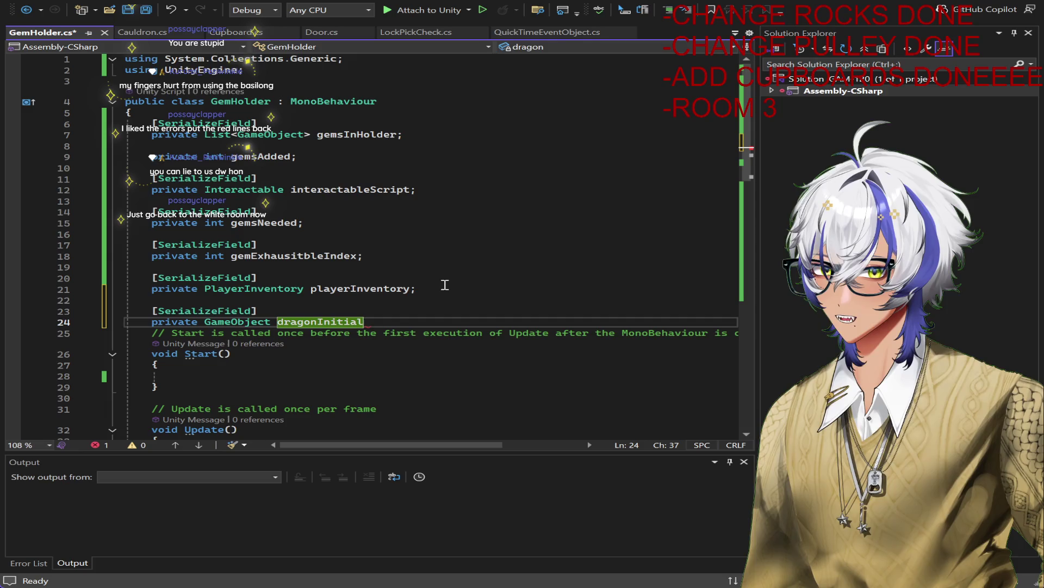
text(;)
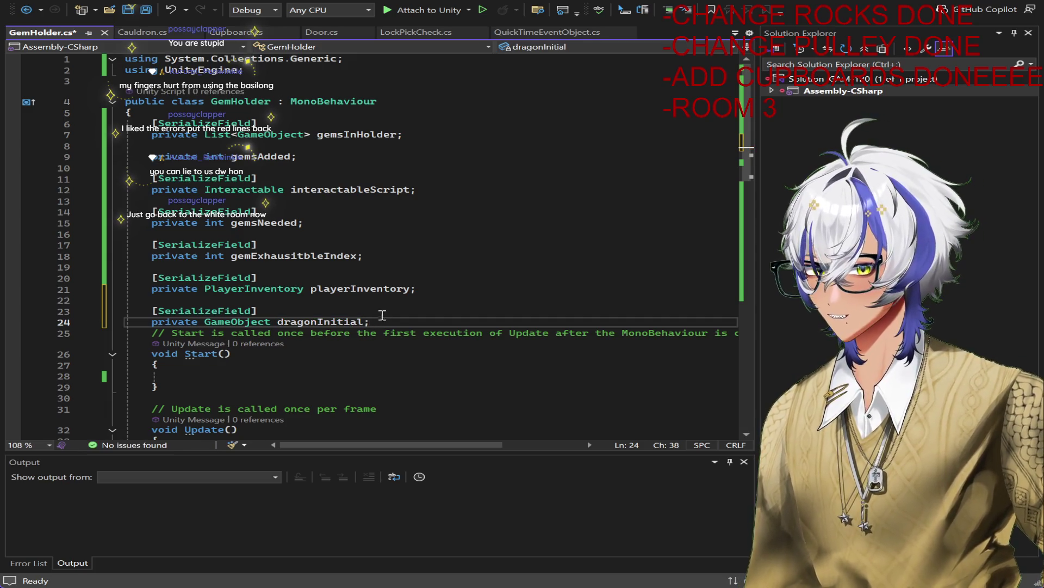
Step: Duplicate the dragonInitial declaration and rename the copy to dragonFinal
drag(372, 322, 179, 312)
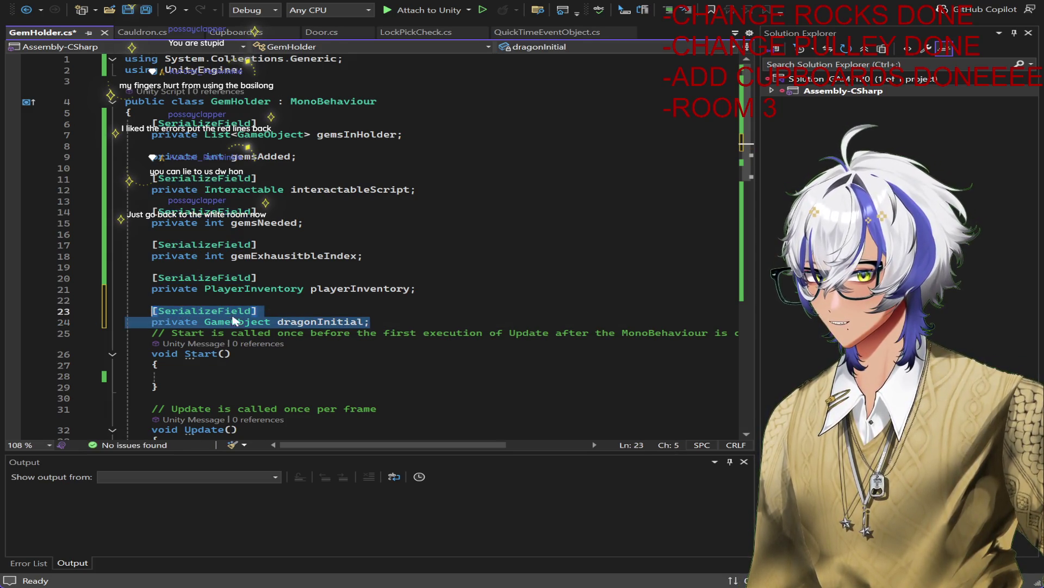
click(442, 323)
key(Return)
key(Return)
text([SerializeField]     private GameObject dragonInitial;)
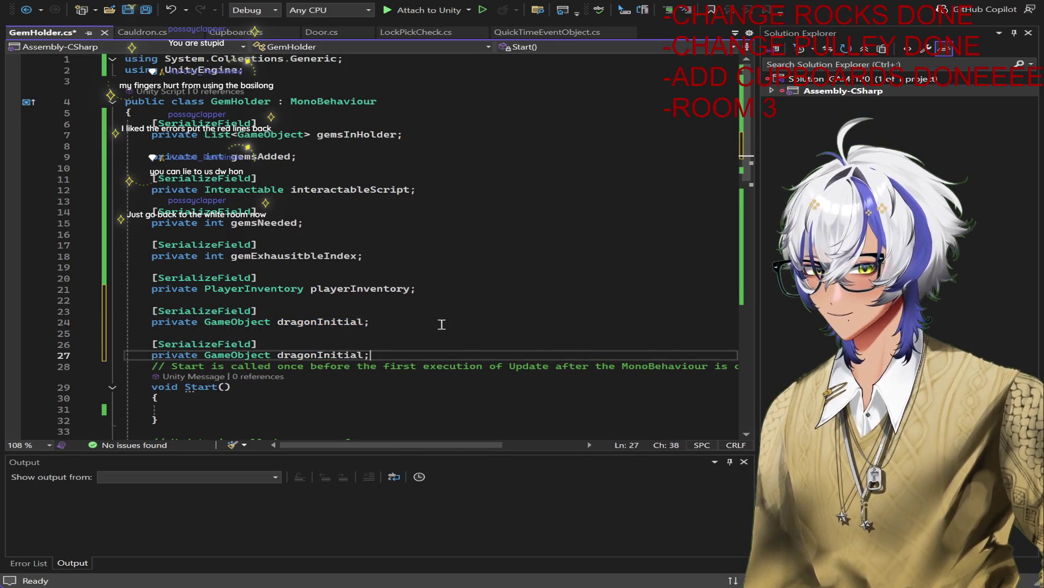
key(Left)
key(BackSpace)
key(BackSpace)
key(BackSpace)
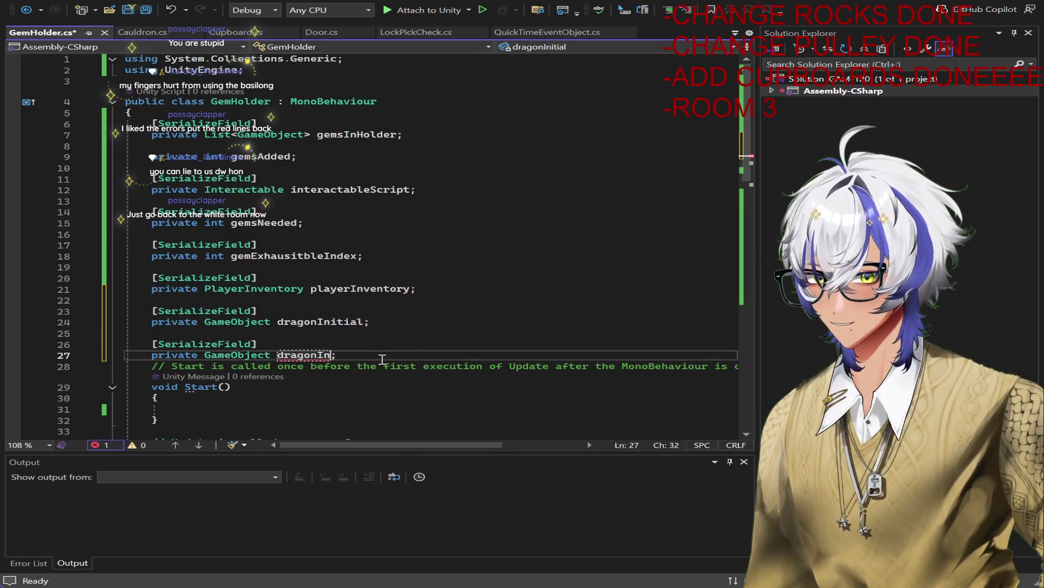
text(Fn)
key(BackSpace)
text(inal)
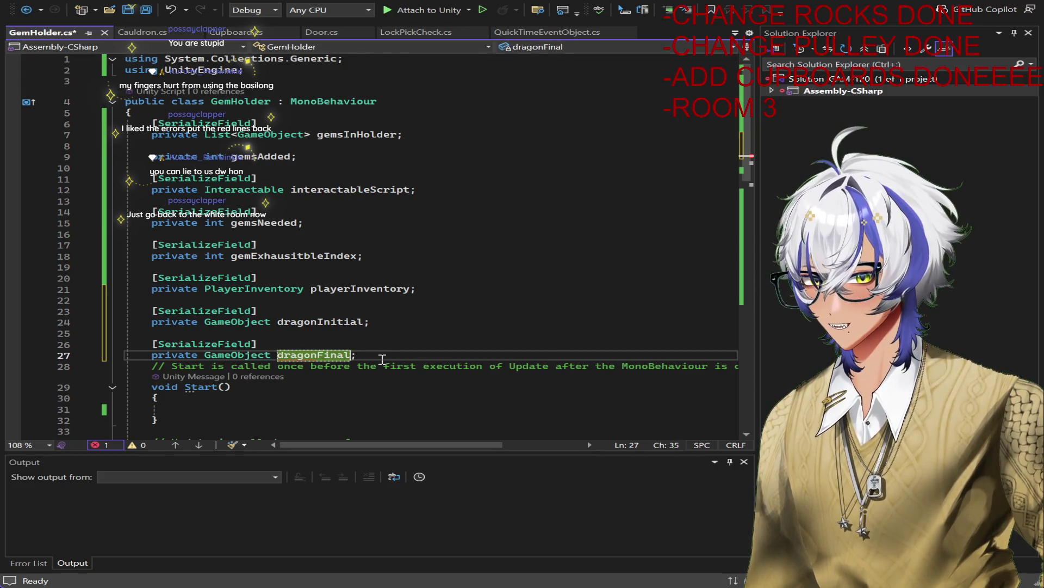
scroll(375, 360, down, 11)
Step: Save the GemHolder script with the two new dragon fields
scroll(364, 355, down, 3)
scroll(388, 357, up, 3)
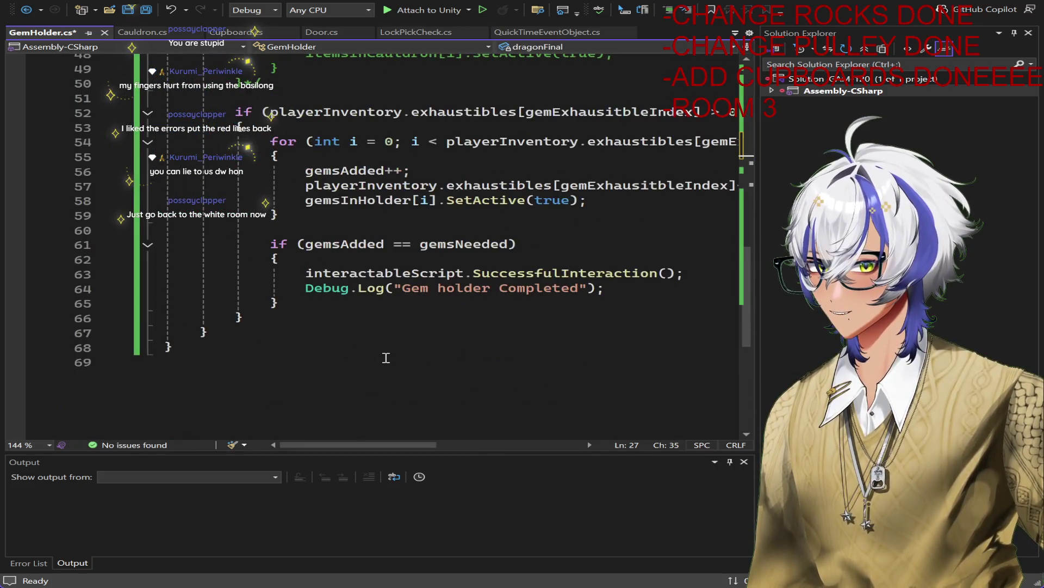
scroll(389, 357, down, 5)
key(ctrl+s)
scroll(426, 349, up, 4)
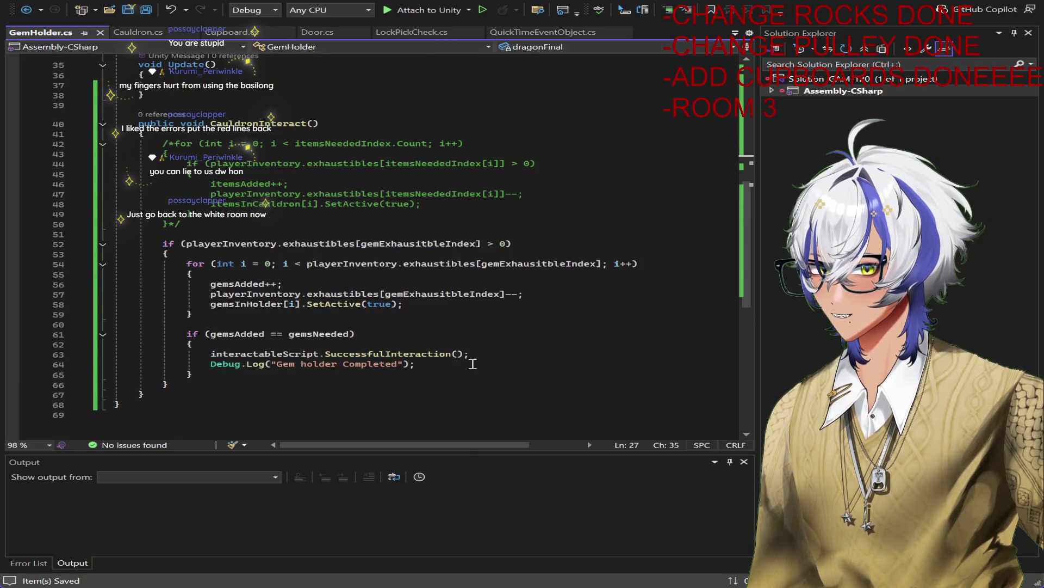
Step: Add a 'TEMPORARY TO MOVE DRAGON' comment inside the gemsAdded == gemsNeeded block
click(442, 369)
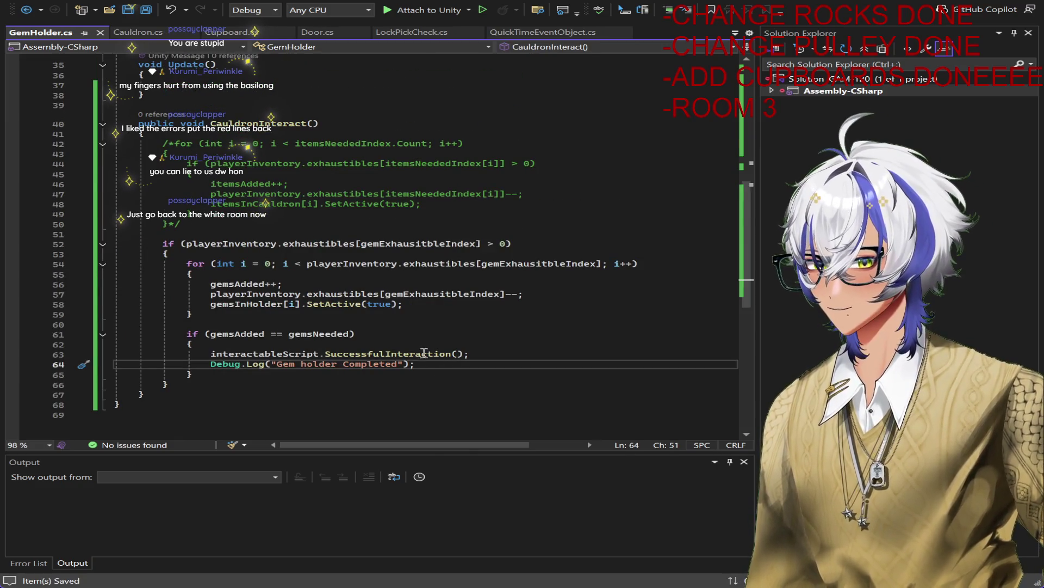
click(423, 334)
click(425, 346)
key(Return)
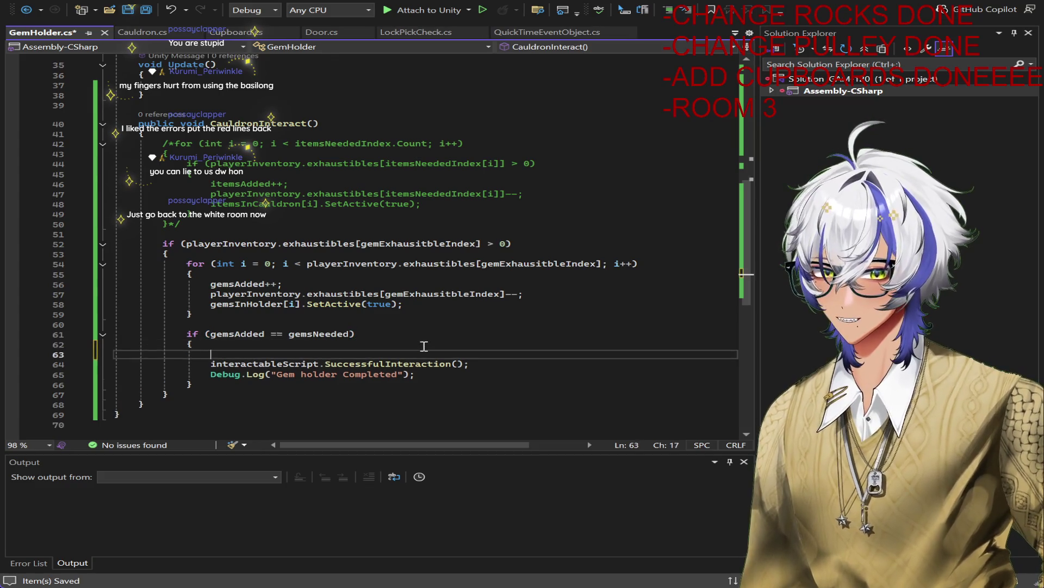
text(//TEMPORAR)
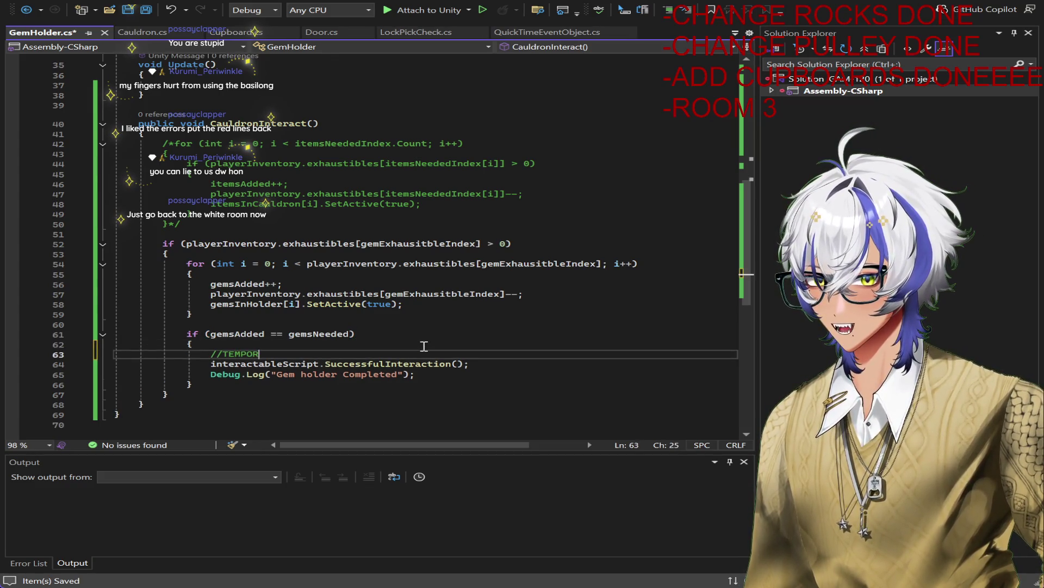
text(Y TO MOVE)
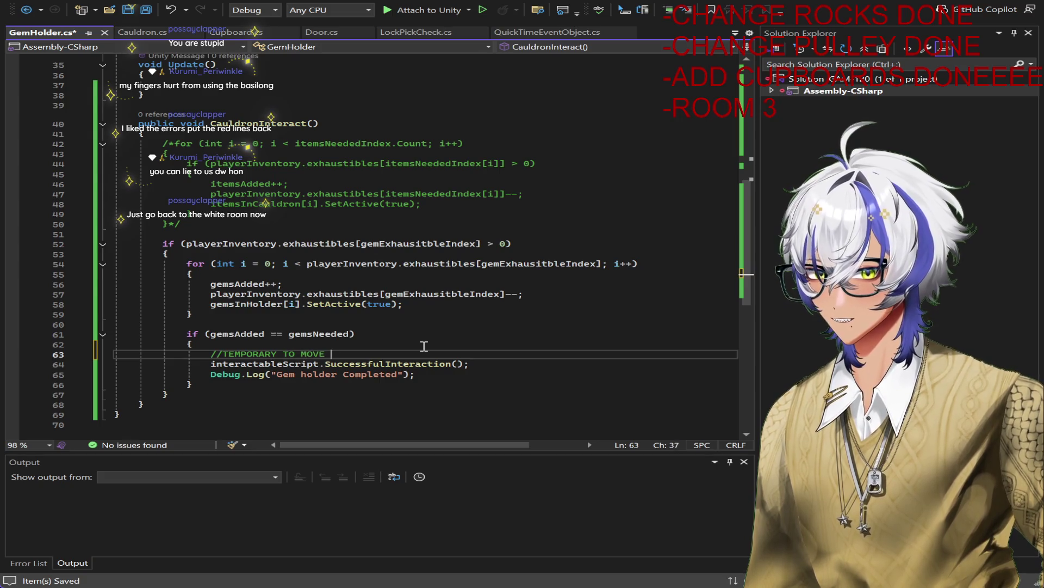
key(BackSpace)
key(BackSpace)
text(RAGON)
key(Return)
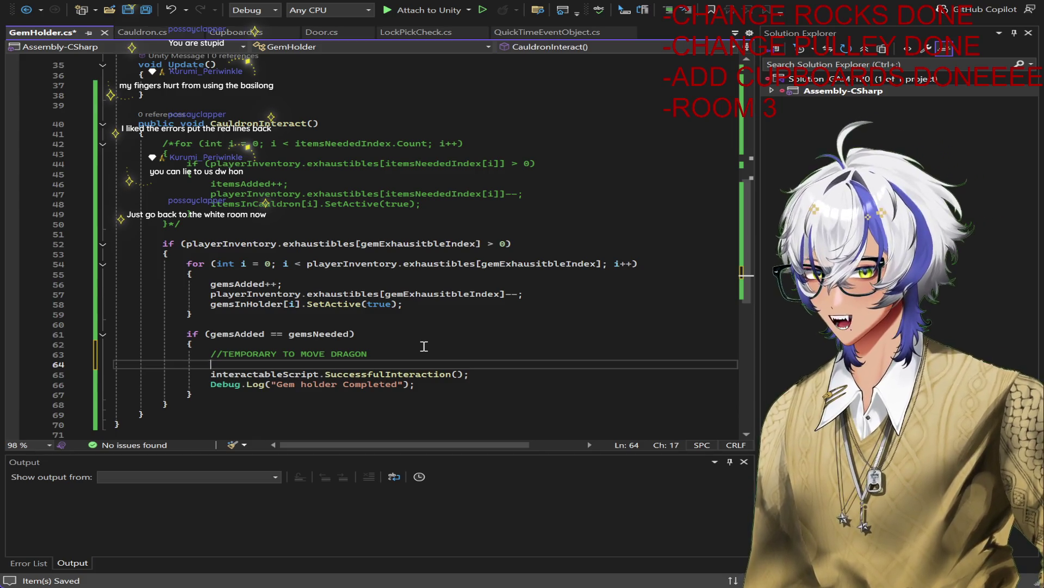
Step: Add dragonInitial.SetActive(false) and dragonFinal.SetActive(true) under the comment and save
text(dragon)
key(Right)
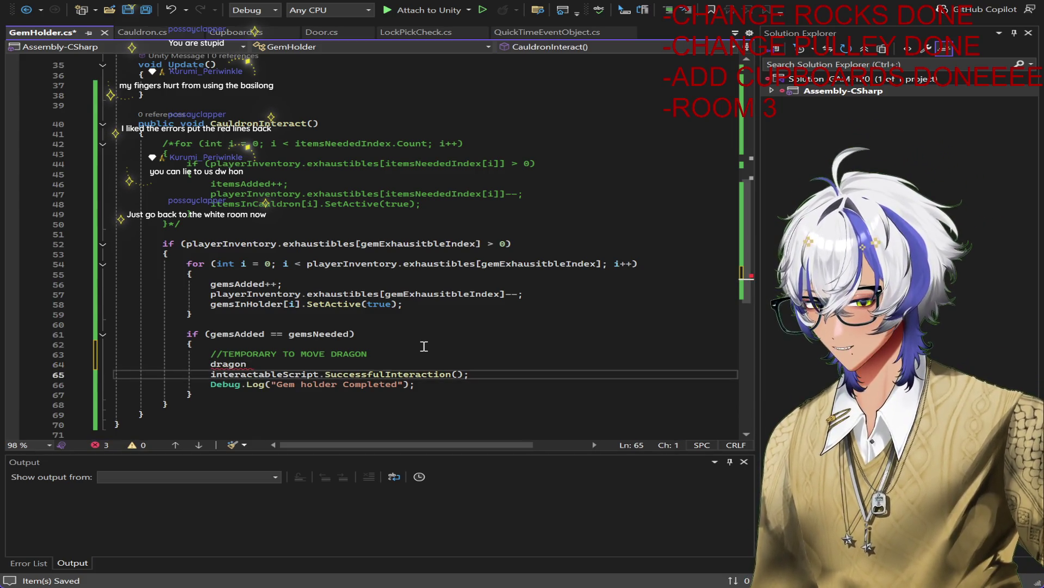
click(254, 364)
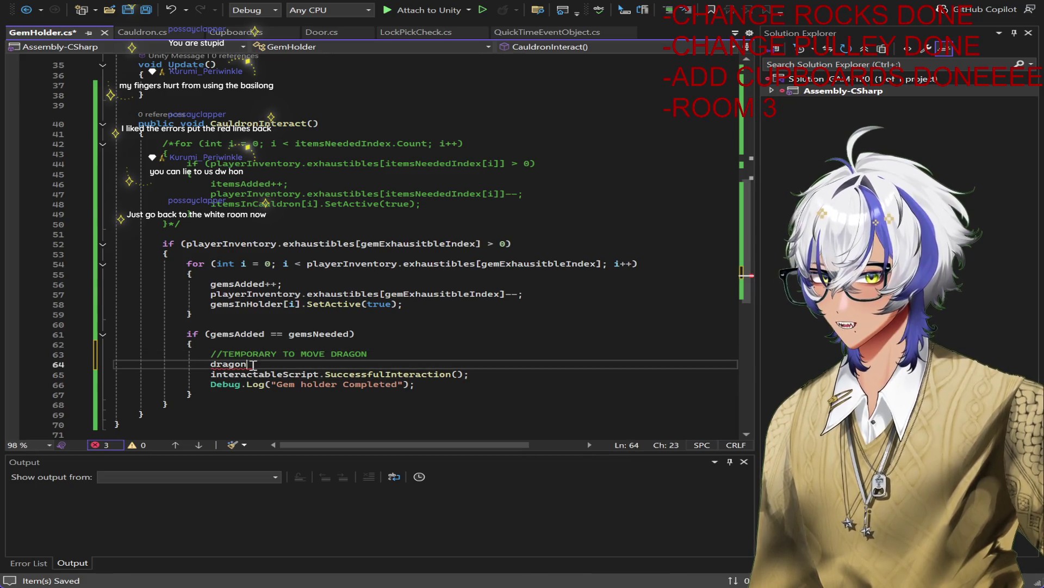
key(BackSpace)
key(BackSpace)
key(BackSpace)
text(dragonInitial.SetActive)
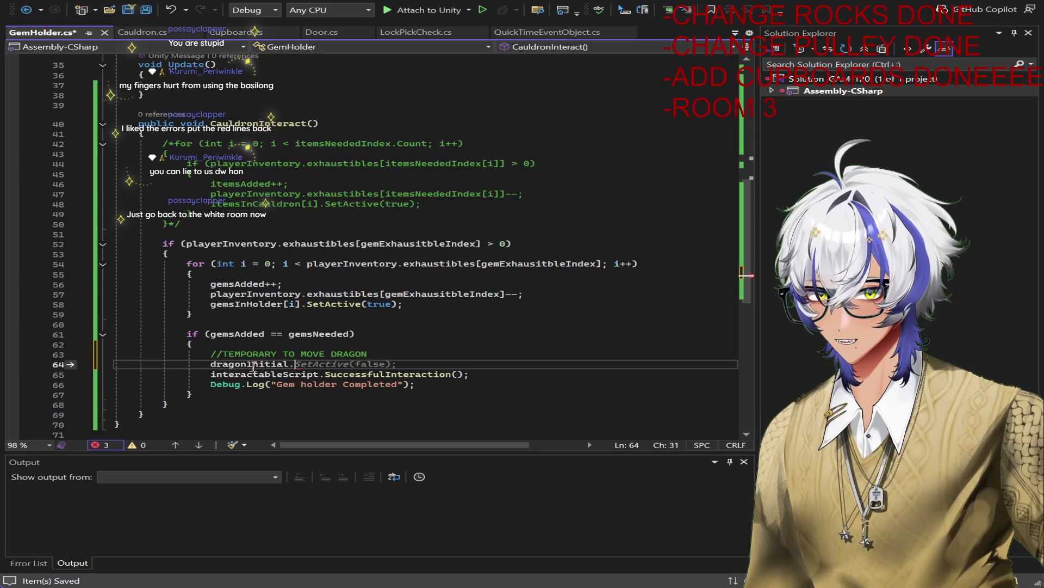
text((false);)
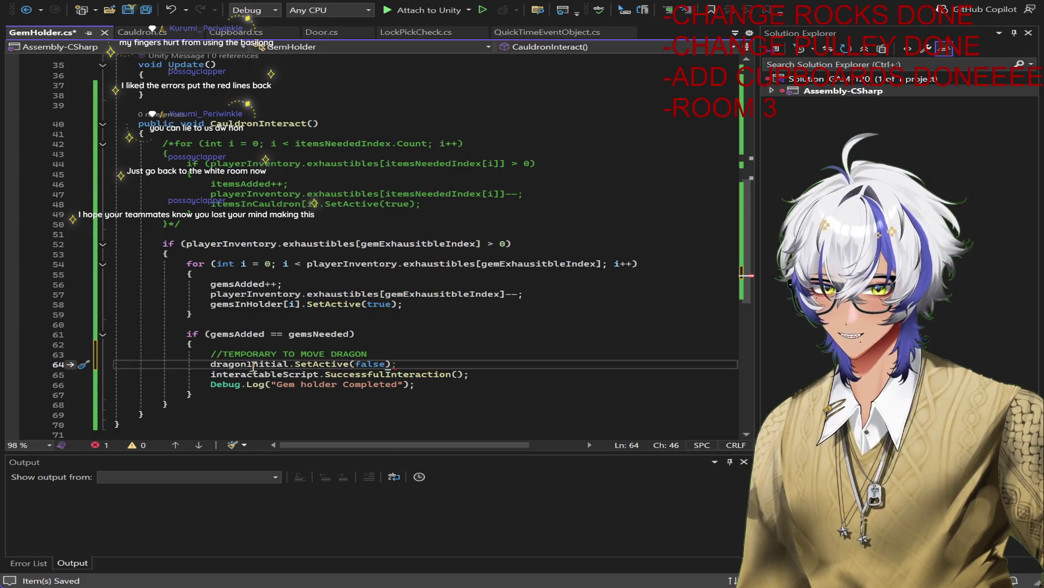
key(Return)
text(dragonFinal.SetActive(f)
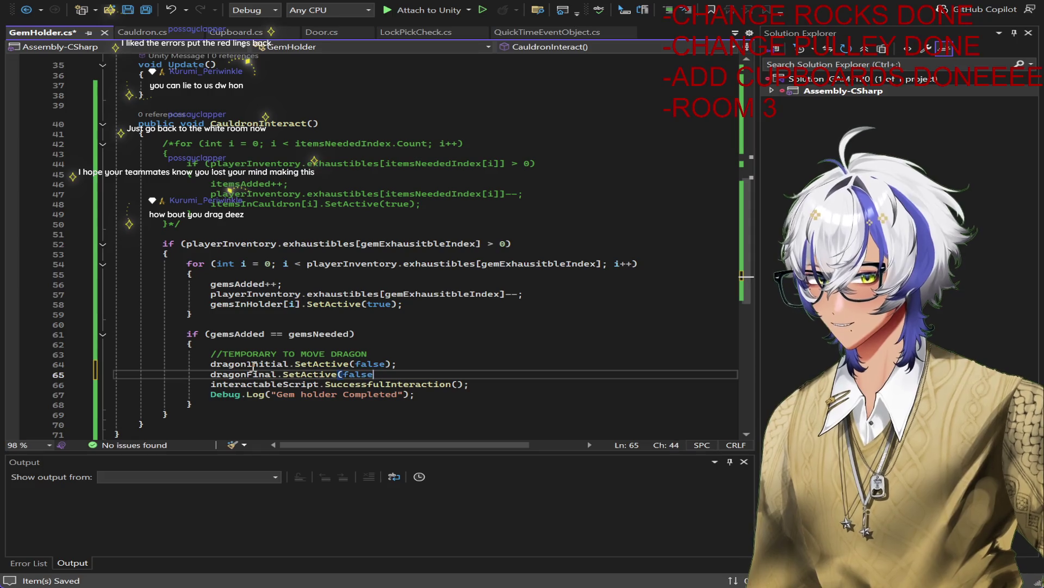
key(BackSpace)
text(true)
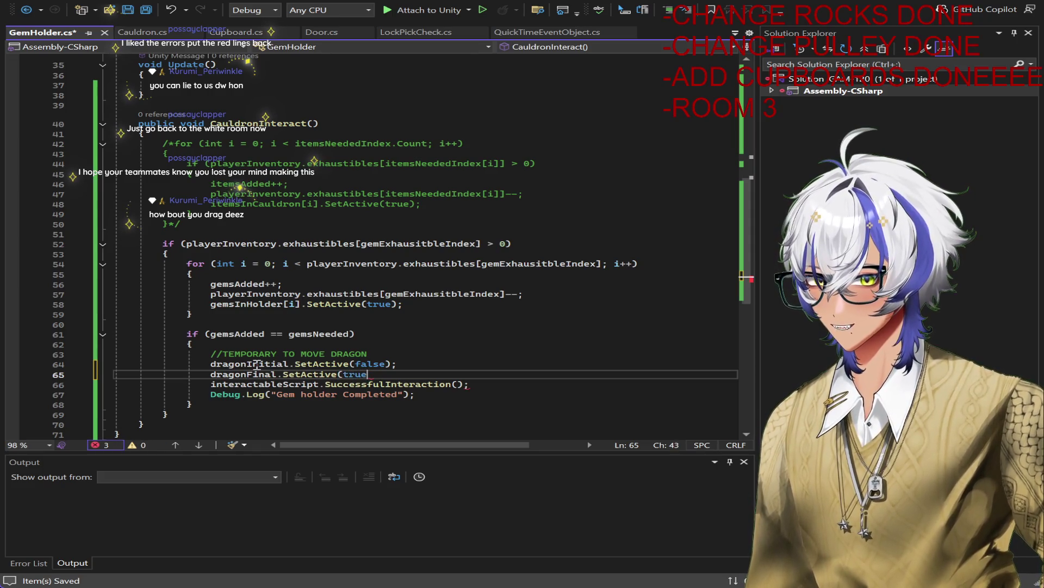
text();)
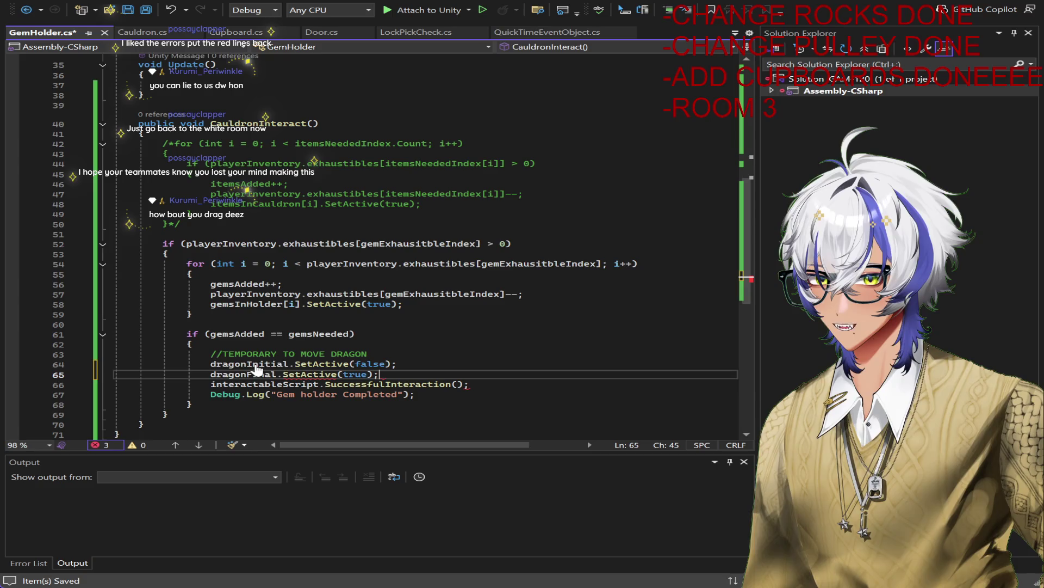
key(ctrl+s)
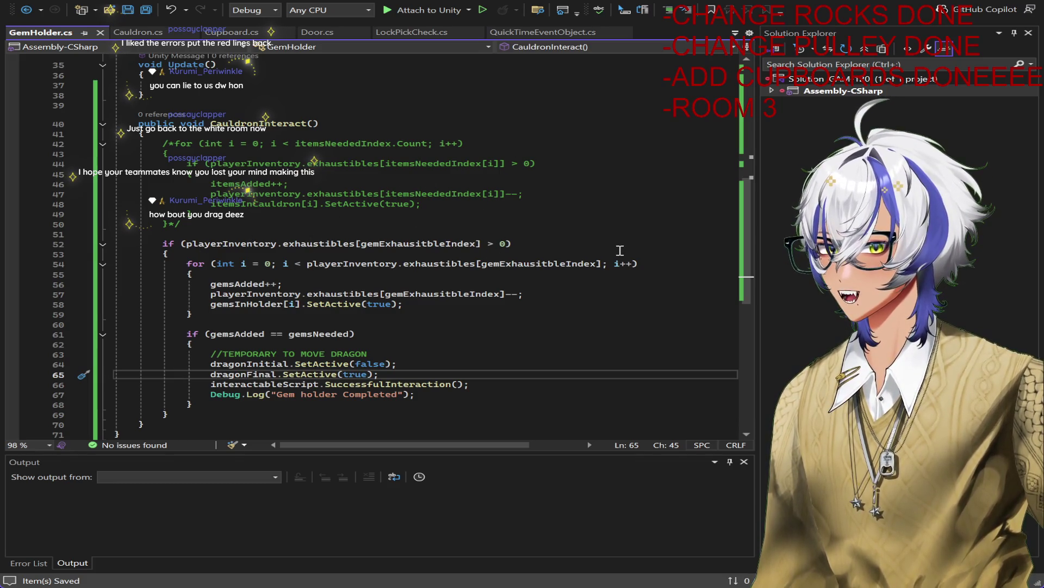
click(188, 413)
scroll(451, 368, down, 4)
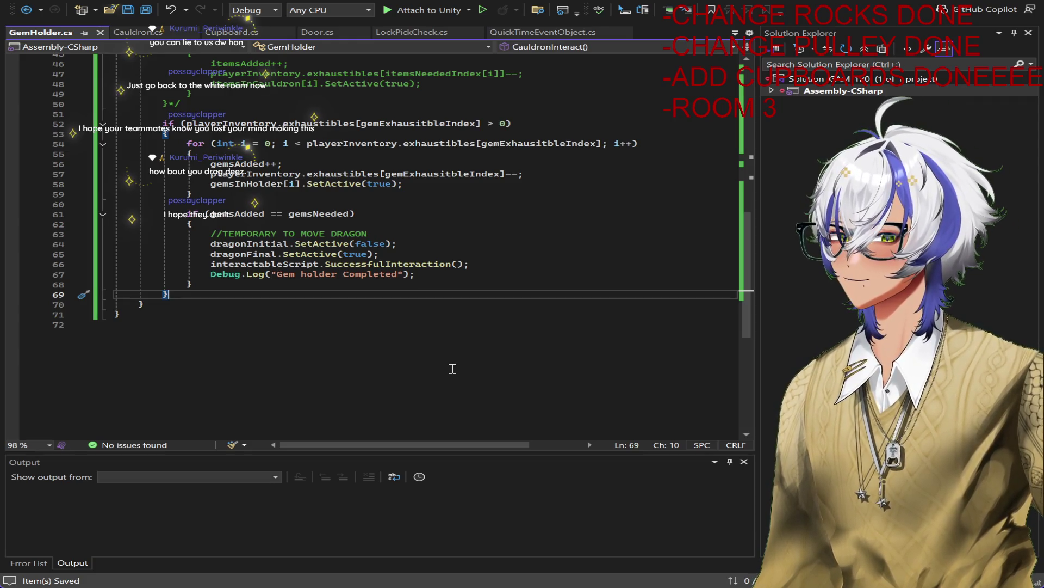
Step: Add an else block logging "Missing Gems!", save GemHolder.cs, and return to Unity
key(Return)
key(Return)
text(else)
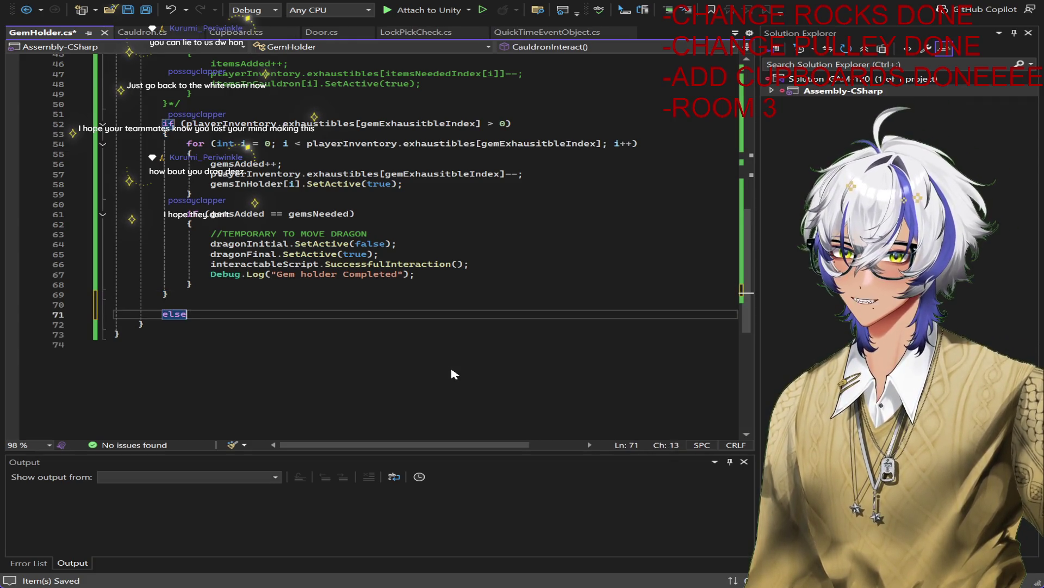
text(()
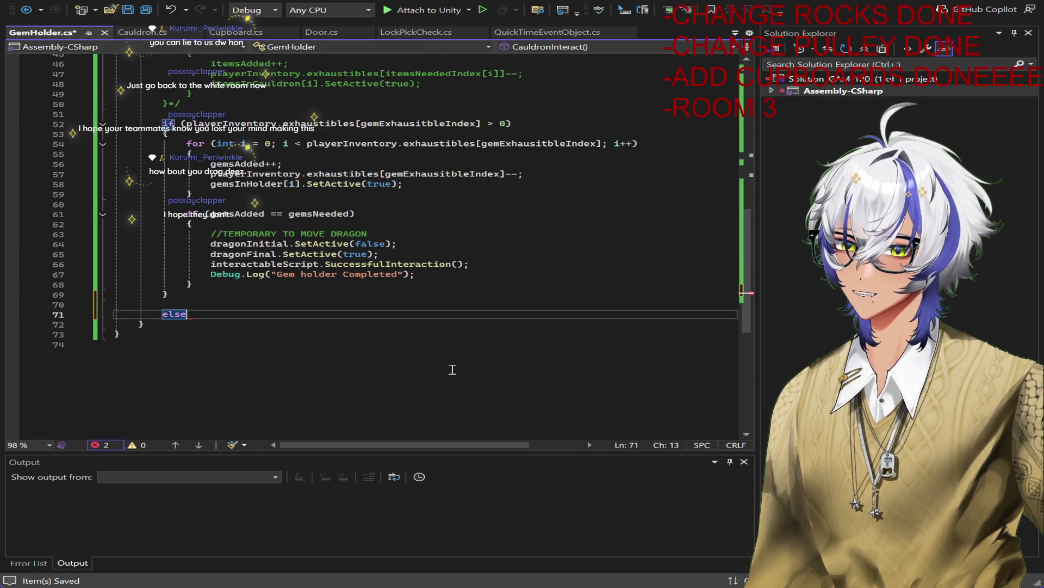
text( {)
key(Left)
key(Left)
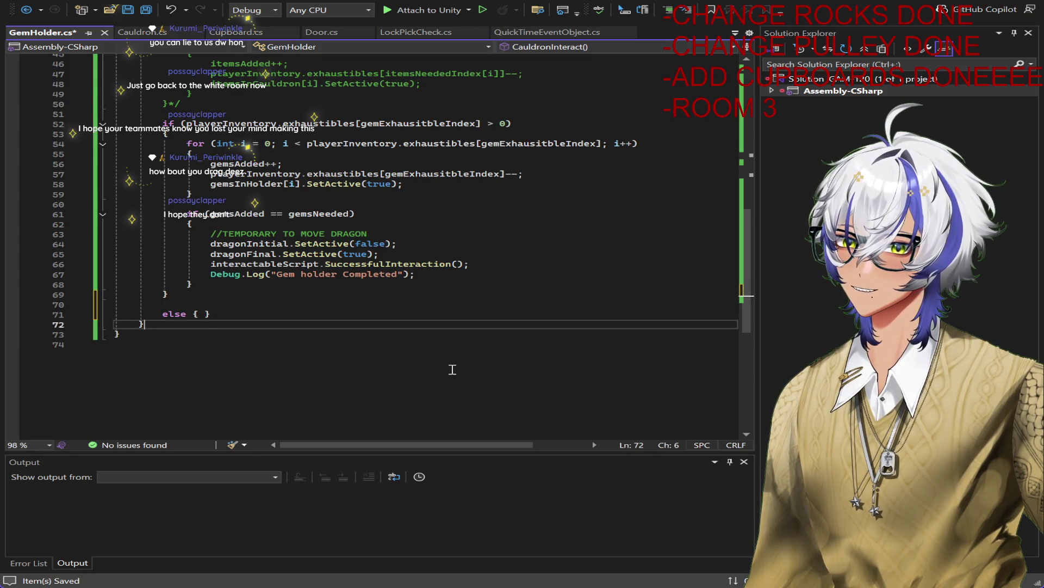
key(Return)
key(Right)
key(Return)
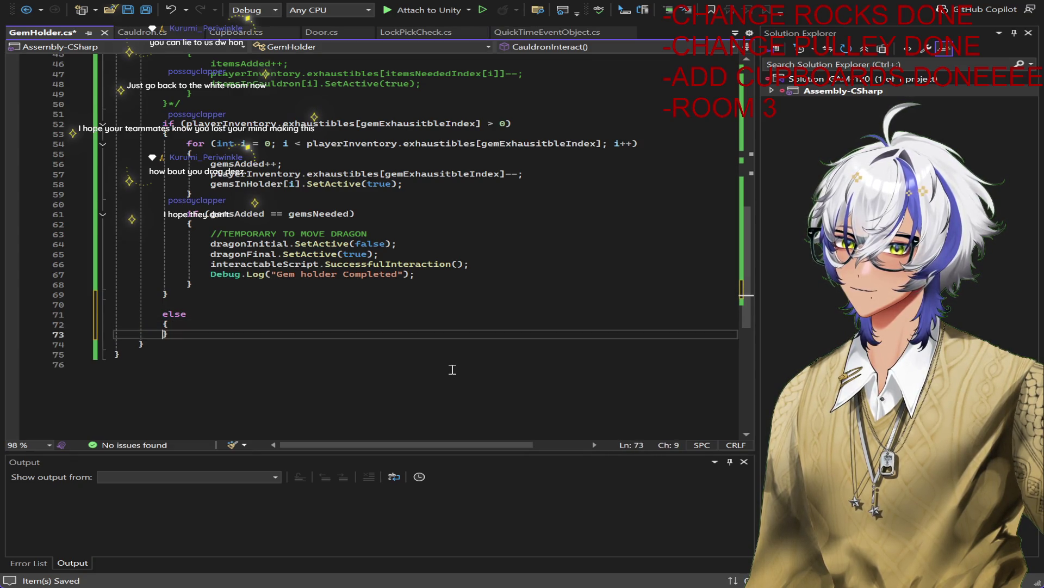
key(BackSpace)
text(deb)
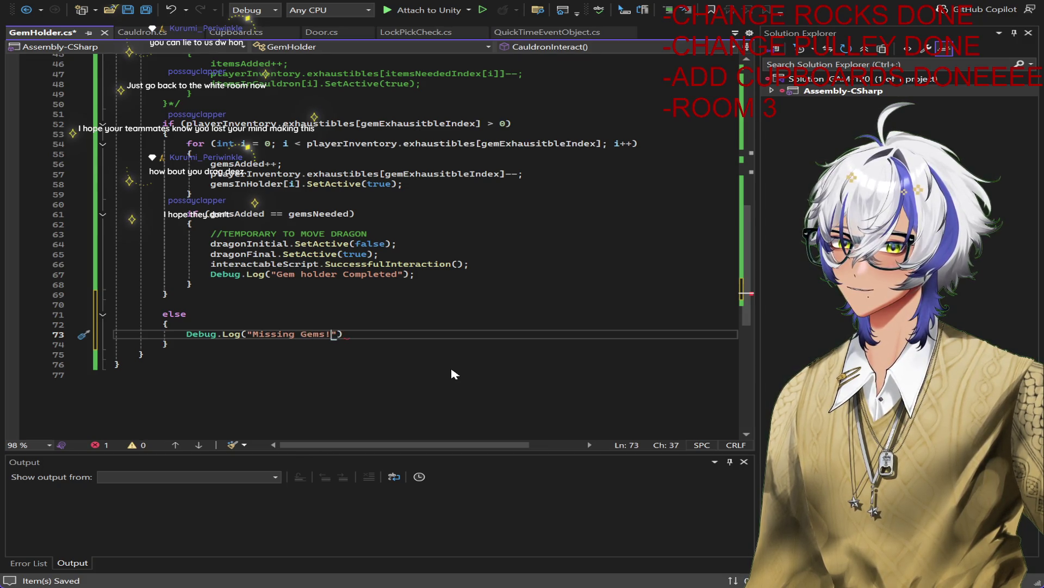
text(;)
key(ctrl+s)
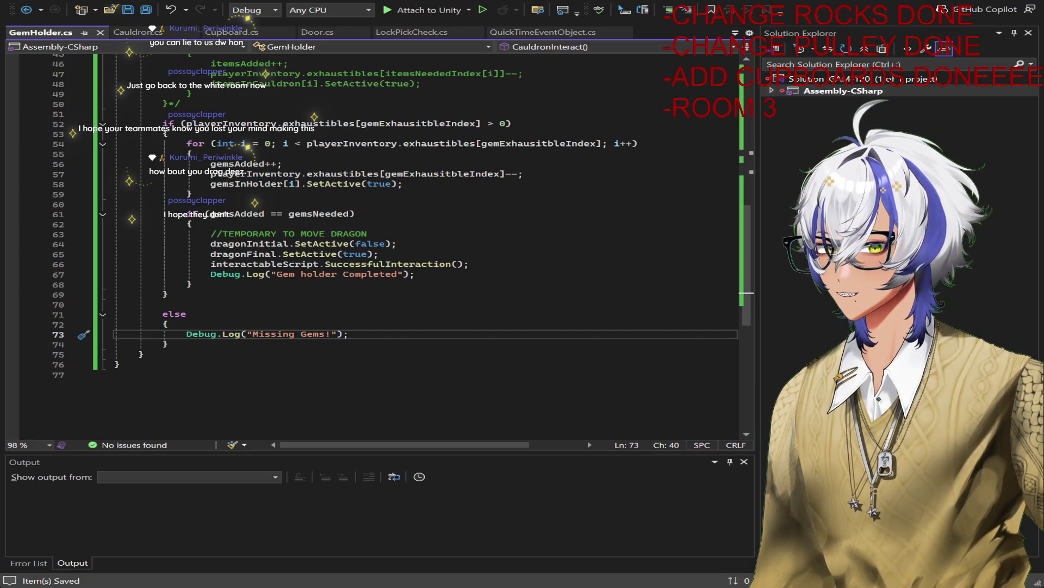
key(alt+Tab)
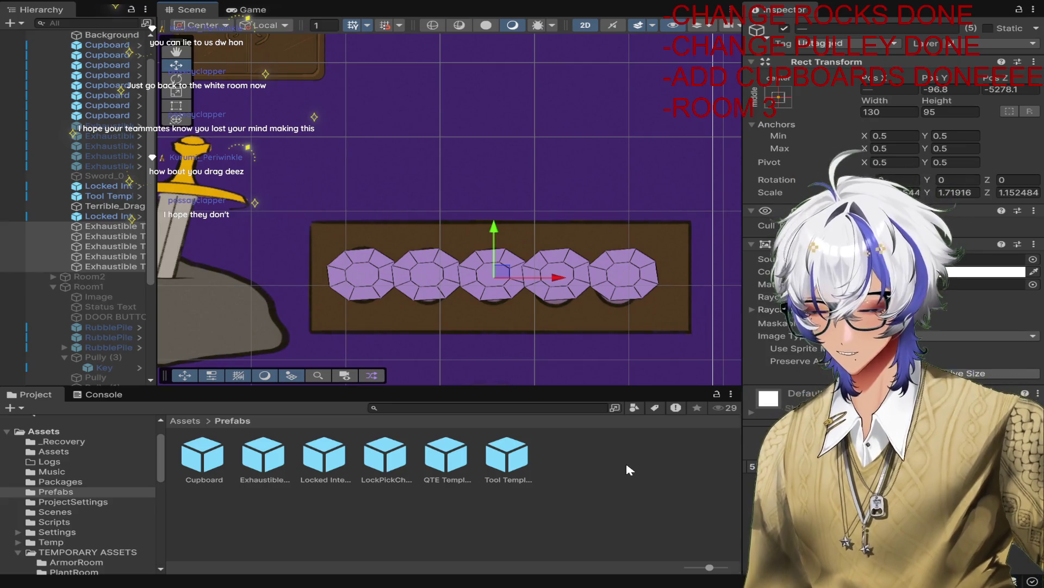
Step: Rename the Locked Interactable Template object to 'Gem Holder'
click(109, 217)
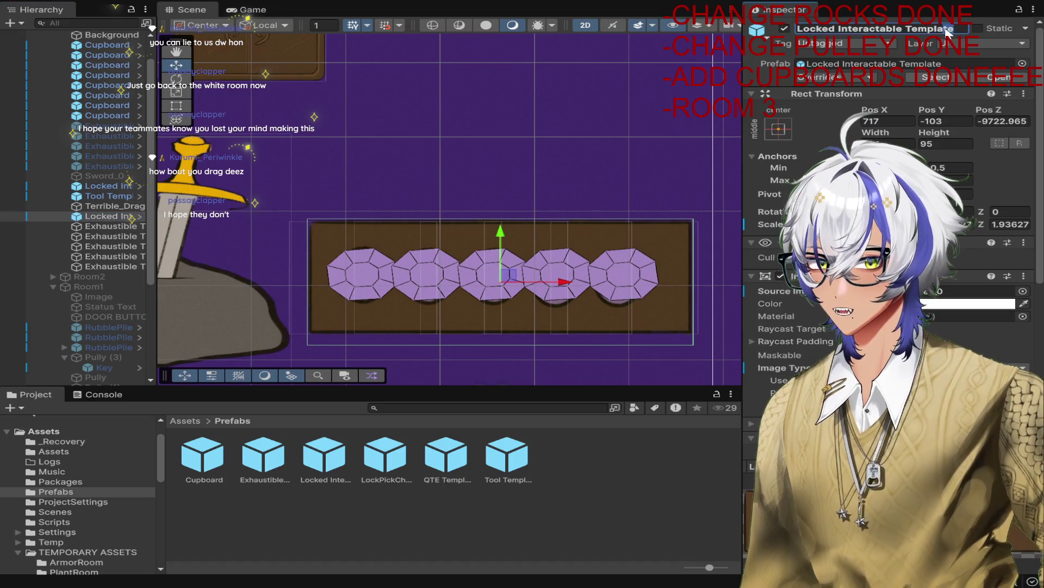
click(881, 29)
text(Gem Holder)
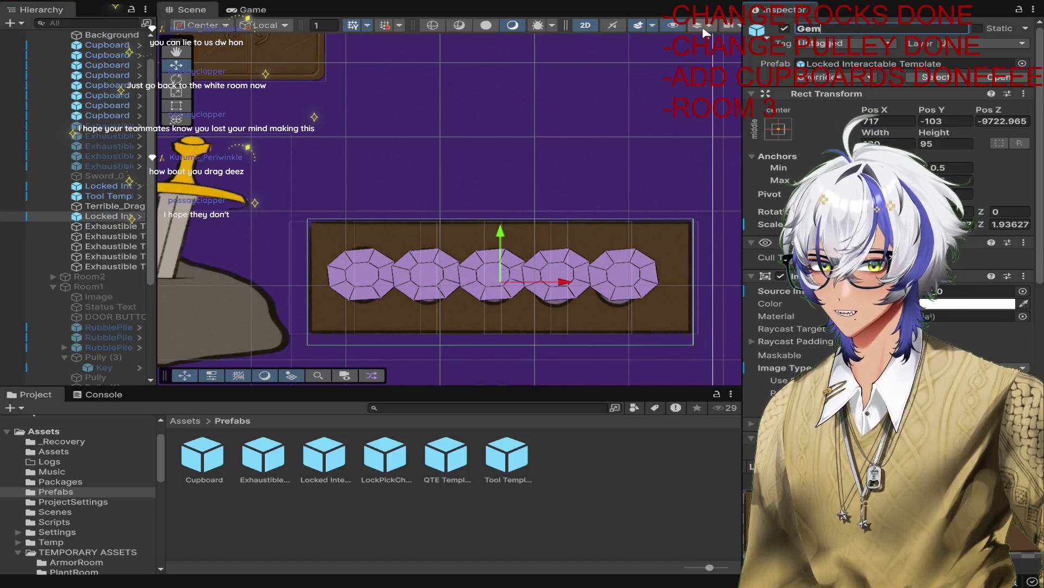
key(Return)
Step: Review the Gem Holder's Button component, then browse to the Scripts folder in the Project window
scroll(887, 217, down, 5)
scroll(111, 327, down, 5)
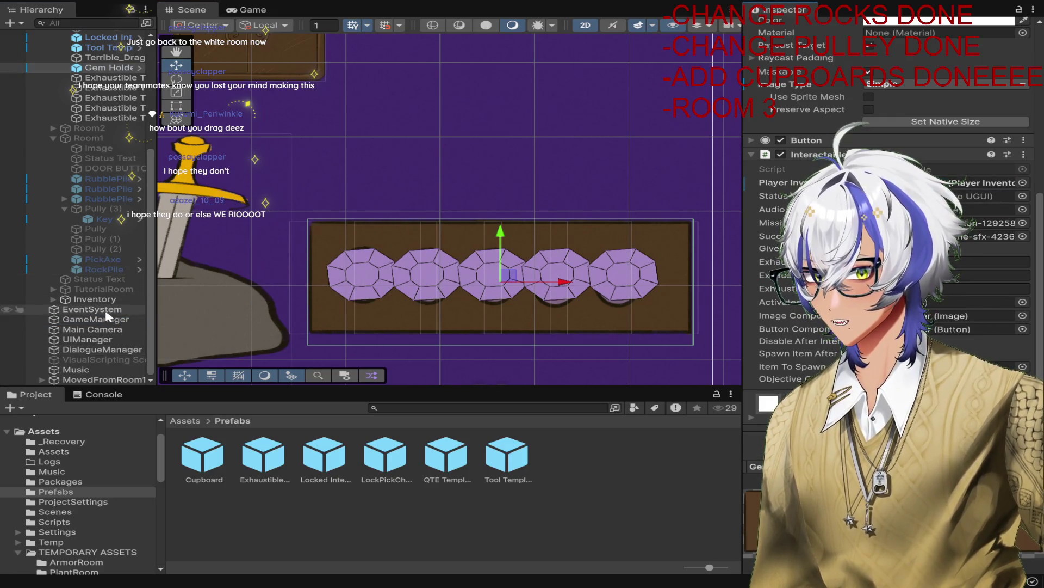
click(979, 209)
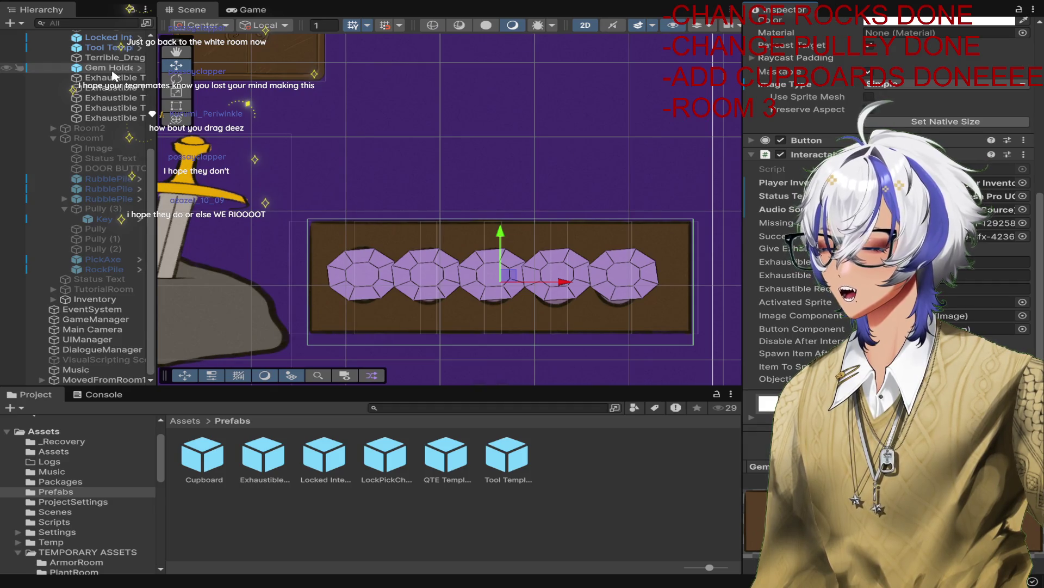
scroll(964, 243, up, 5)
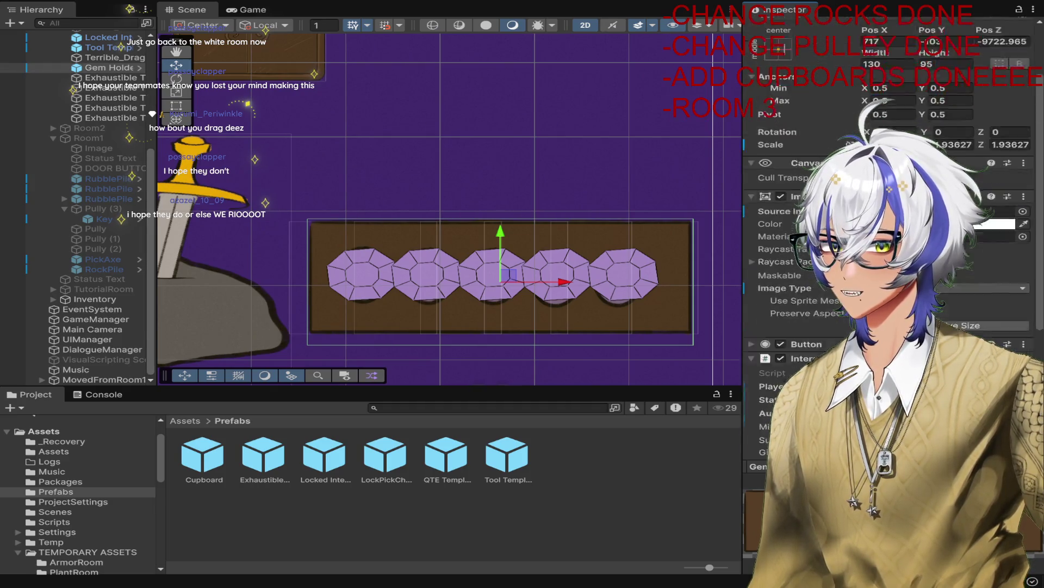
scroll(964, 243, down, 5)
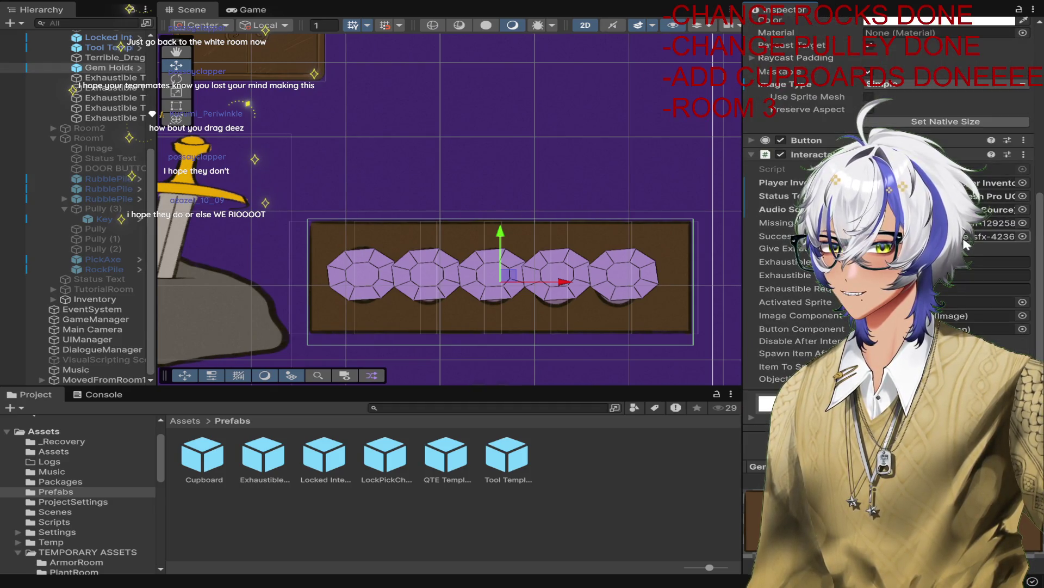
click(762, 142)
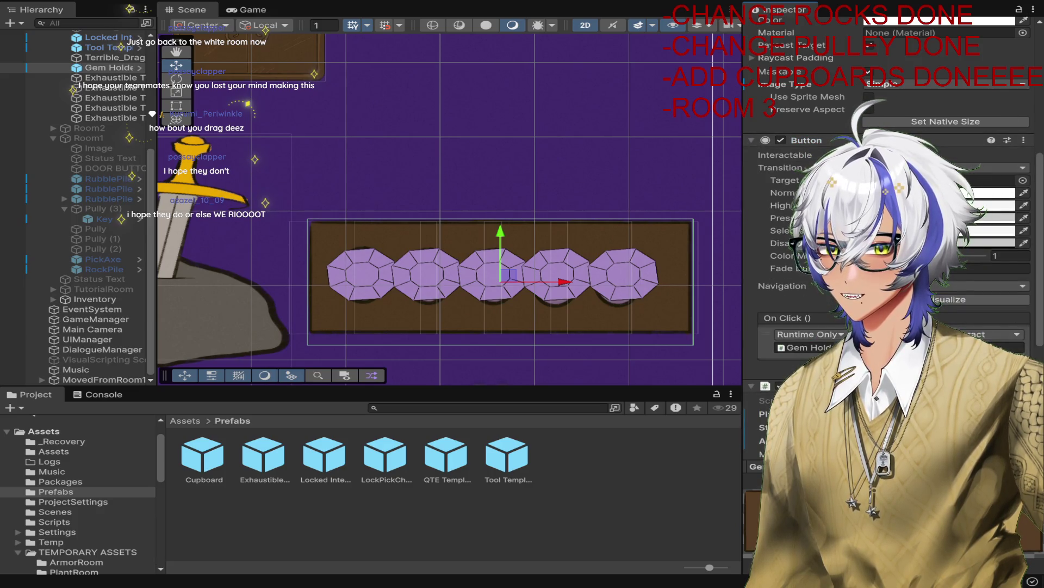
scroll(892, 245, down, 5)
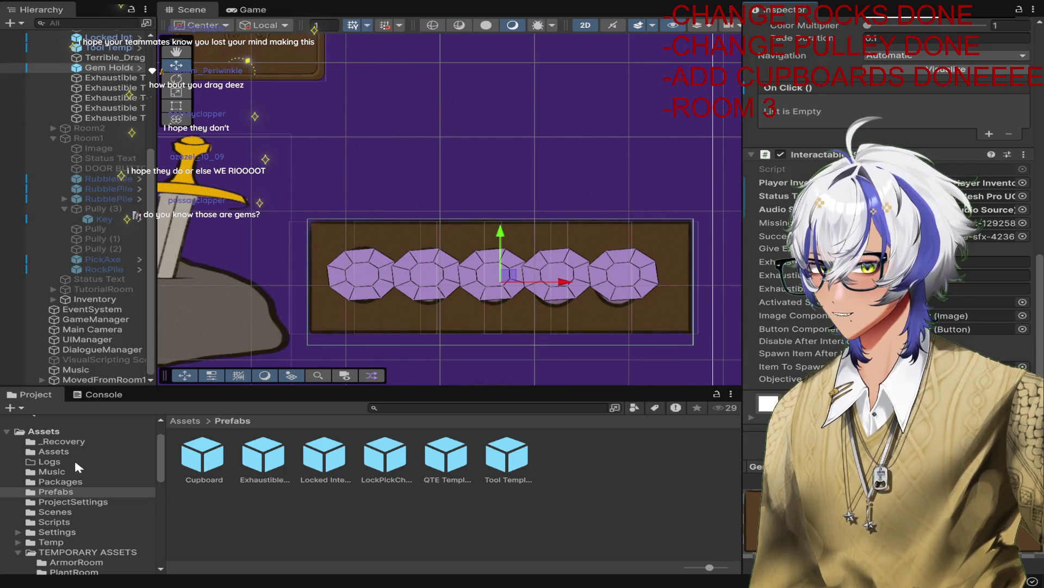
click(64, 512)
click(60, 523)
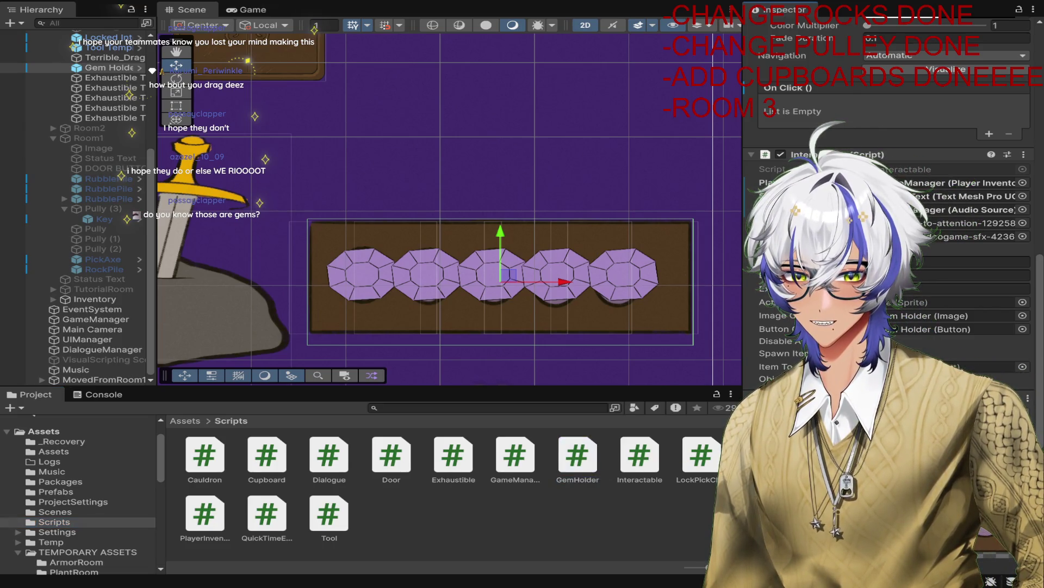
scroll(892, 217, down, 4)
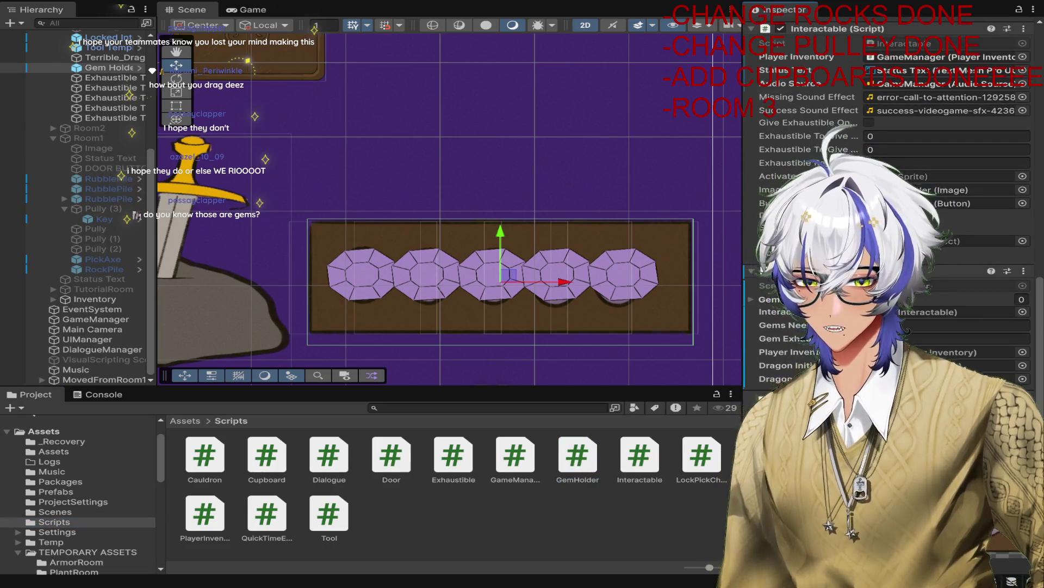
click(108, 70)
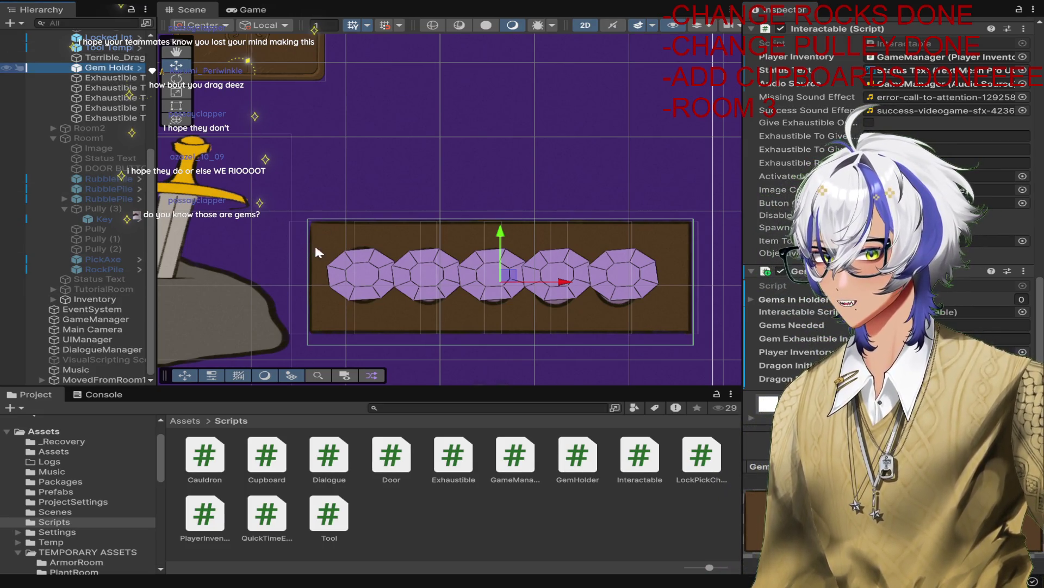
drag(423, 349, 744, 189)
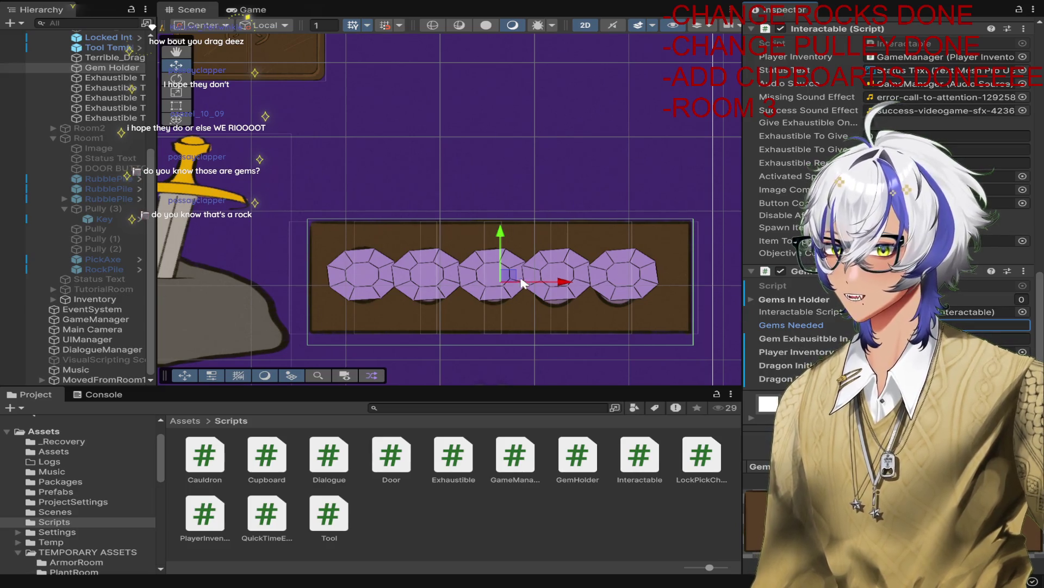
scroll(108, 58, up, 3)
click(108, 61)
click(112, 143)
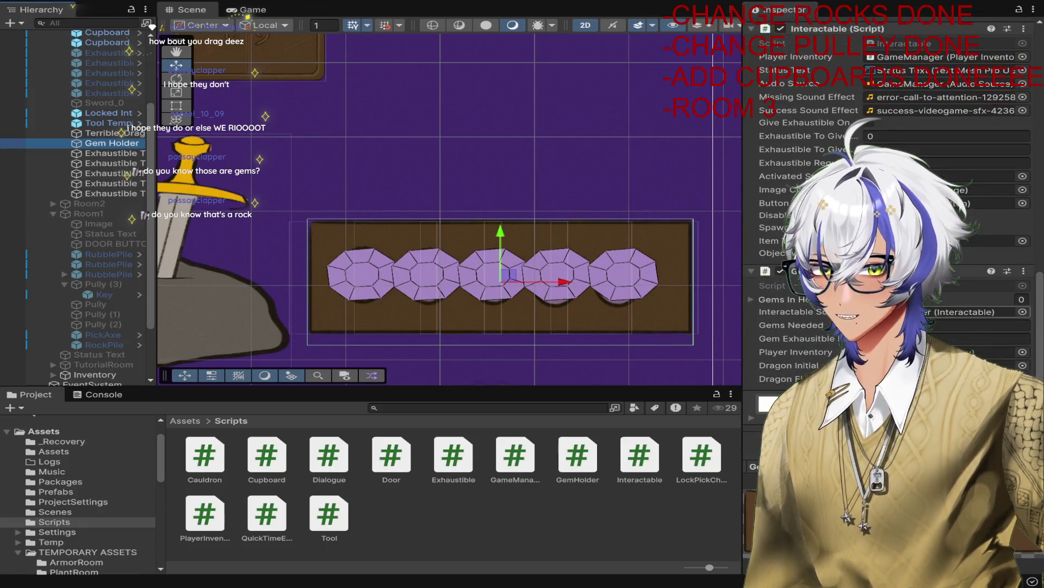
click(952, 338)
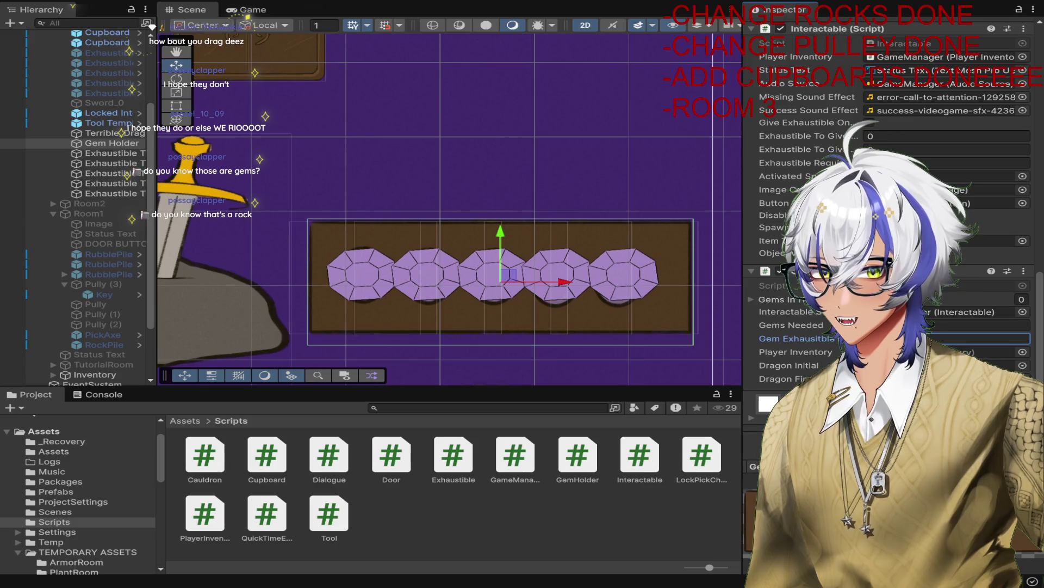
click(108, 143)
scroll(89, 244, down, 3)
scroll(89, 244, down, 2)
drag(89, 244, 809, 328)
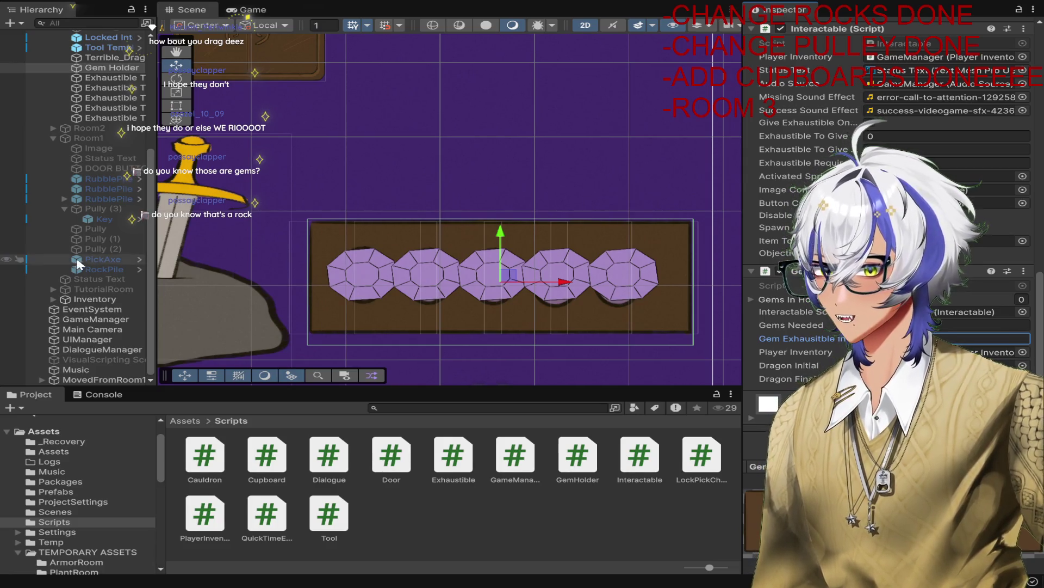
scroll(394, 213, down, 6)
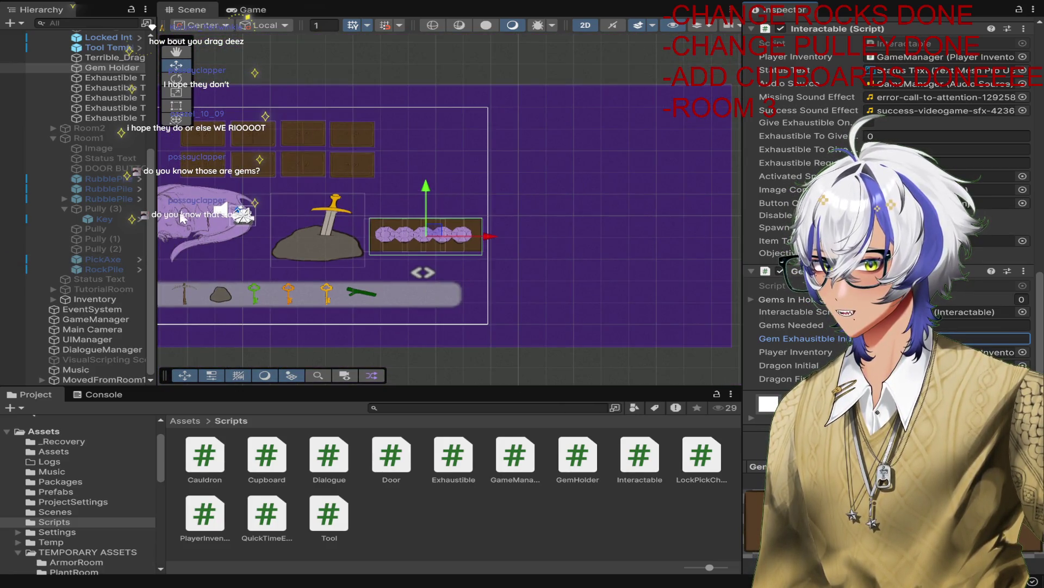
Step: Select the Gem Holder and its Dragon Initial field, undoing an accidental Gem Holder duplicate
click(110, 57)
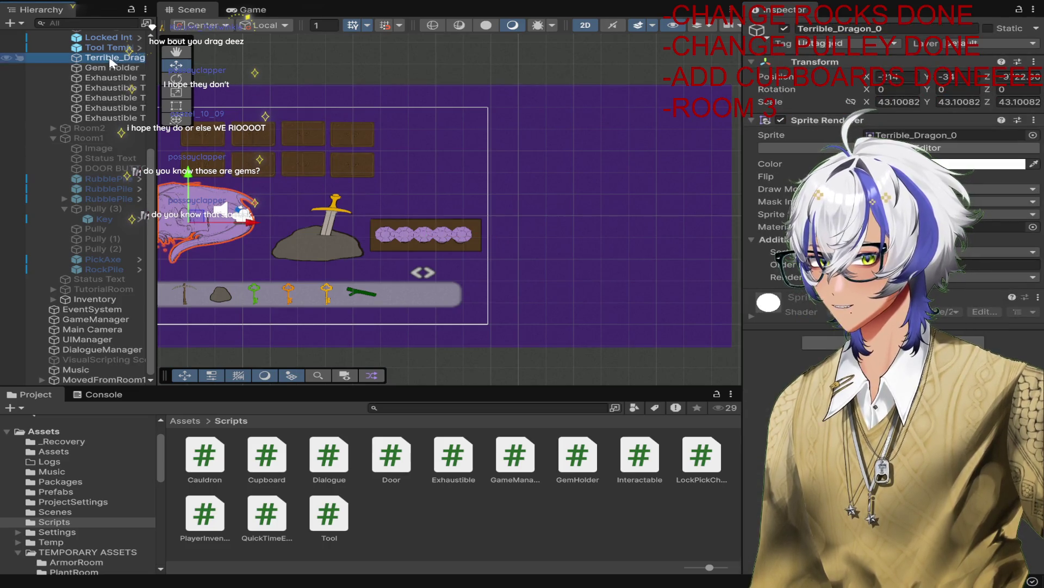
click(112, 67)
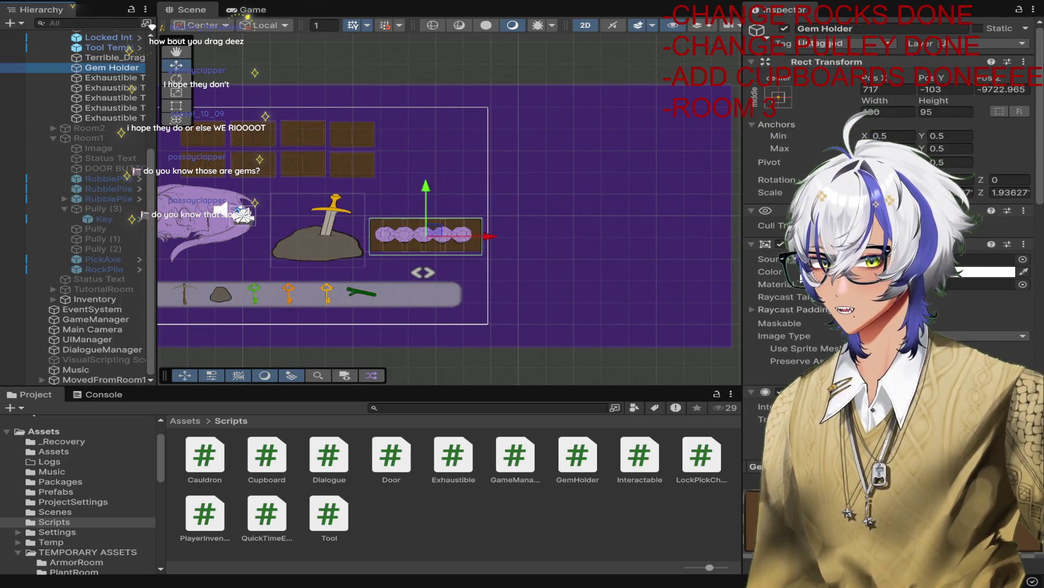
scroll(790, 272, down, 10)
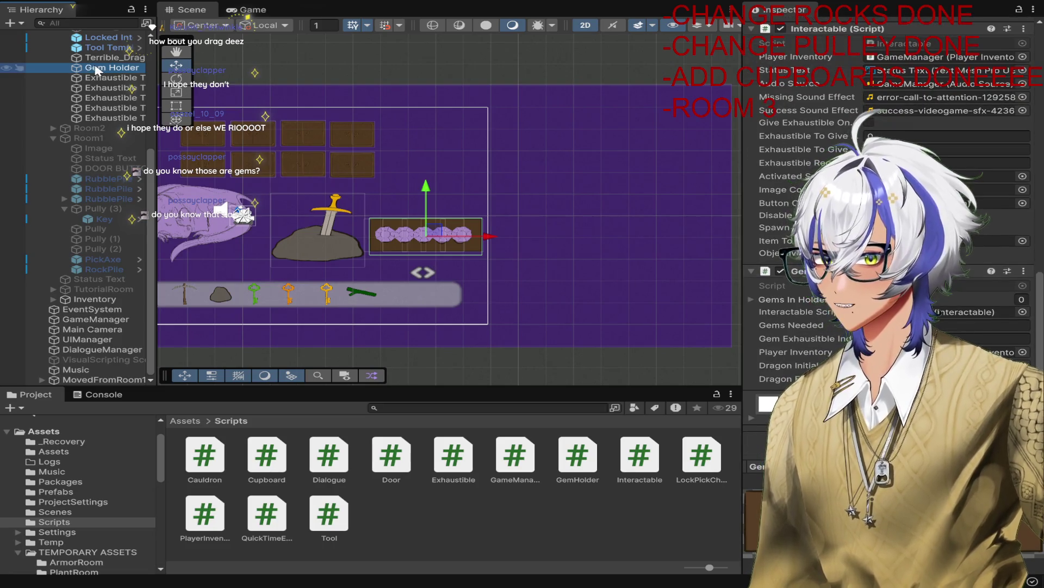
click(1012, 365)
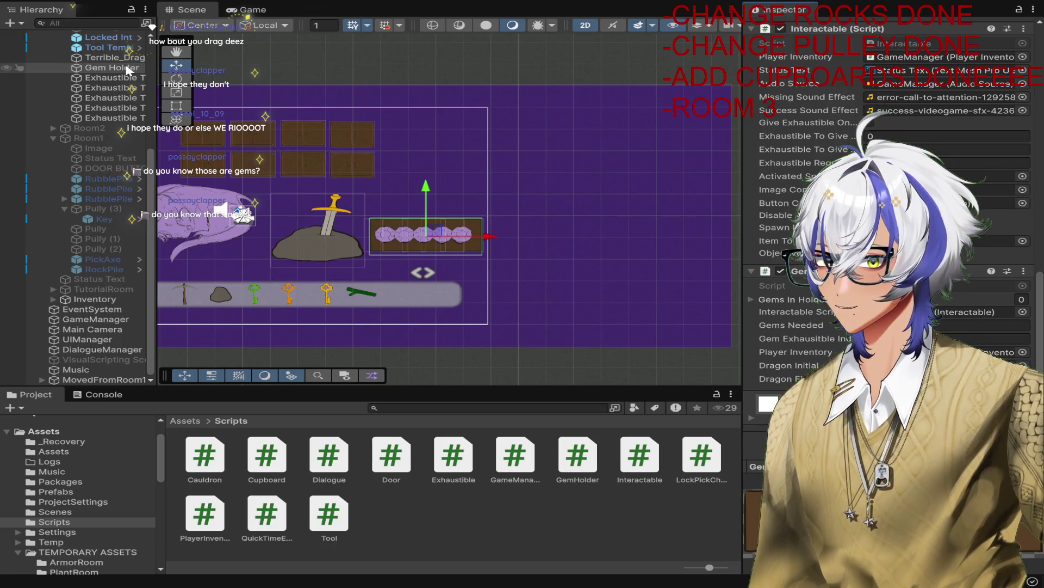
click(111, 67)
key(ctrl+d)
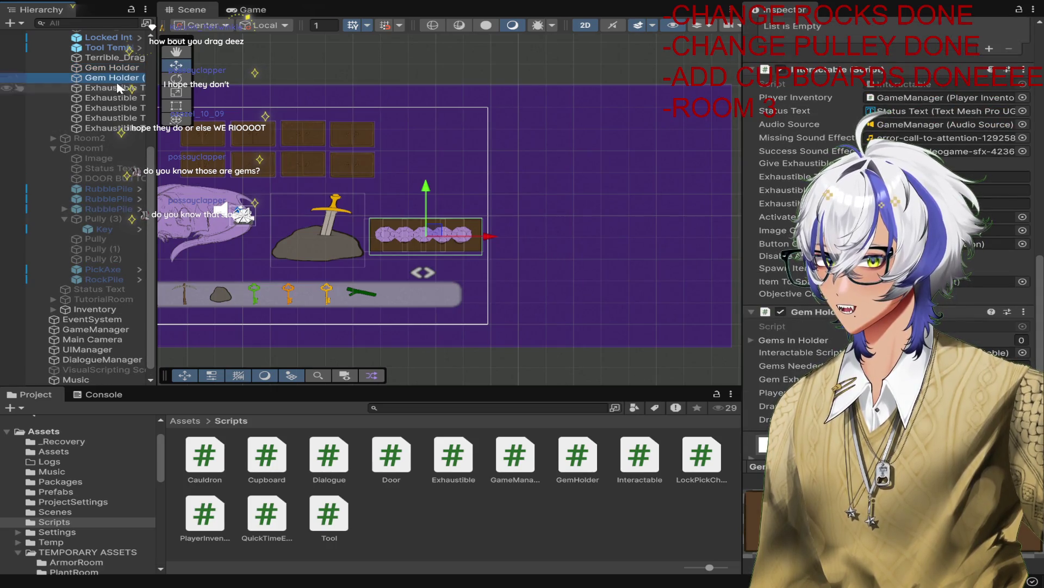
key(ctrl+z)
Step: Duplicate the dragon, move the copy over the gem holder, and make it inactive
click(250, 223)
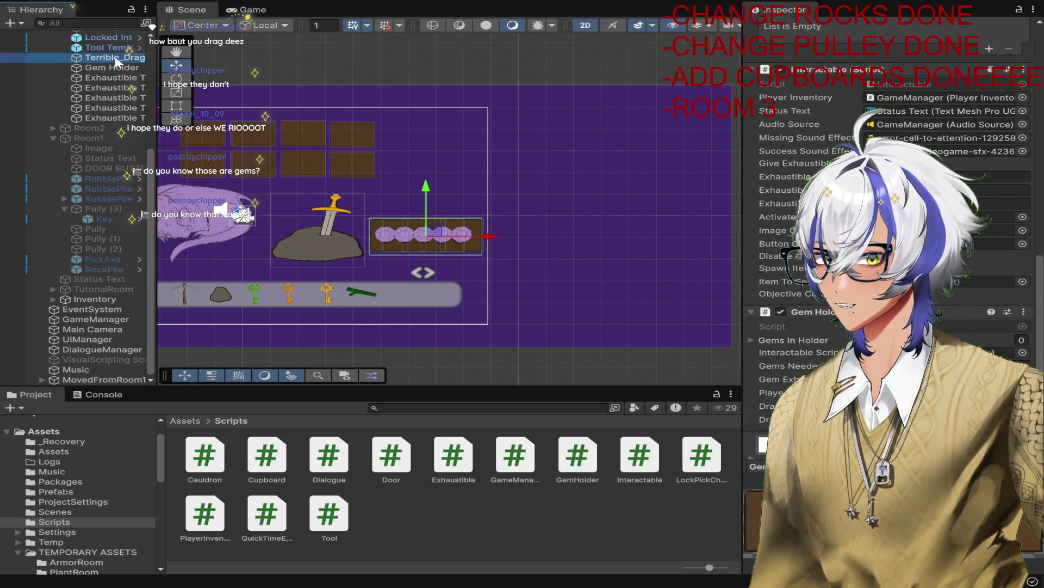
key(ctrl+d)
mouse_move(250, 223)
mouse_down()
mouse_move(519, 222)
mouse_move(481, 222)
mouse_up()
scroll(191, 217, down, 3)
drag(191, 217, 337, 218)
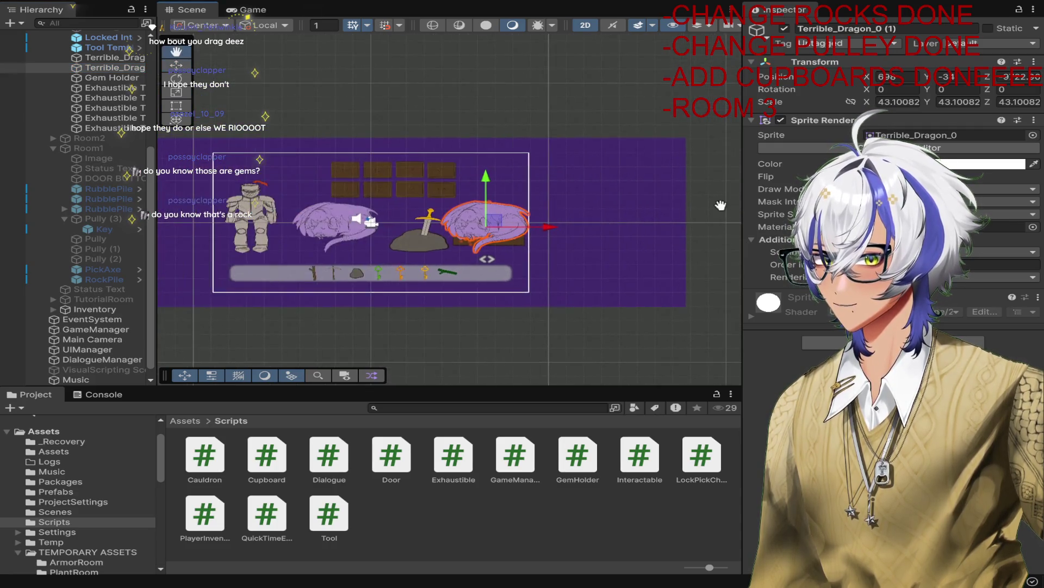
scroll(332, 216, up, 3)
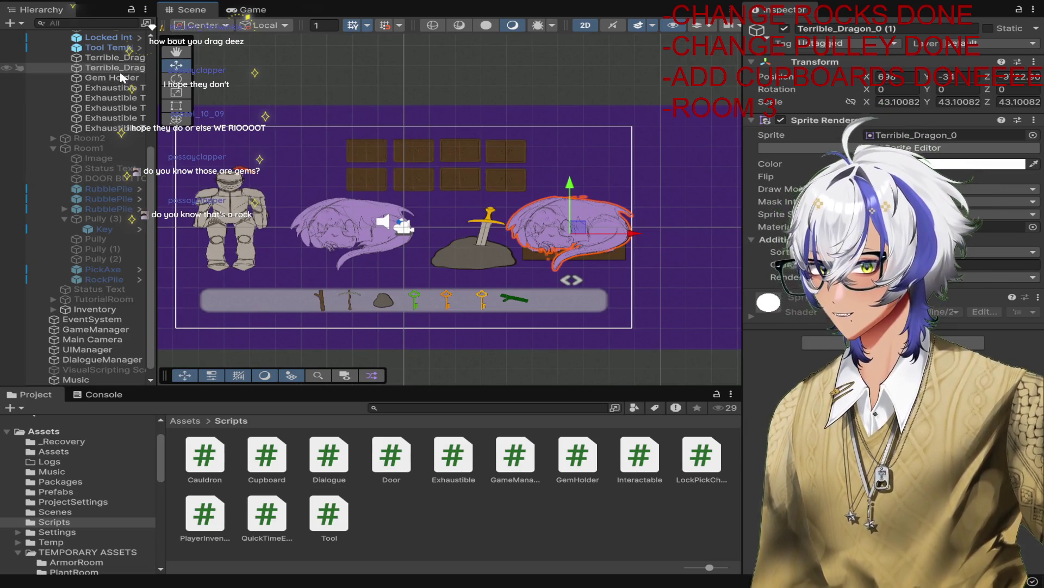
click(784, 29)
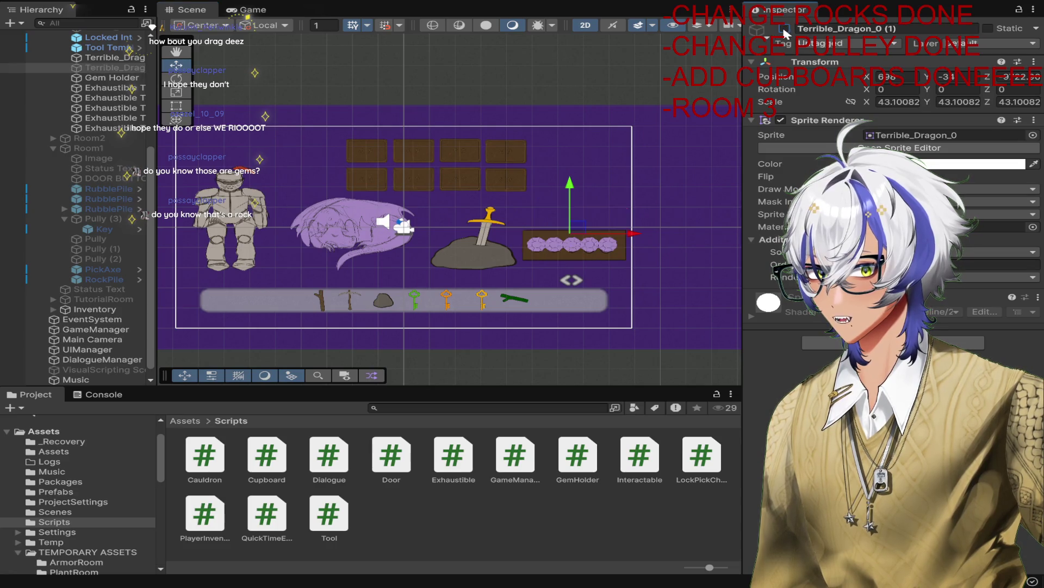
click(141, 78)
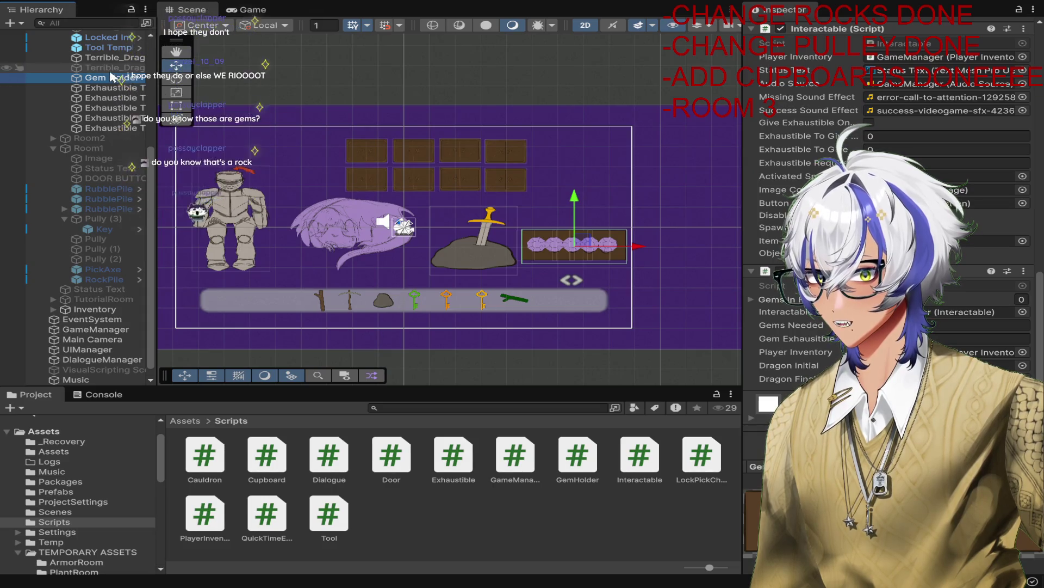
click(976, 325)
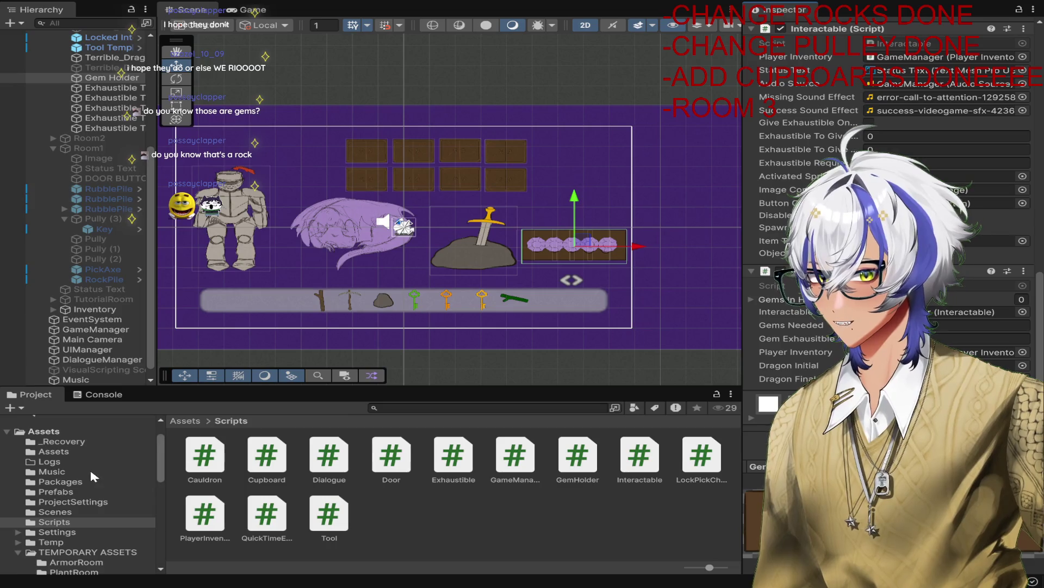
Step: Set the Gem Holder's Gems In Holder list size to 5 and expand its elements
scroll(90, 468, down, 10)
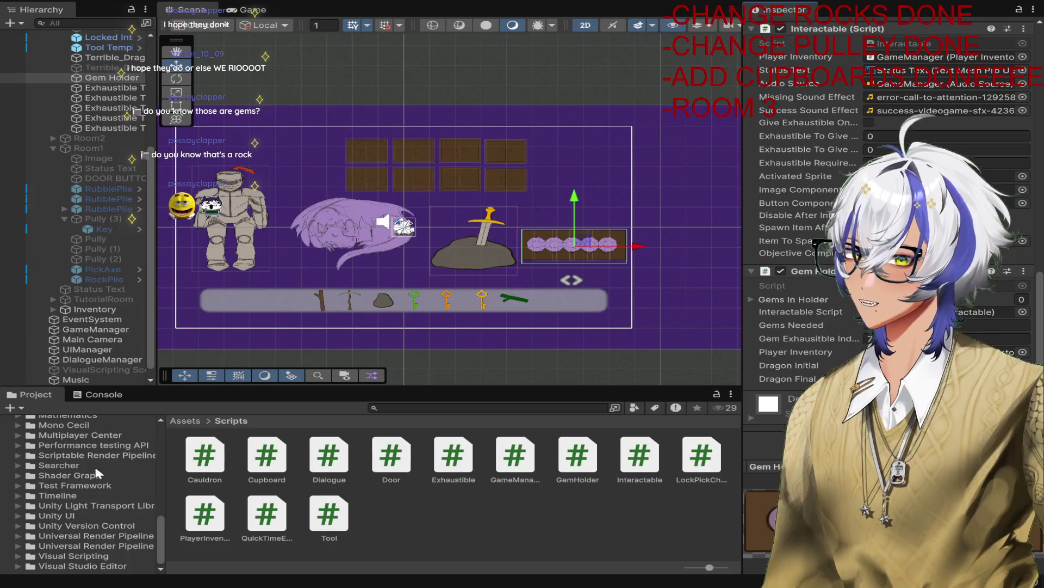
scroll(95, 473, up, 5)
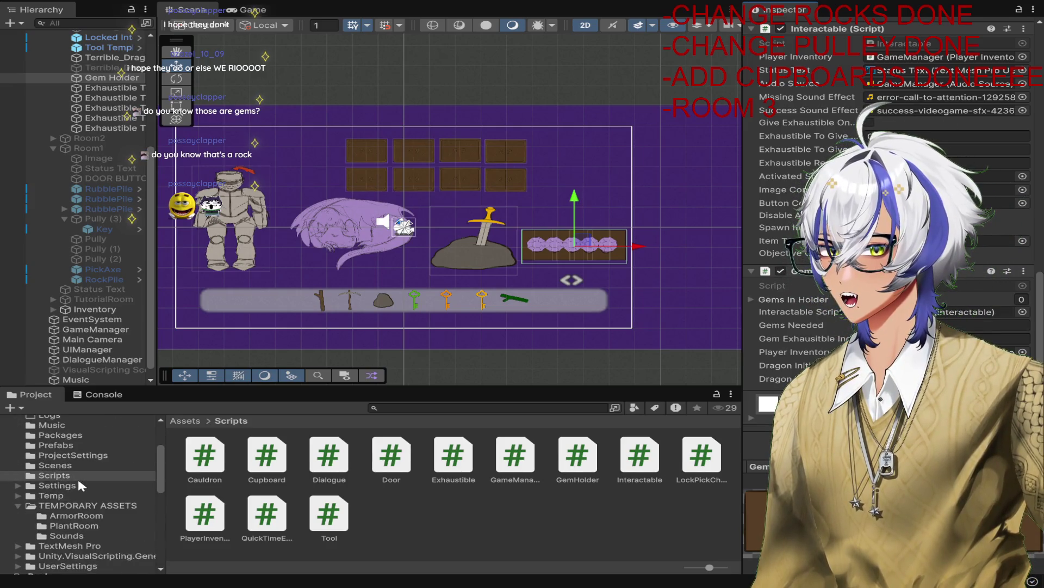
scroll(77, 485, up, 2)
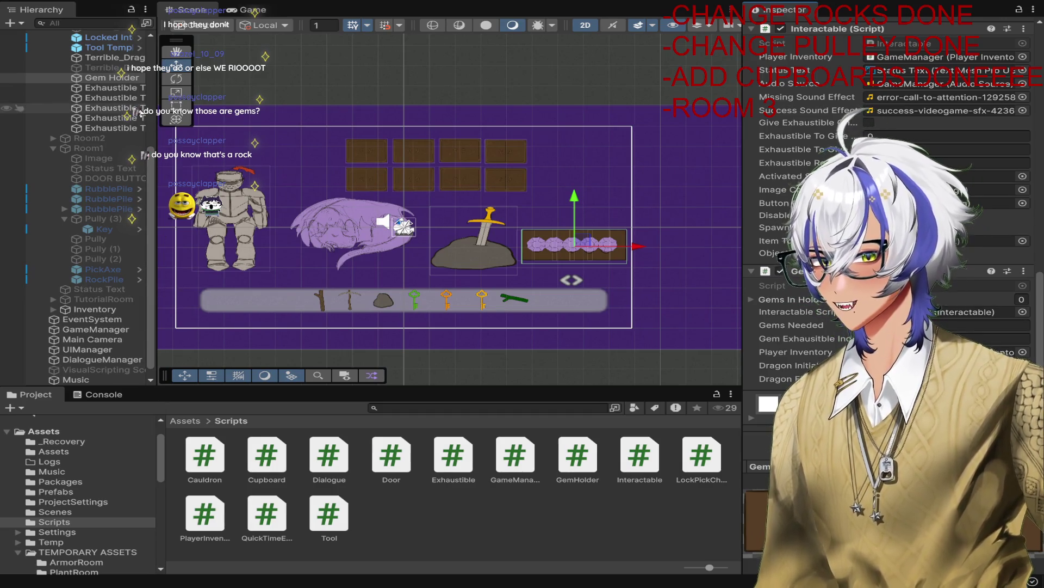
click(109, 78)
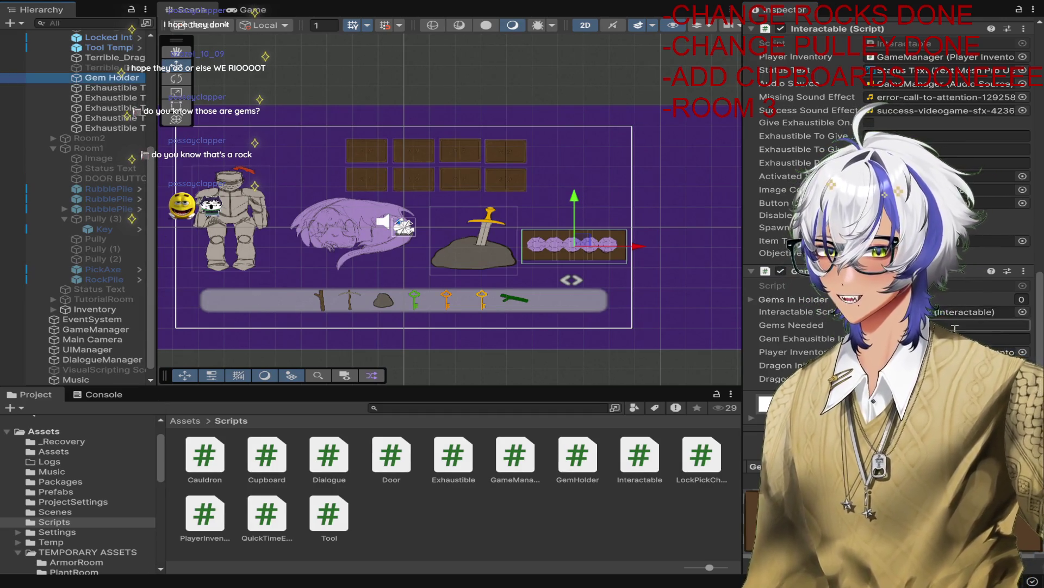
click(1022, 299)
text(5)
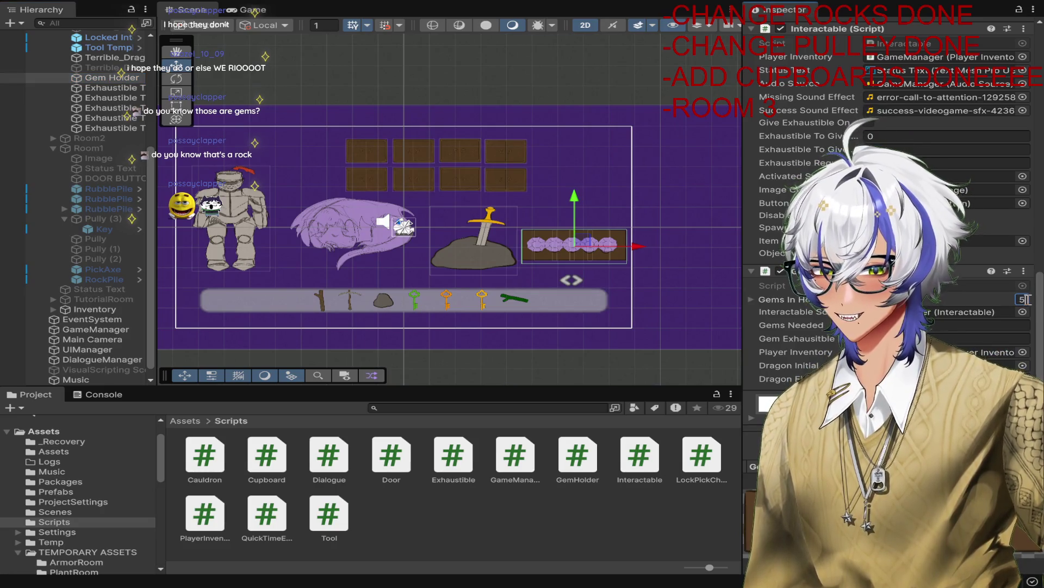
click(752, 299)
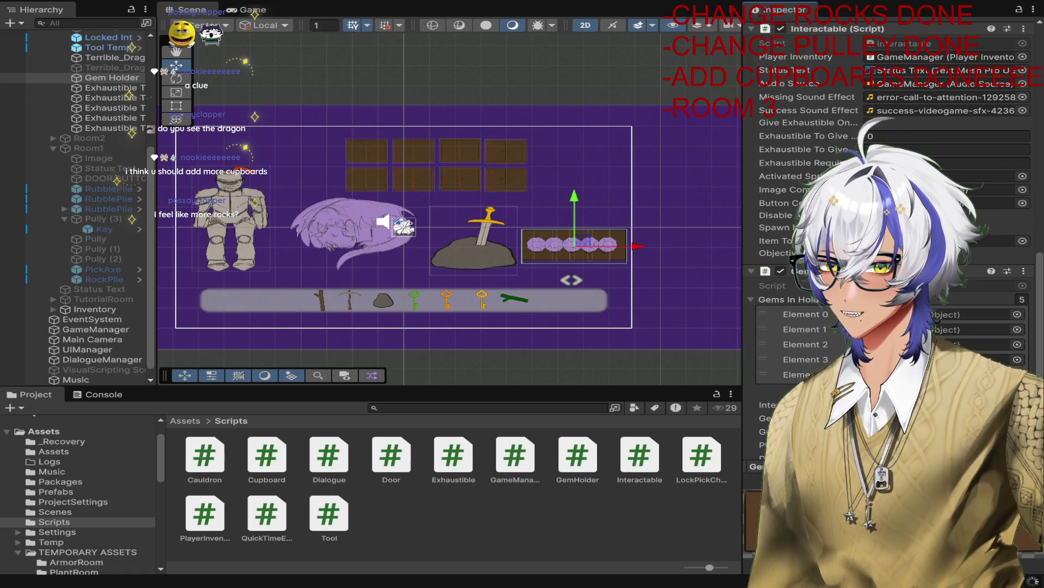
Step: Compare the Gem Holder's Gems In list against the Exhaustible Template gem objects
scroll(892, 218, up, 10)
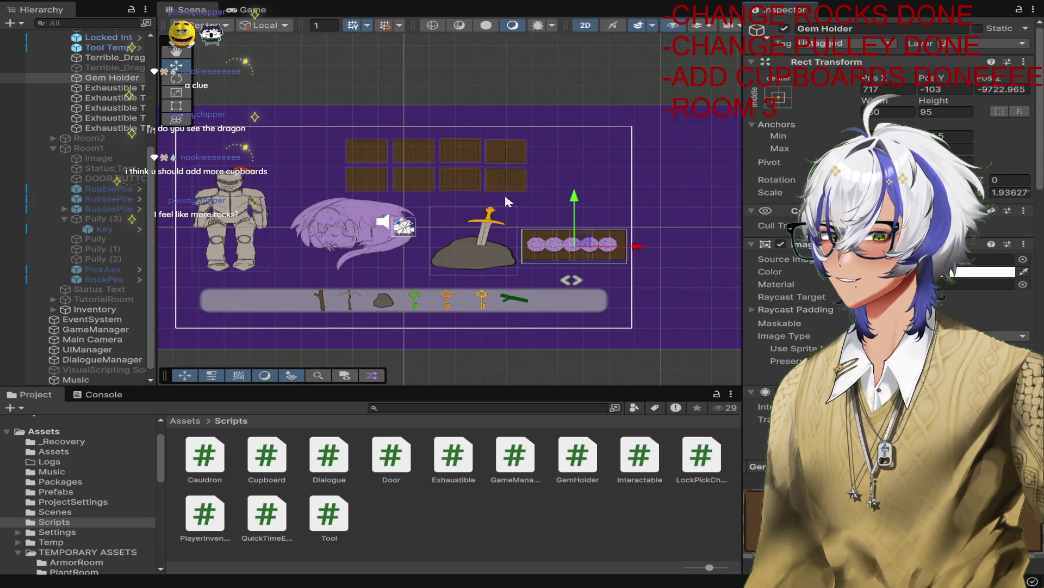
scroll(893, 244, down, 10)
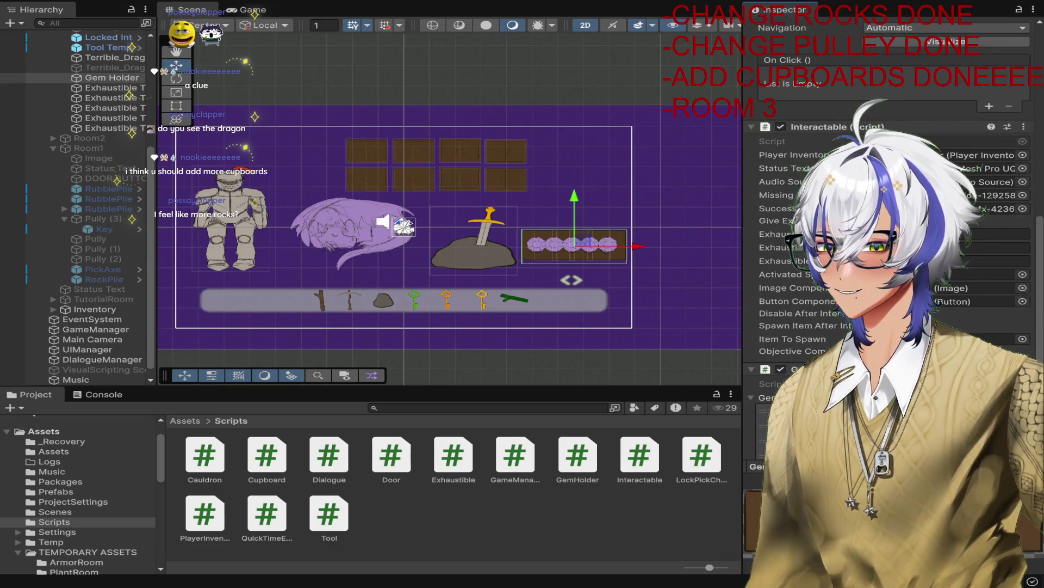
scroll(892, 244, down, 5)
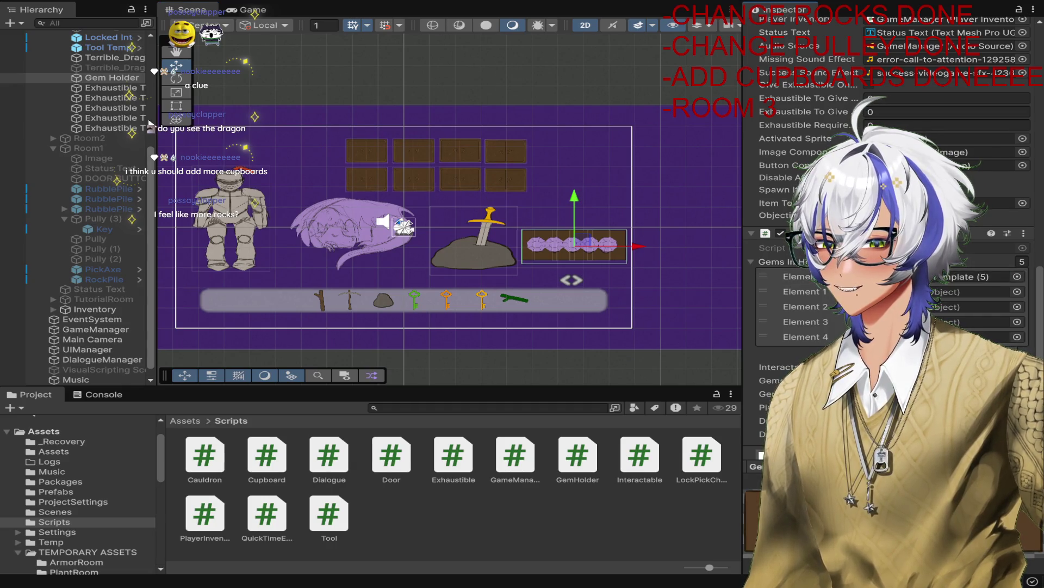
click(117, 87)
click(111, 78)
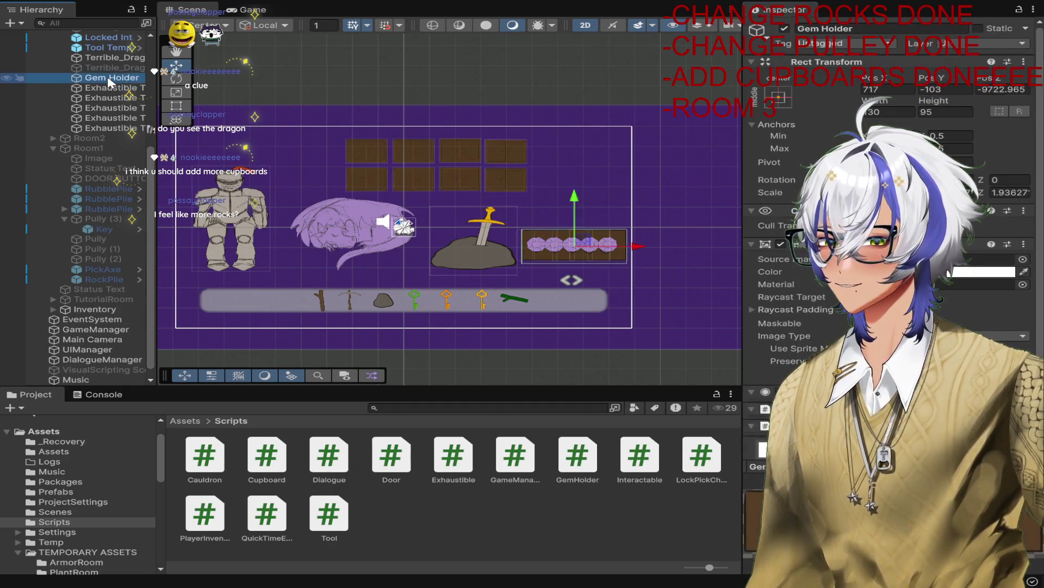
scroll(892, 218, down, 10)
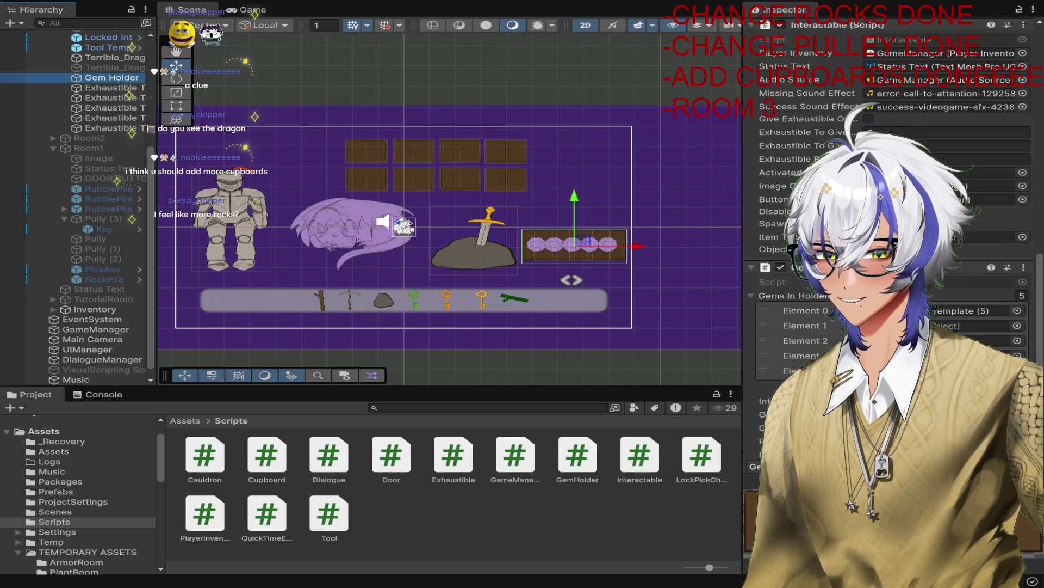
click(973, 221)
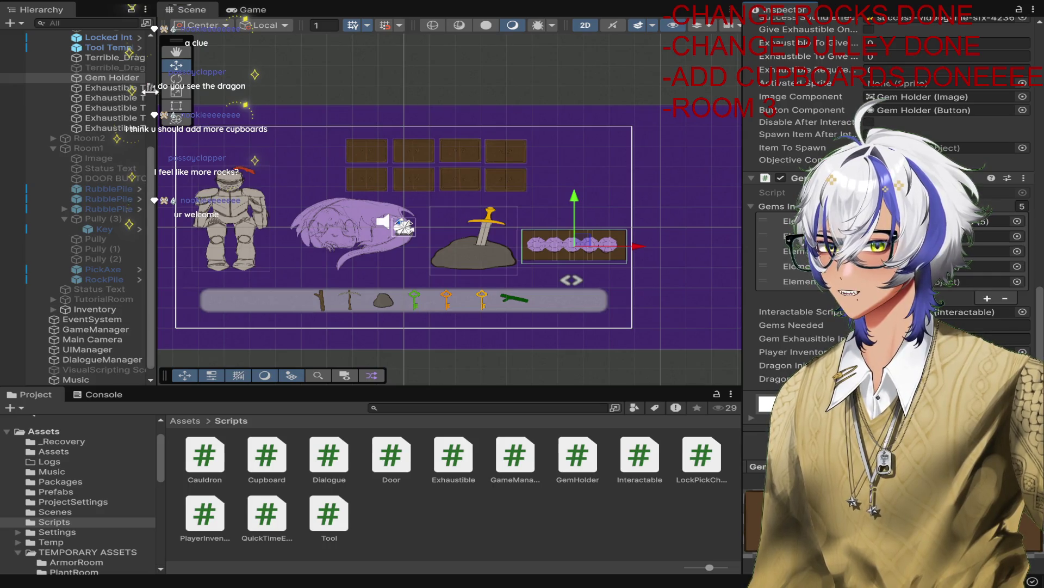
click(124, 87)
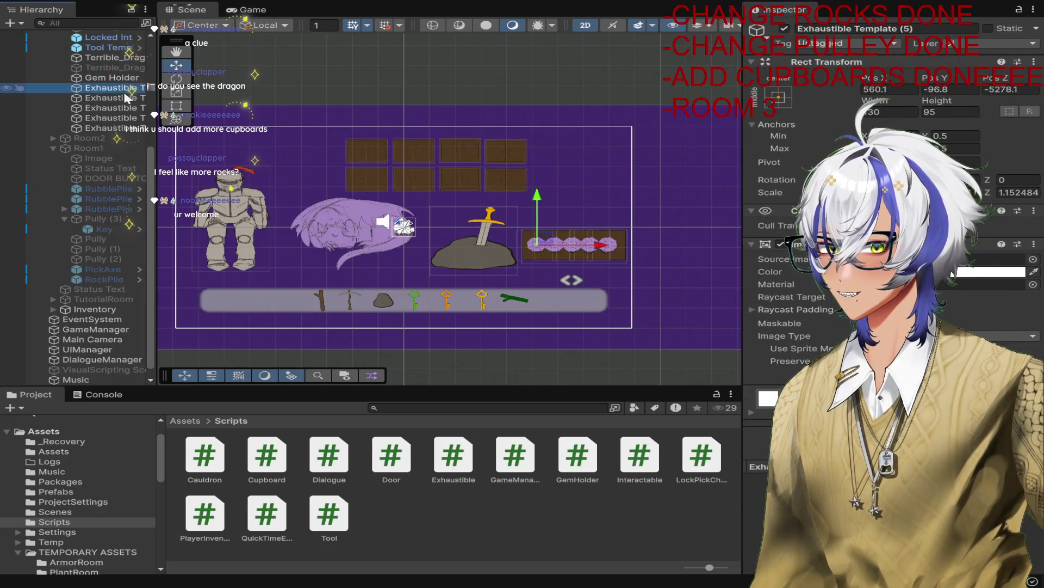
click(125, 98)
key(Down)
key(Down)
key(Down)
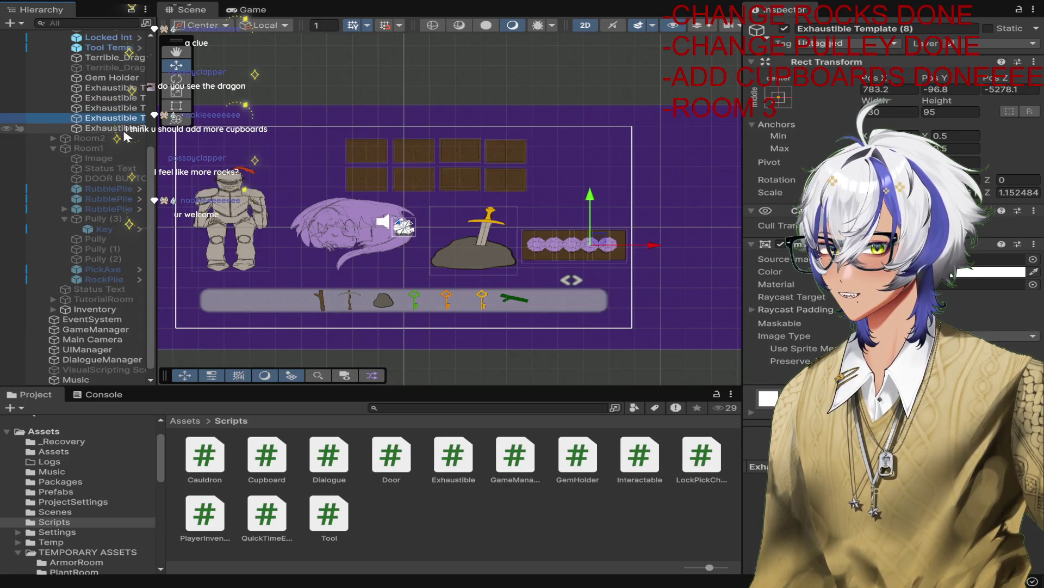
Step: Assign the Exhaustible Template (5)–(9) gems into the Gems In Holder slots
double_click(124, 90)
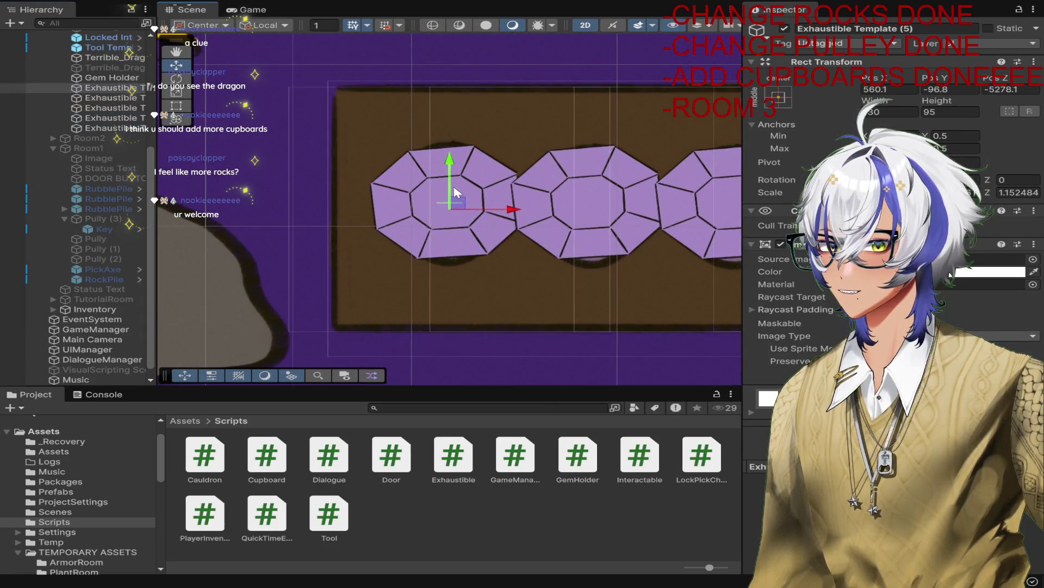
double_click(110, 79)
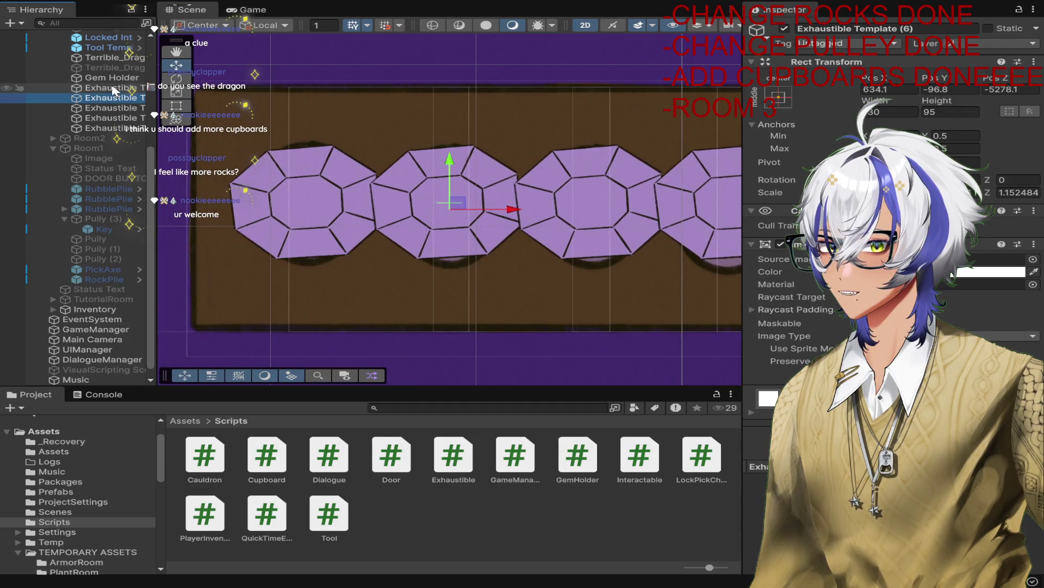
scroll(970, 298, down, 15)
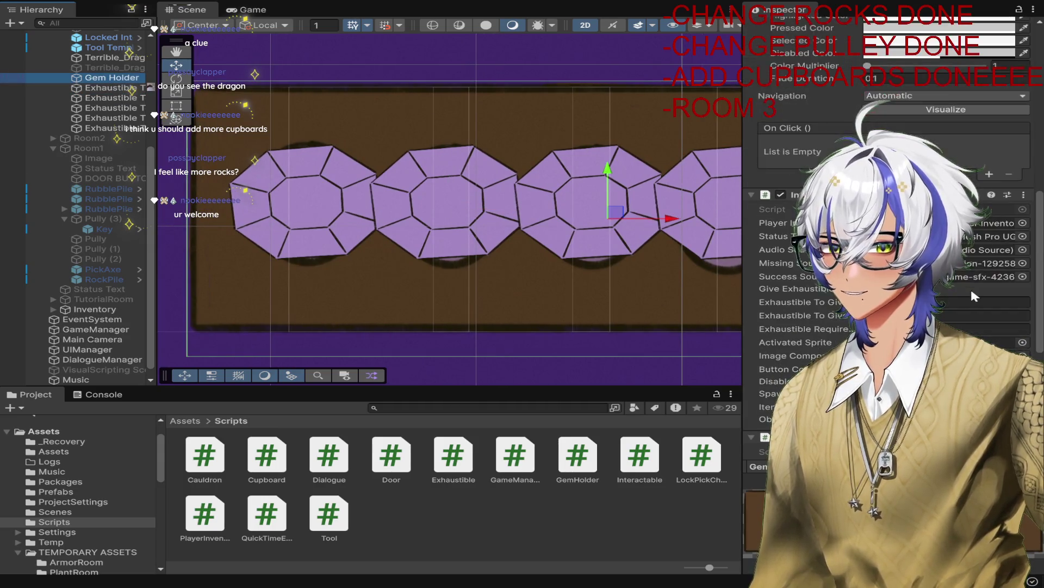
drag(117, 98, 284, 124)
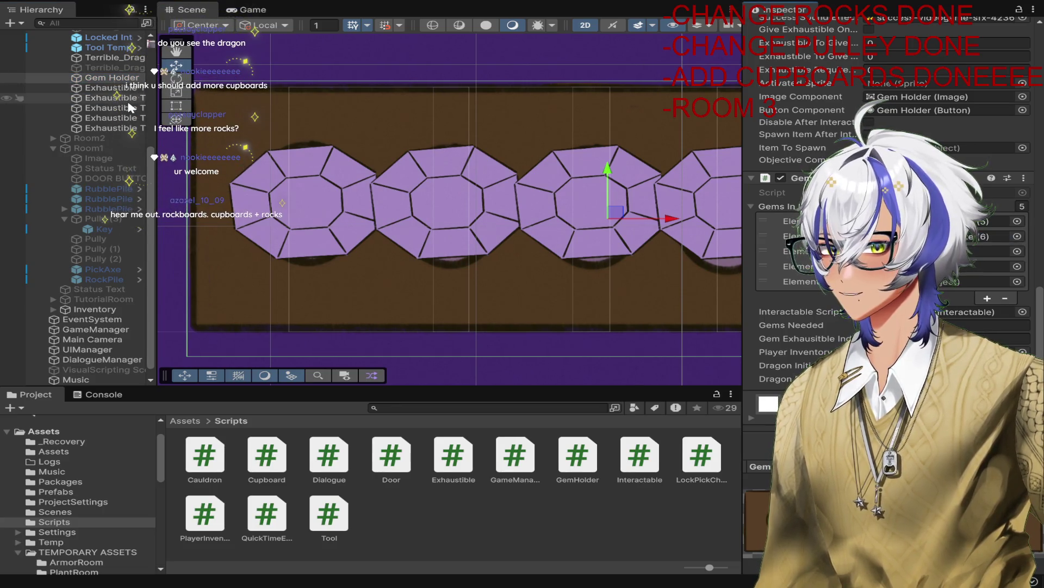
mouse_move(110, 103)
mouse_down()
mouse_move(516, 218)
mouse_move(985, 251)
mouse_up()
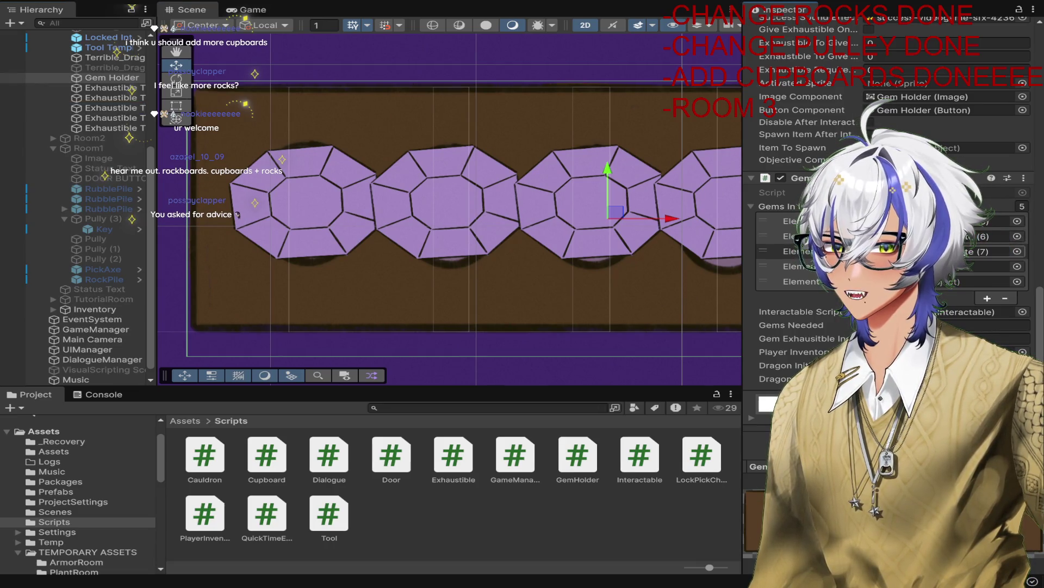
mouse_move(109, 117)
mouse_down()
mouse_move(352, 150)
mouse_move(970, 266)
mouse_move(210, 149)
mouse_move(490, 207)
mouse_move(973, 281)
mouse_up()
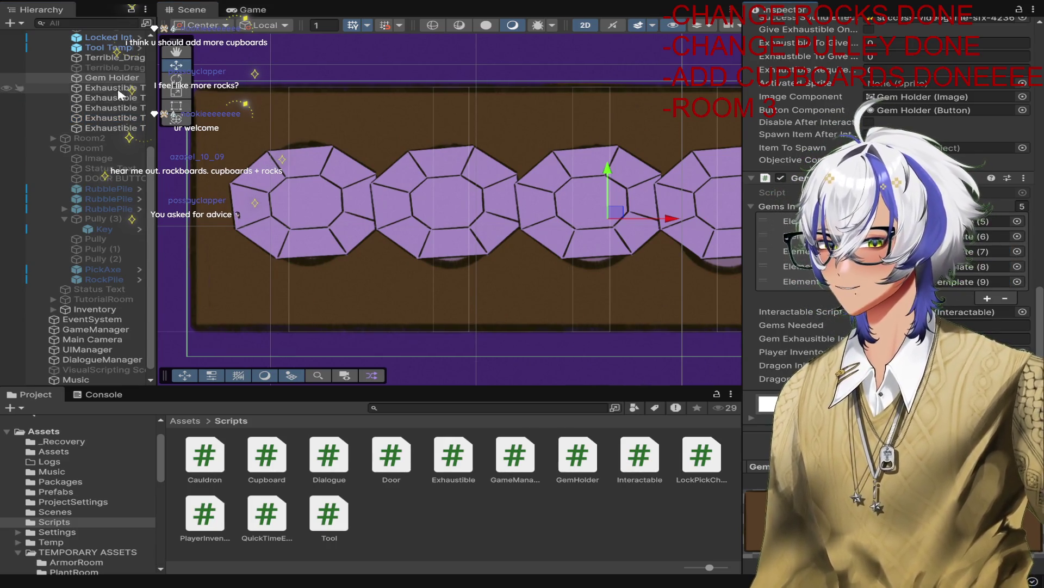
Step: Select all five Exhaustible Template gems and deactivate them so the empty holes show
click(108, 88)
click(127, 137)
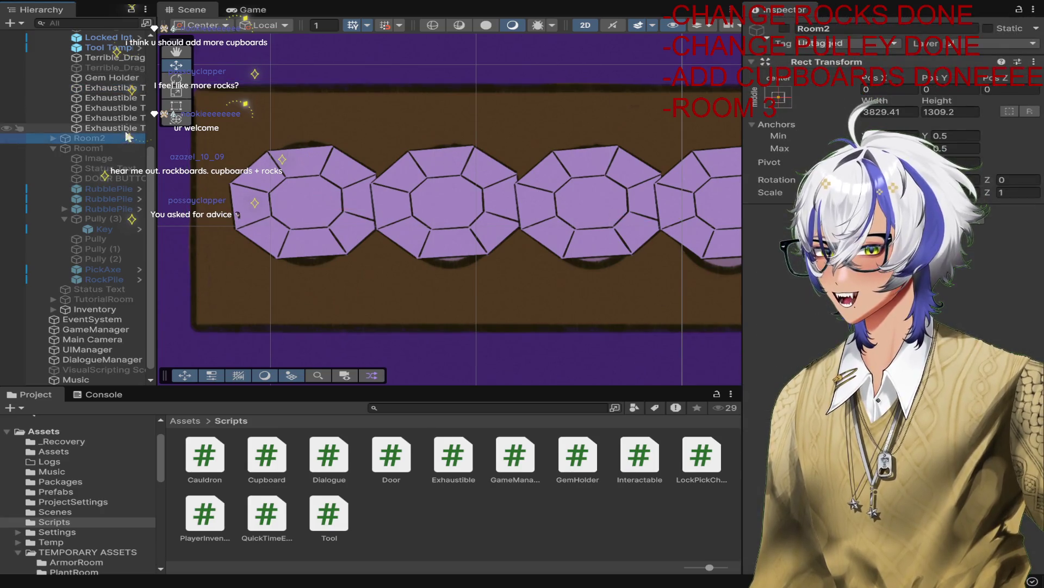
click(114, 88)
shift+click(127, 129)
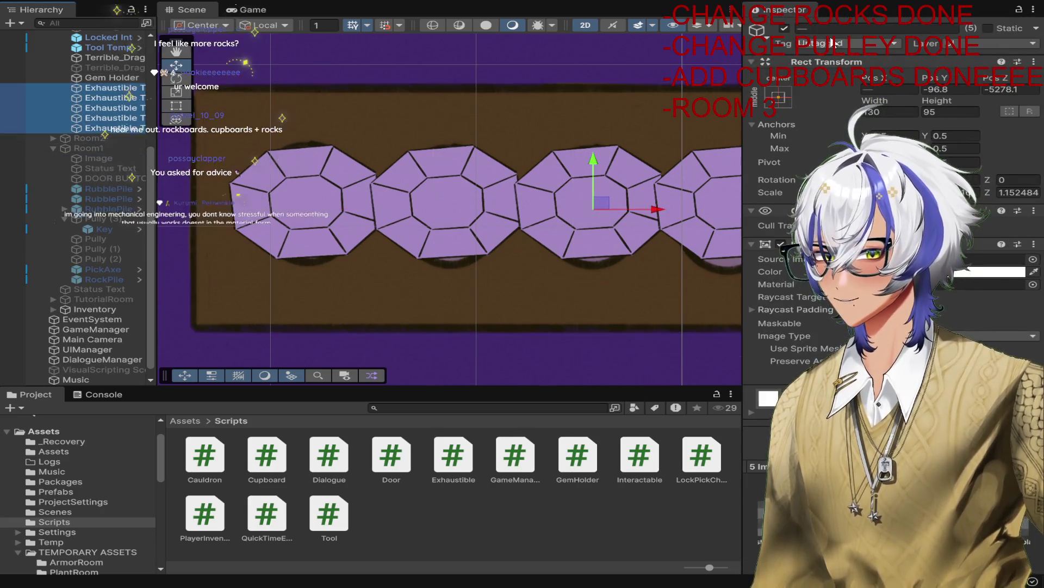
click(784, 28)
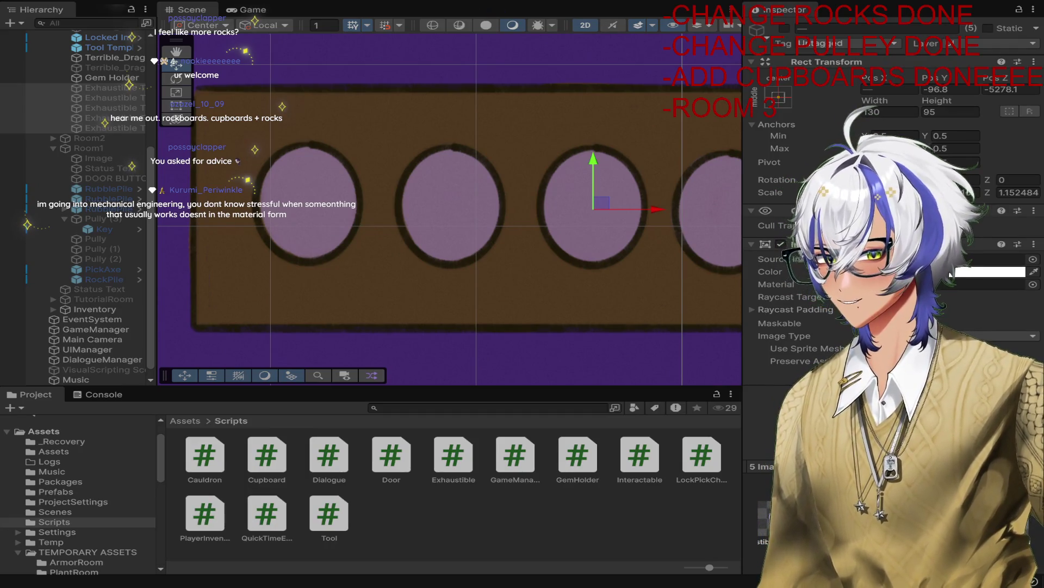
Step: Playtest Room 3 by opening two cupboards and clicking the holder, checking the Console log, then stop
click(394, 113)
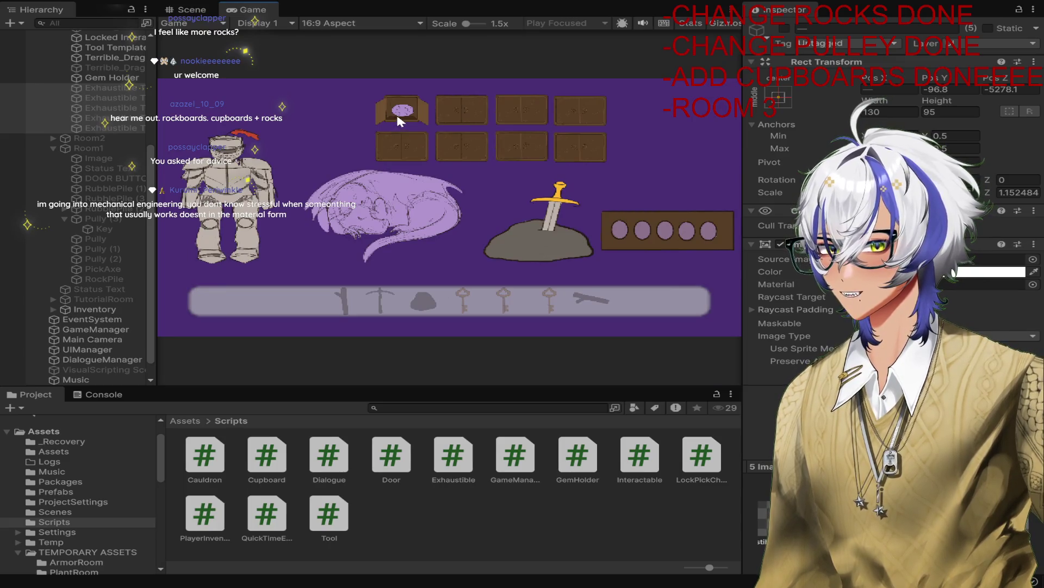
click(516, 113)
click(674, 229)
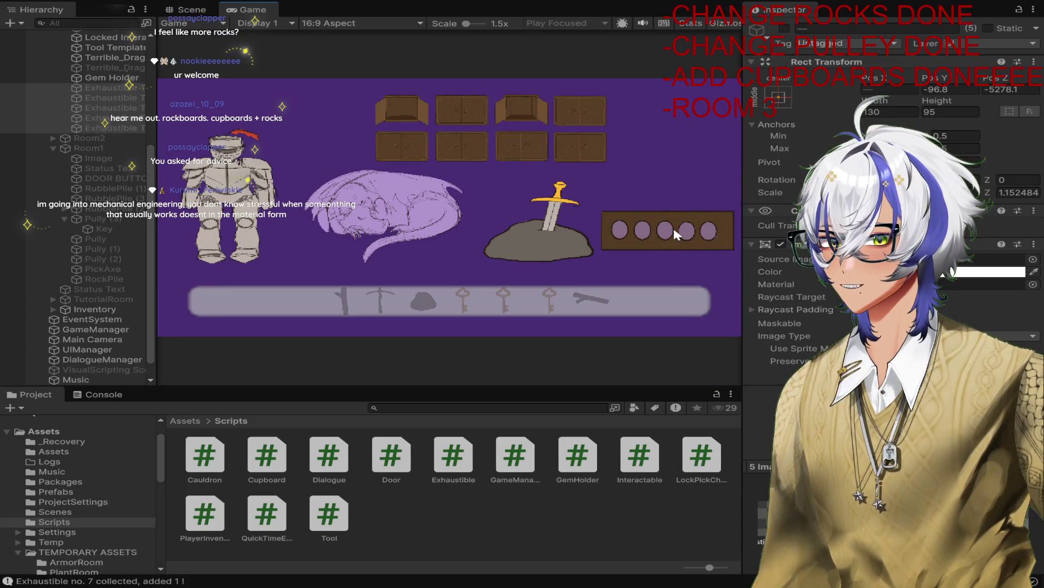
click(104, 395)
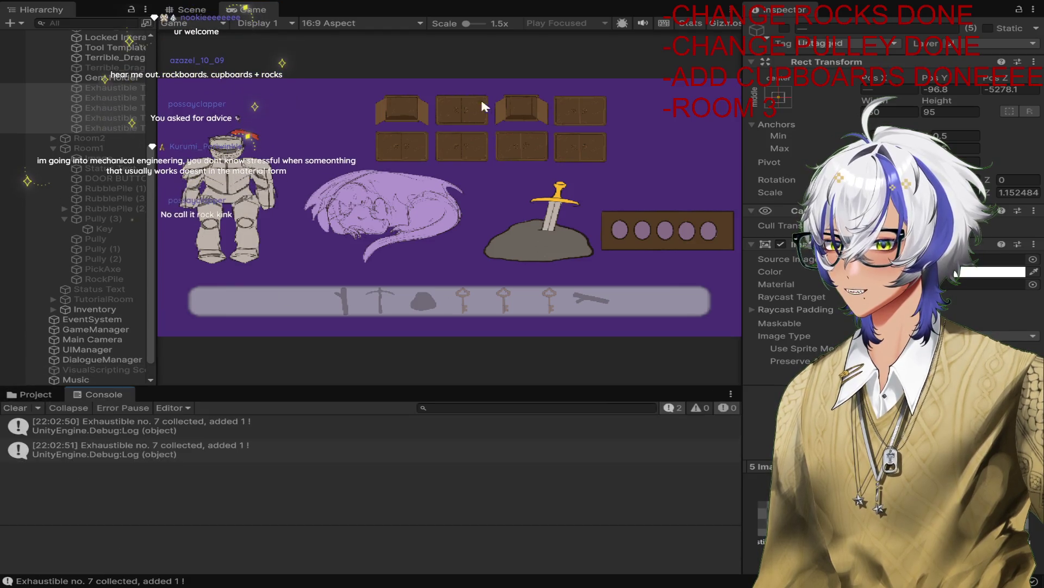
click(493, 9)
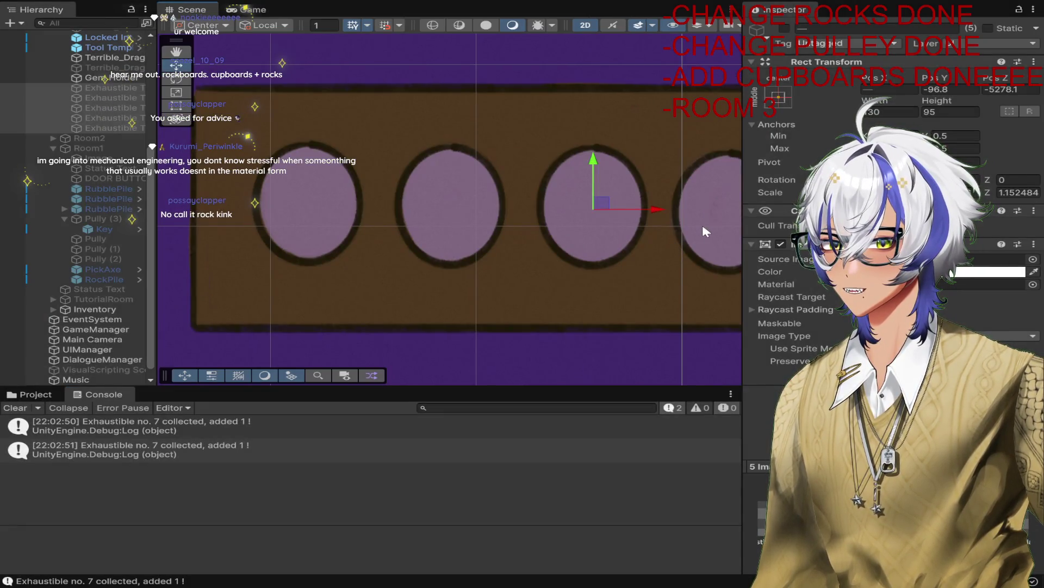
click(609, 209)
Step: Add an On Click () entry to the Gem Holder's Button targeting the Gem Holder object itself
scroll(970, 295, down, 10)
click(988, 208)
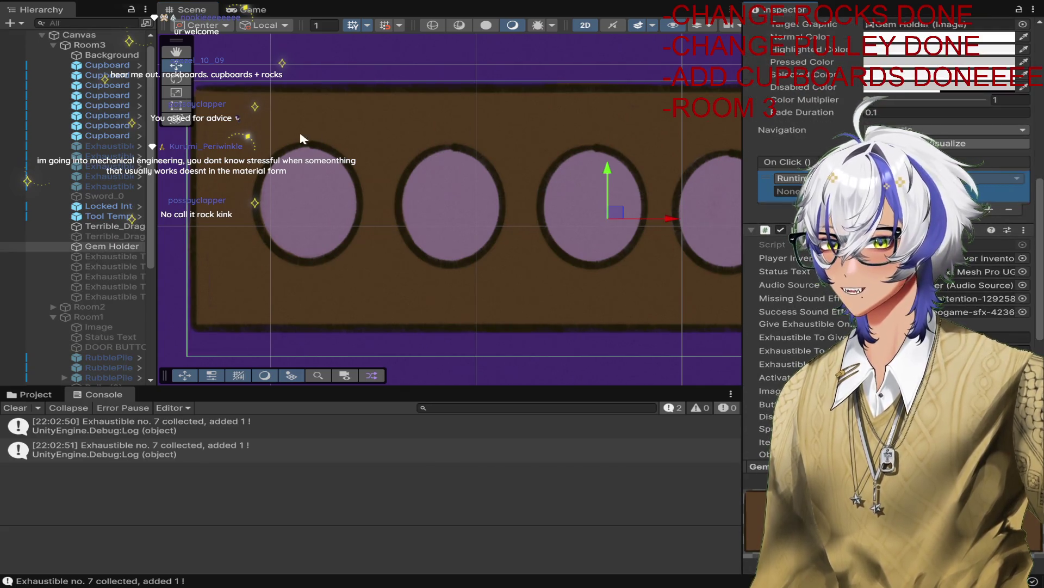
drag(113, 244, 789, 191)
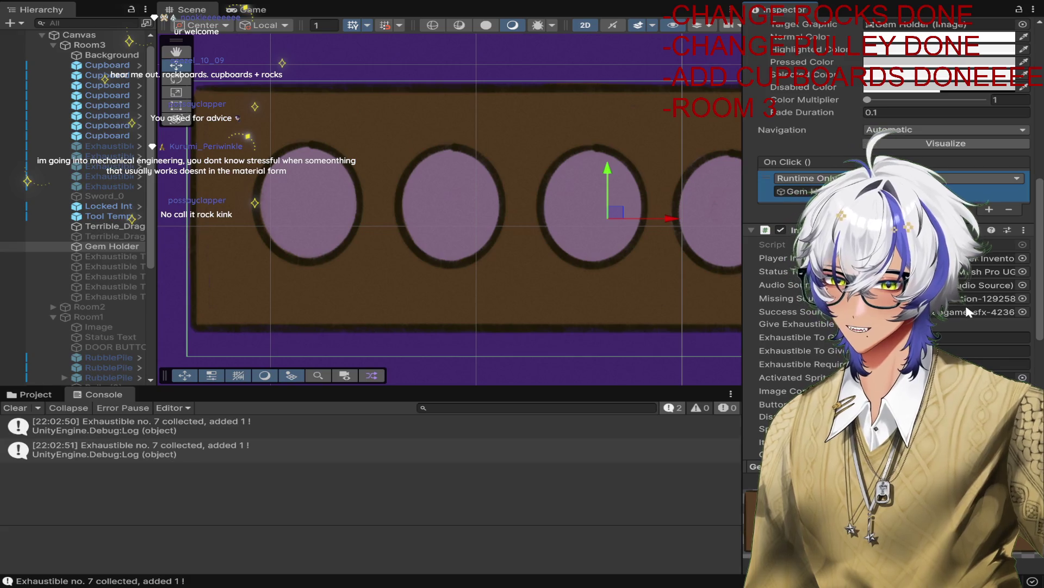
click(511, 71)
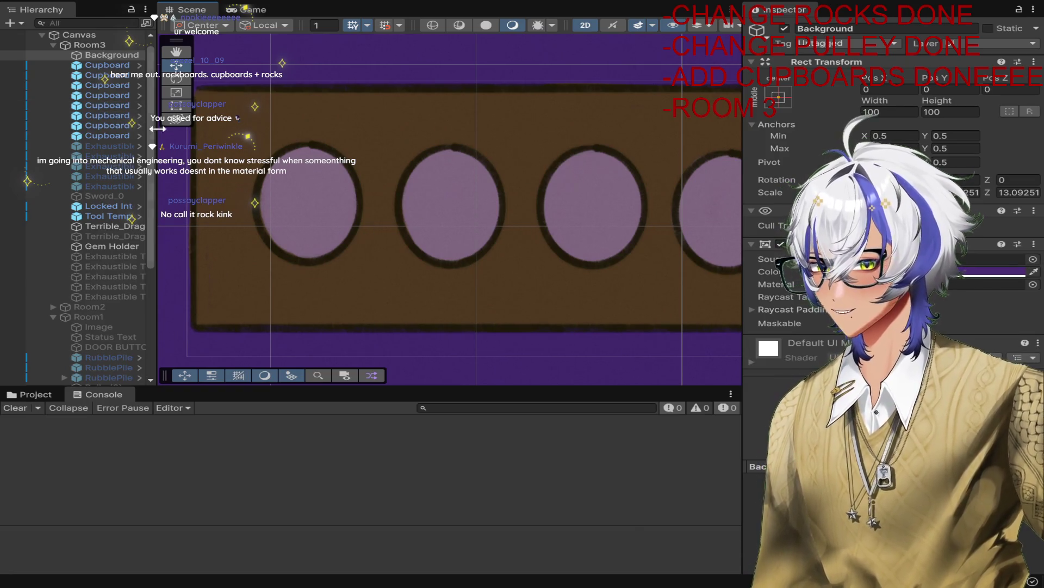
click(124, 246)
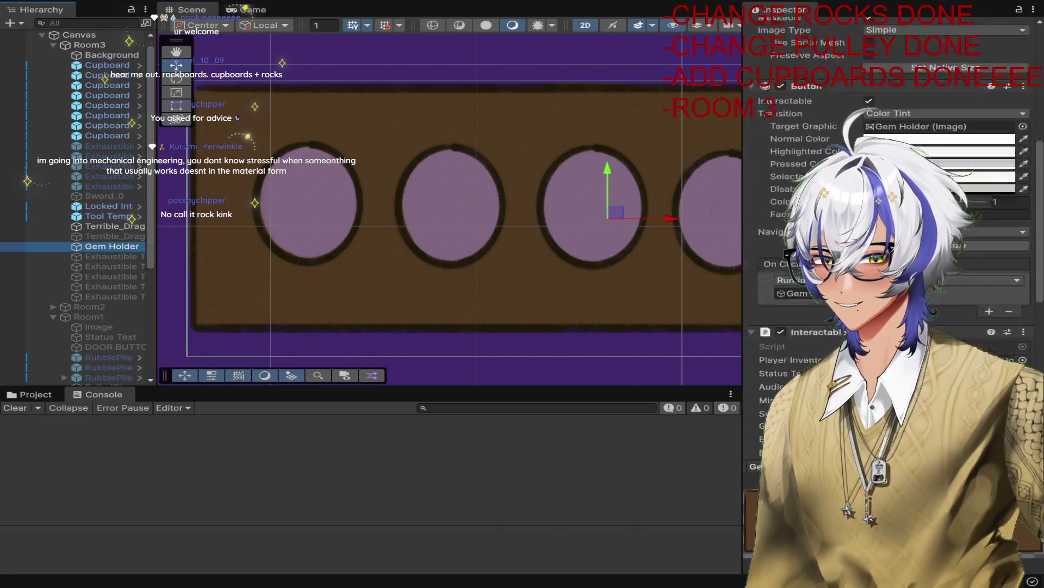
click(957, 195)
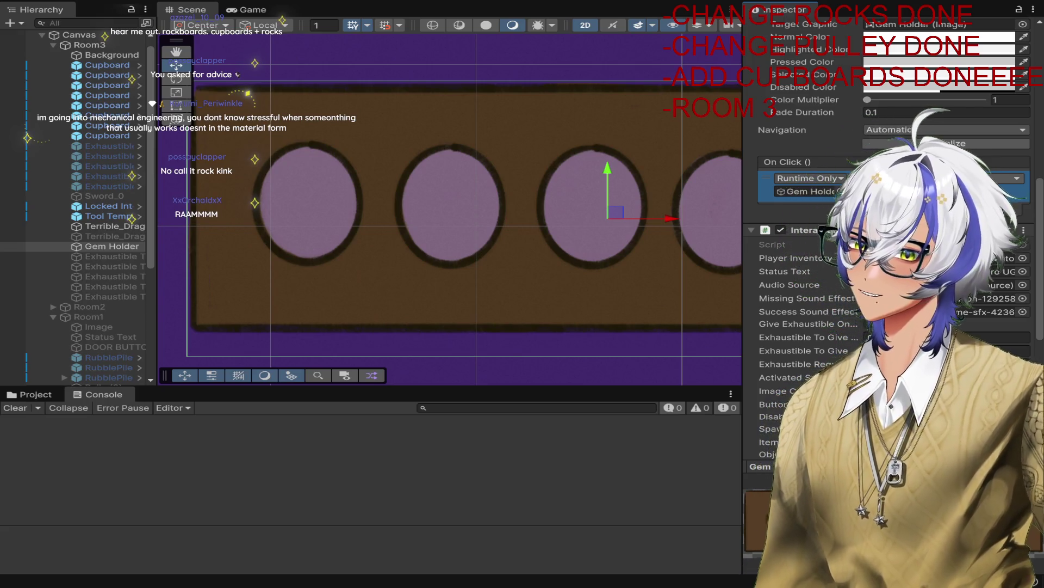
scroll(892, 272, down, 3)
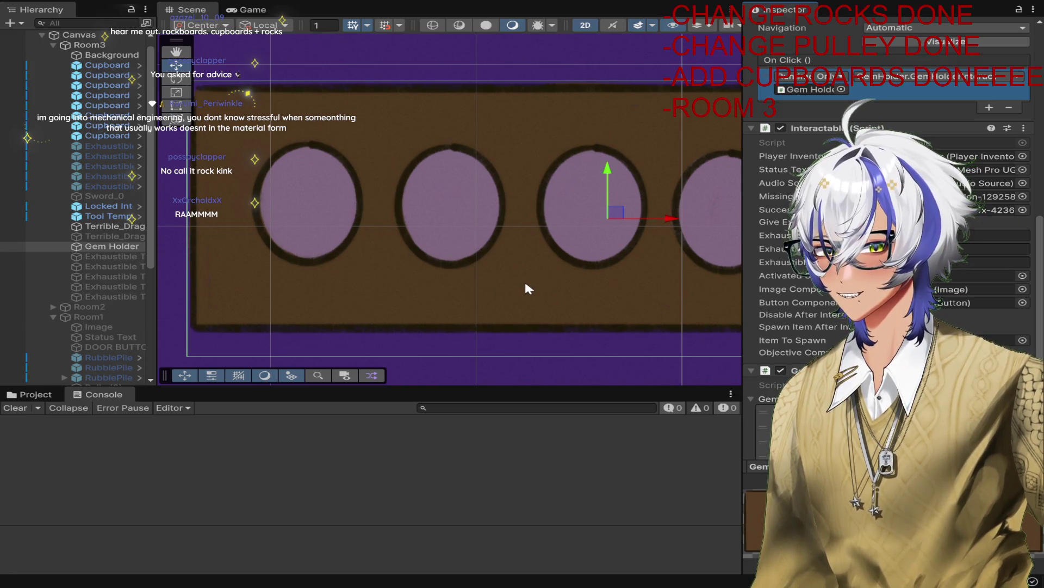
scroll(525, 283, down, 8)
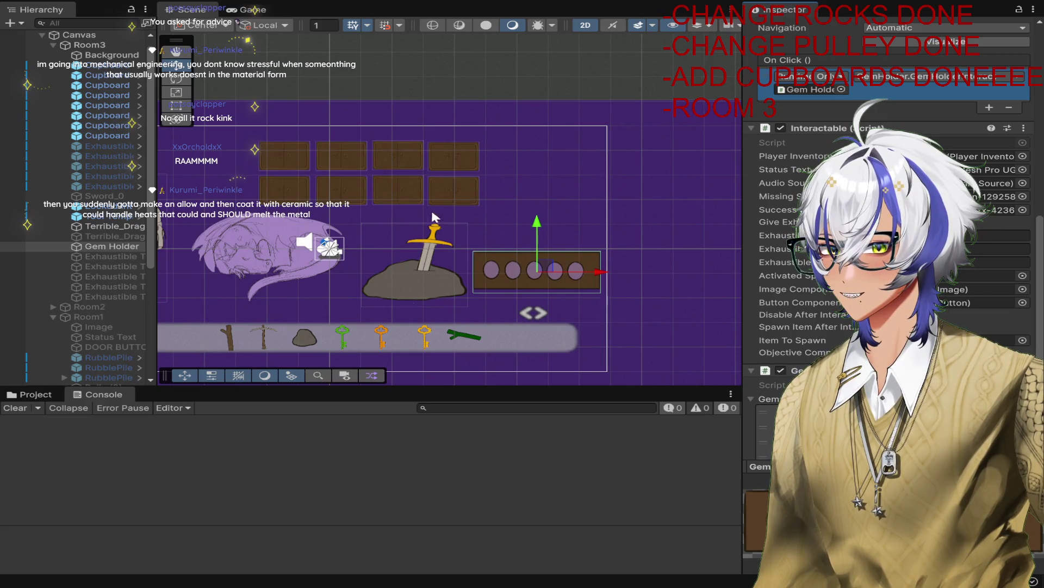
Step: Locate the Key objects inside Room1 and Room2 in the Hierarchy
drag(558, 188, 682, 145)
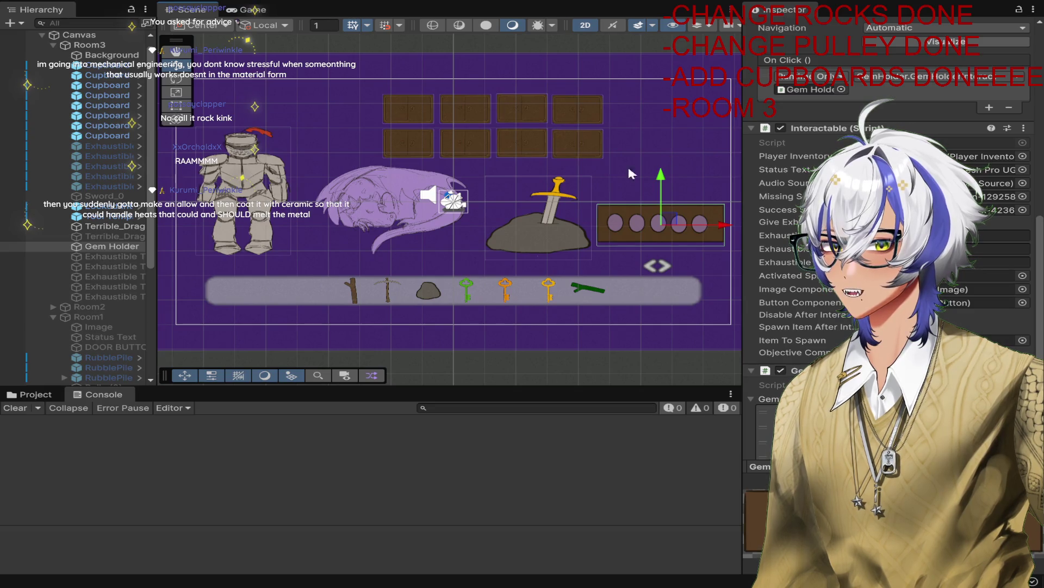
scroll(90, 275, down, 5)
scroll(91, 275, down, 3)
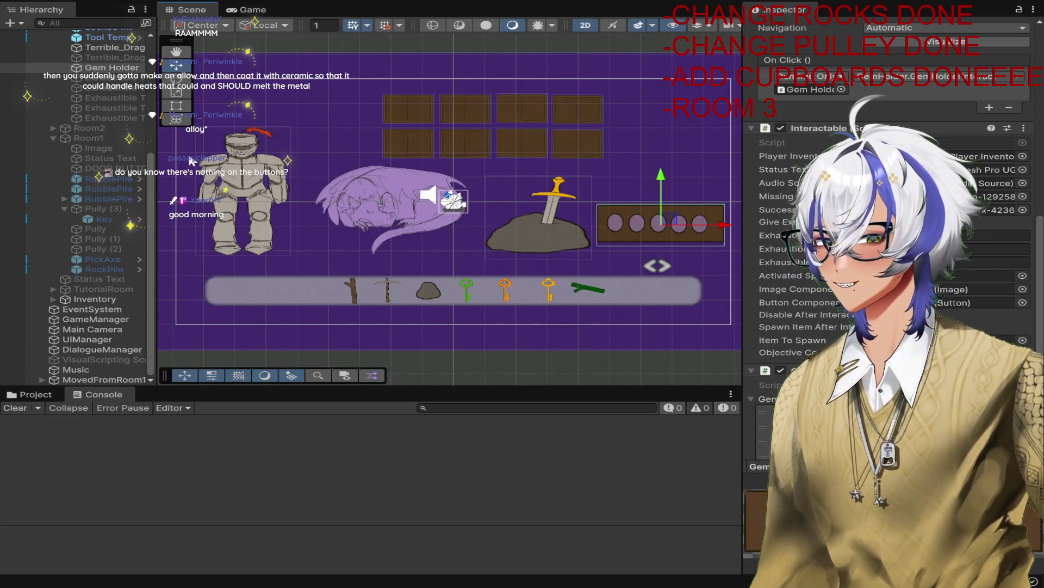
click(119, 221)
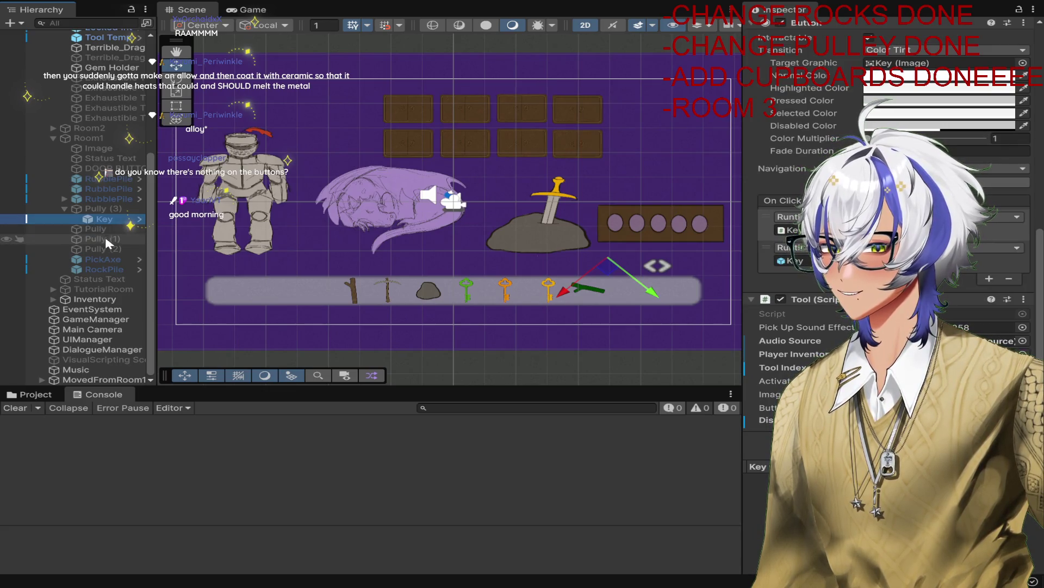
click(53, 128)
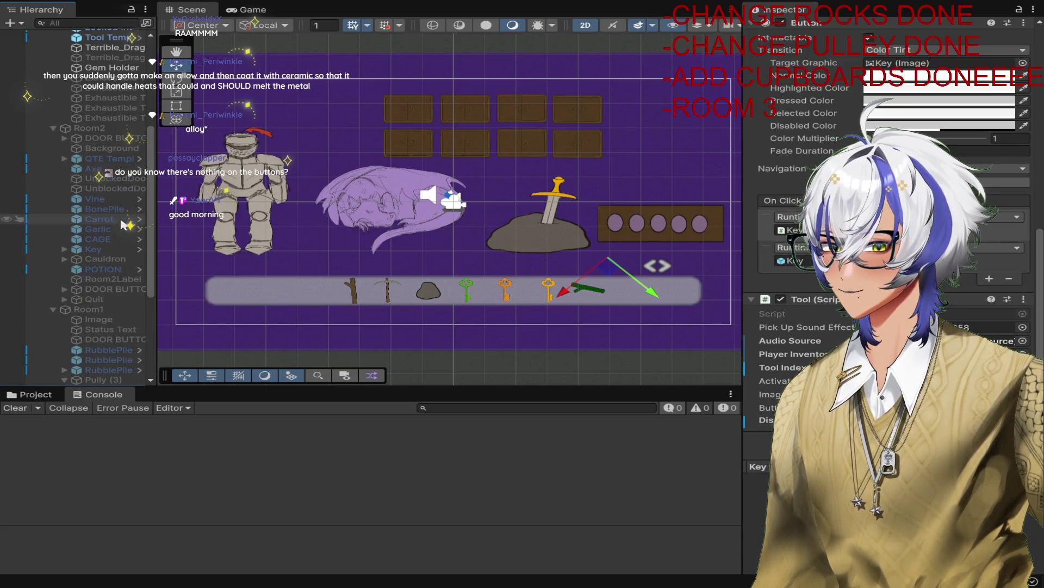
click(115, 249)
Step: Duplicate the Room2 key, move Key (1) out of Room2, and toggle its Interactable setting
key(ctrl+d)
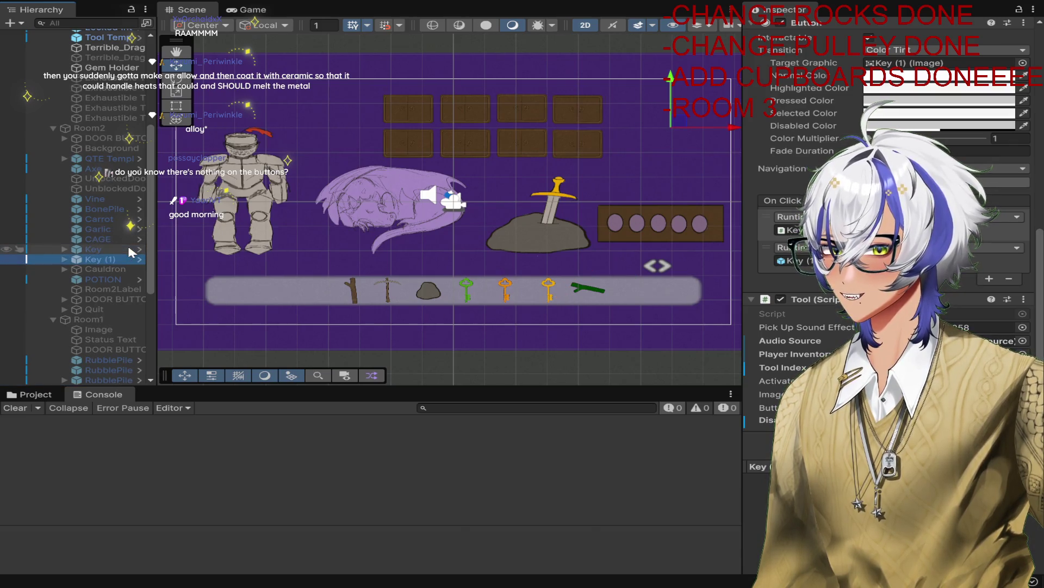
drag(105, 259, 98, 128)
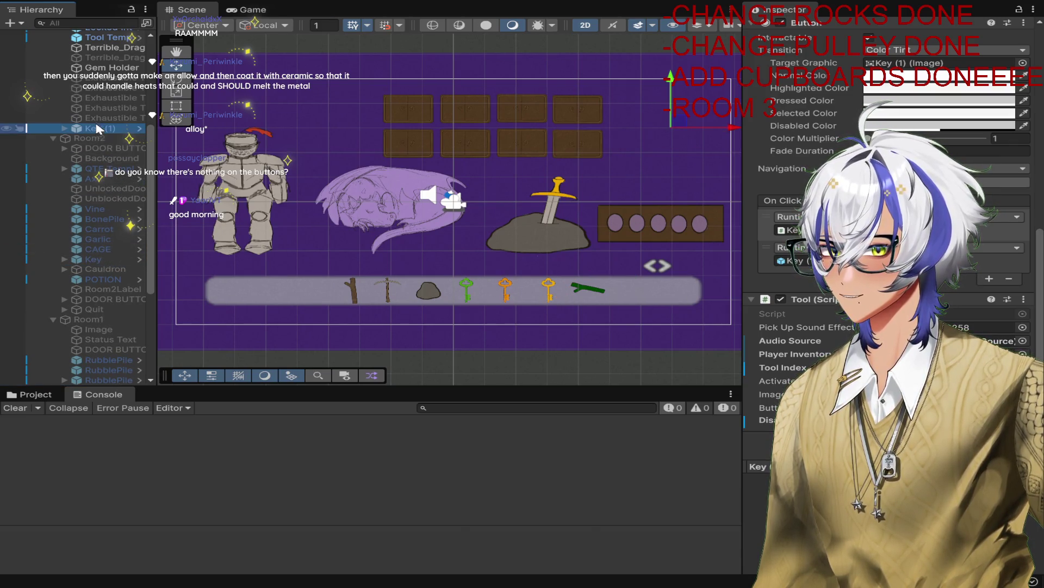
click(870, 38)
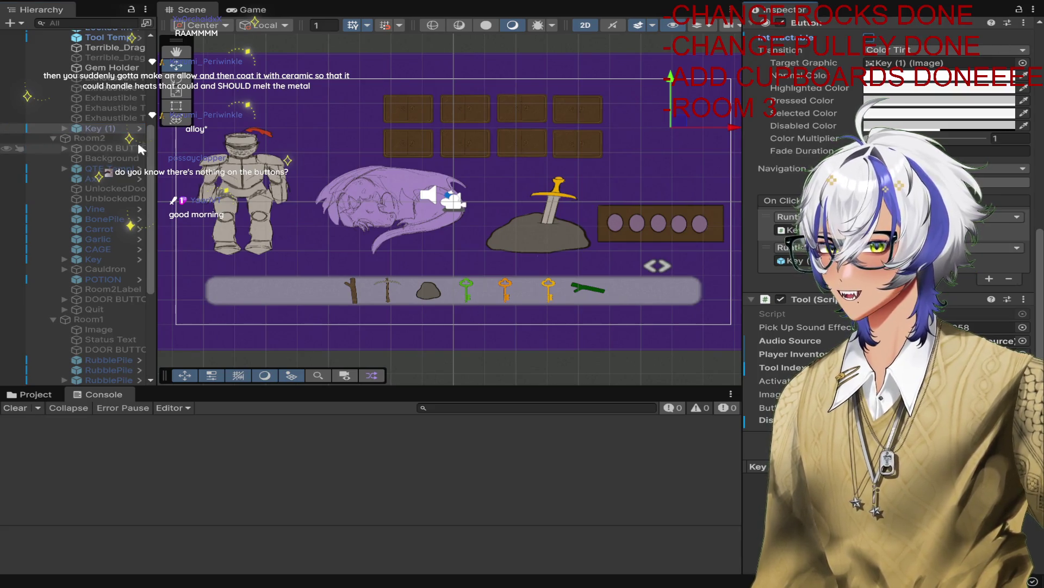
scroll(871, 41, up, 5)
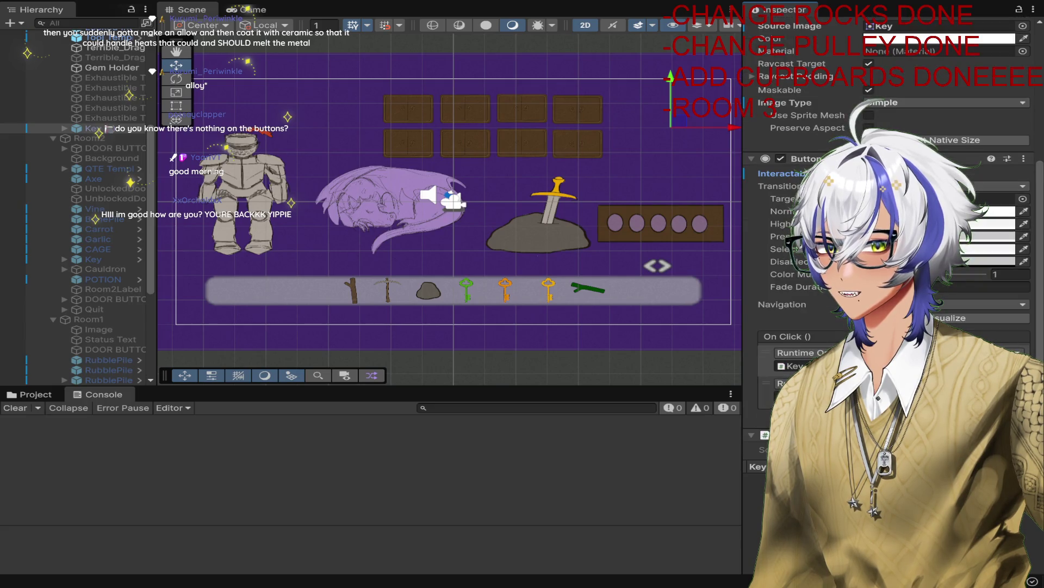
Step: Activate Key (1) and move it into Room 3 beside the dragon sketch
scroll(807, 61, up, 8)
click(785, 28)
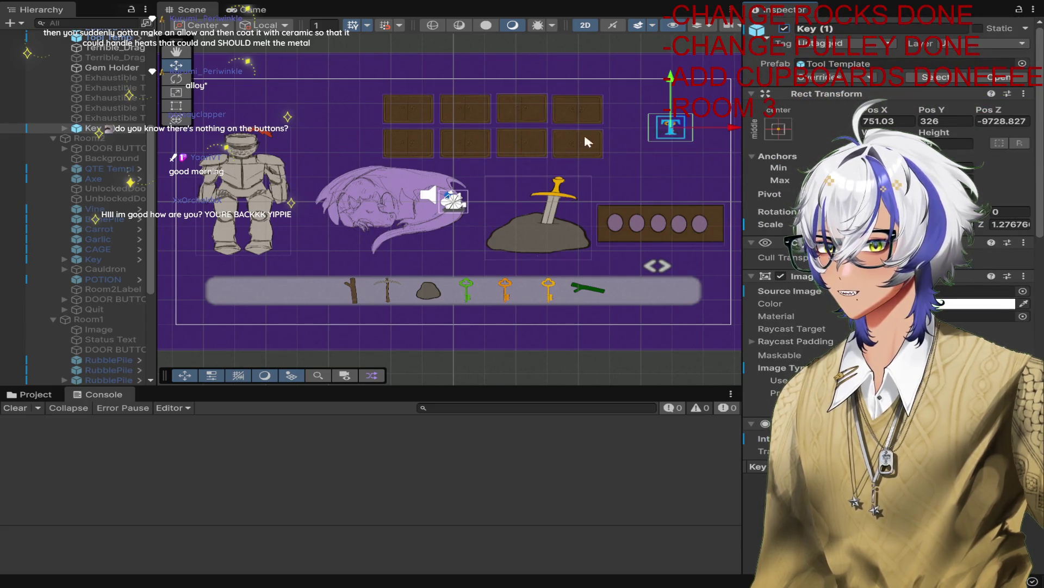
mouse_move(673, 131)
mouse_down()
mouse_move(678, 208)
mouse_move(172, 210)
mouse_up()
scroll(677, 208, up, 4)
scroll(561, 163, left, 5)
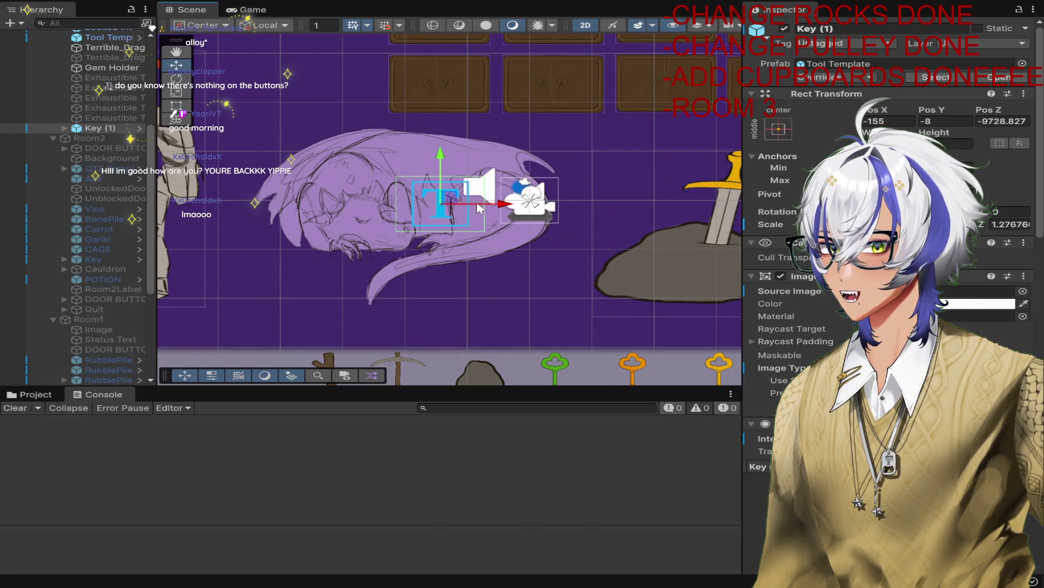
drag(446, 206, 615, 155)
scroll(153, 185, up, 4)
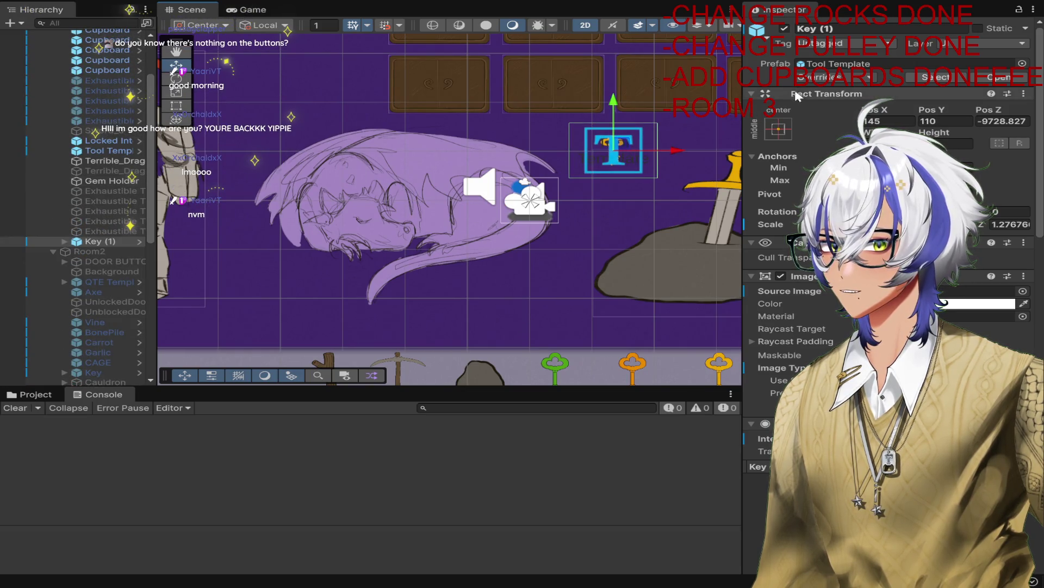
click(787, 28)
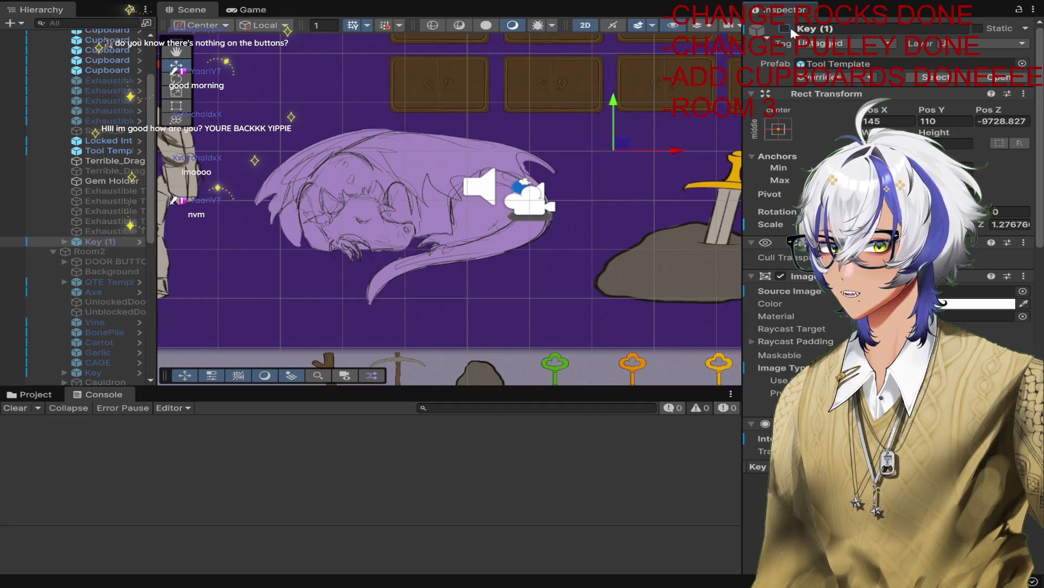
click(786, 28)
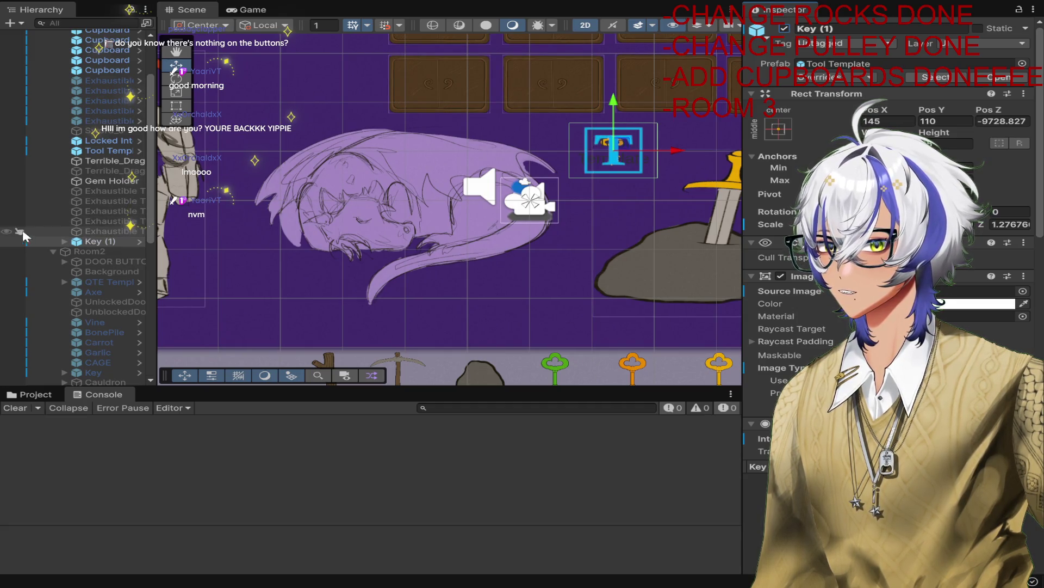
Step: Delete Key (1)'s Text (TMP) child so only the orange key shows
click(64, 241)
click(82, 250)
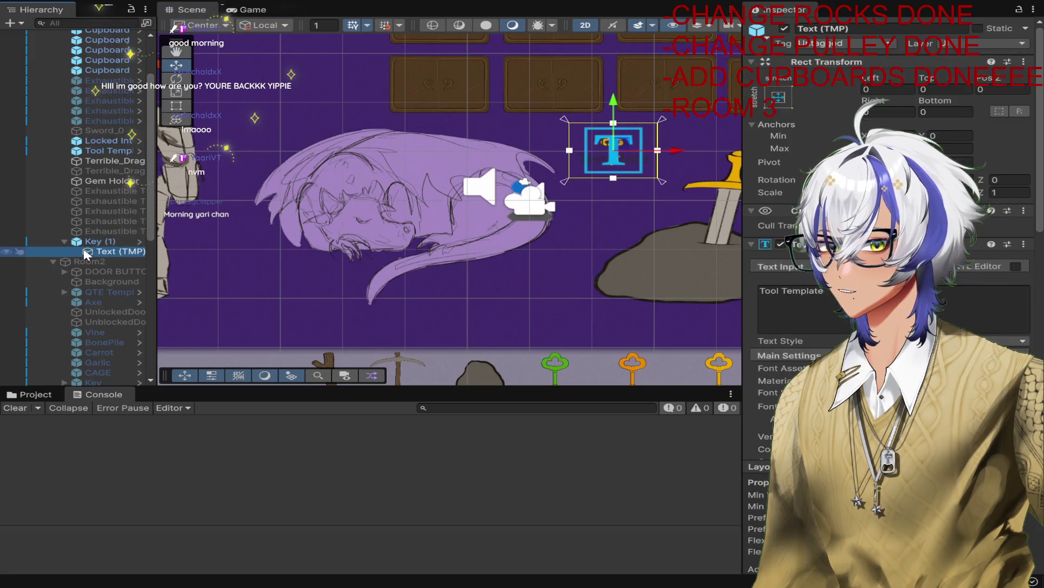
key(Delete)
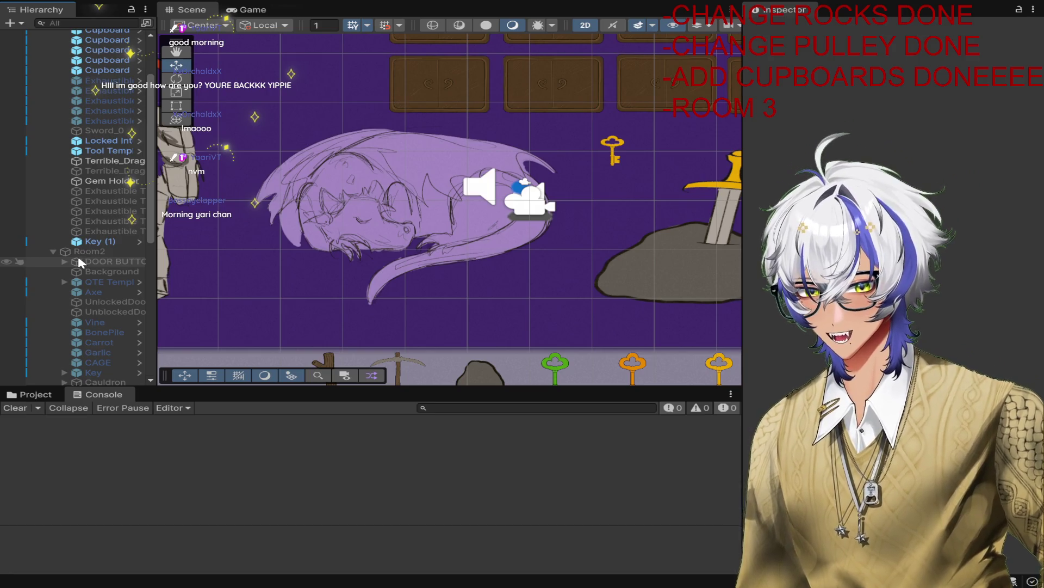
Step: Nudge the key slightly in the scene and start editing its Tool Index value
click(624, 146)
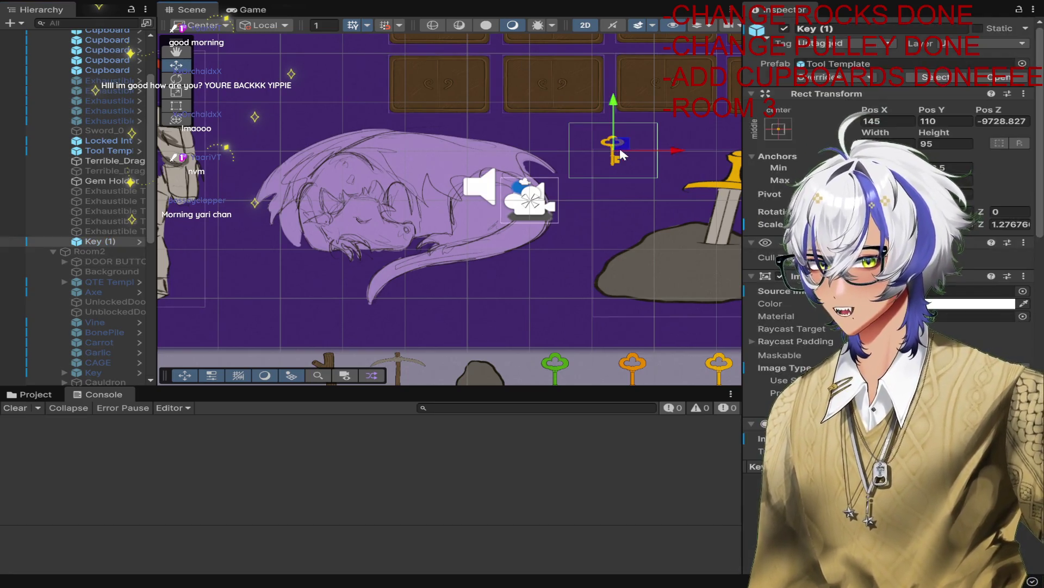
mouse_move(624, 143)
mouse_down()
mouse_move(462, 145)
mouse_move(617, 141)
mouse_up()
scroll(892, 217, down, 3)
scroll(962, 292, down, 5)
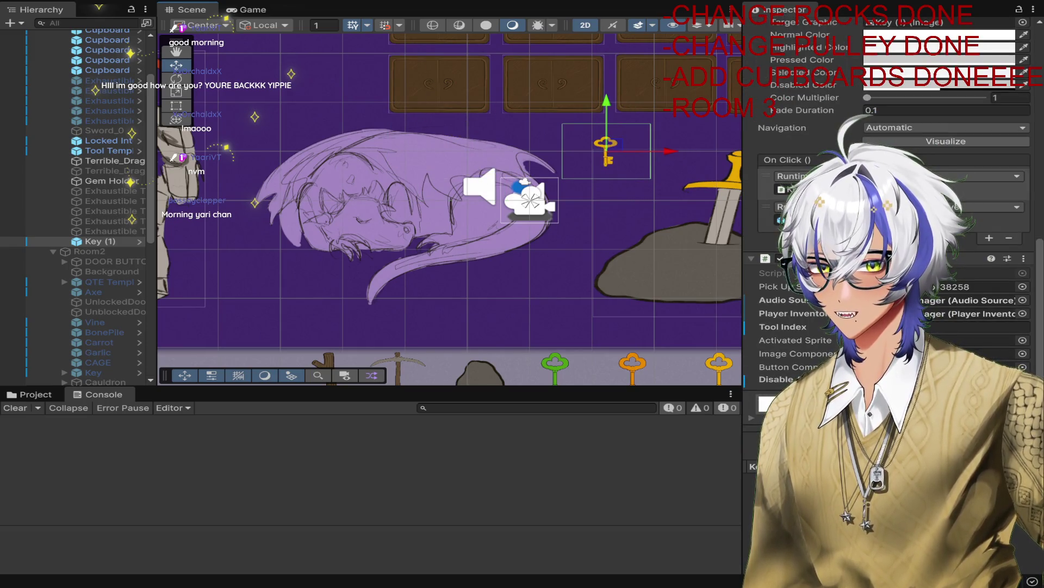
click(931, 327)
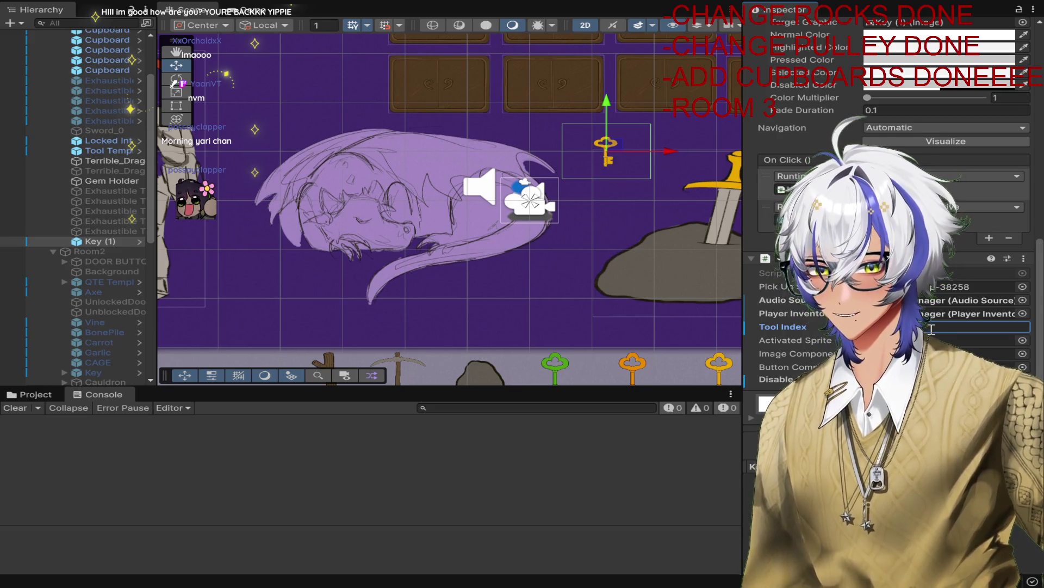
Step: Tuck the orange key under the dragon's body and tilt it to -60°
drag(623, 148, 446, 181)
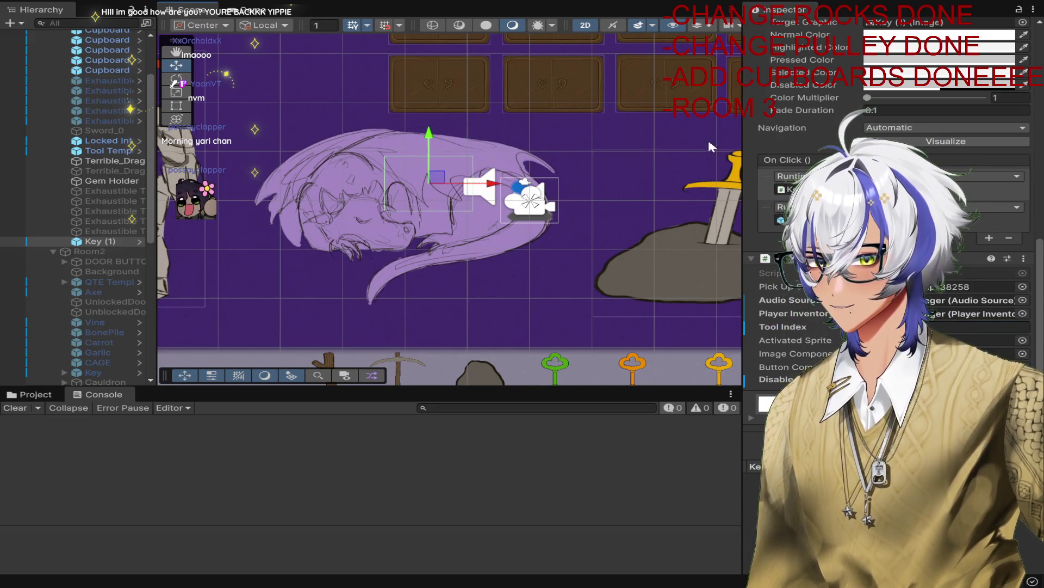
drag(638, 173, 512, 239)
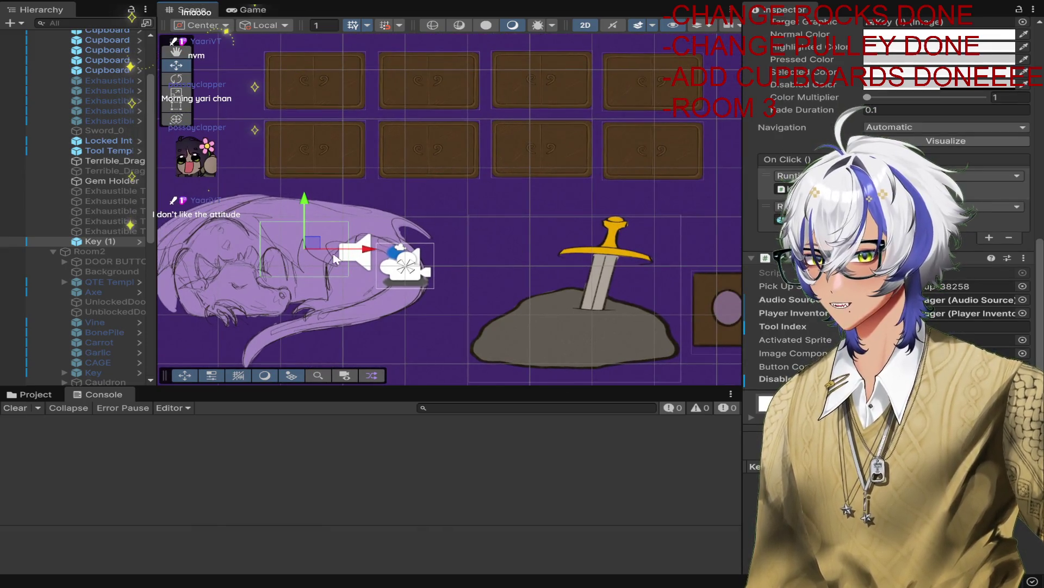
mouse_move(313, 247)
mouse_down()
mouse_move(276, 318)
mouse_move(262, 318)
mouse_up()
drag(363, 265, 522, 223)
key(e)
mouse_move(469, 286)
mouse_down()
mouse_move(352, 338)
mouse_move(296, 339)
mouse_up()
key(w)
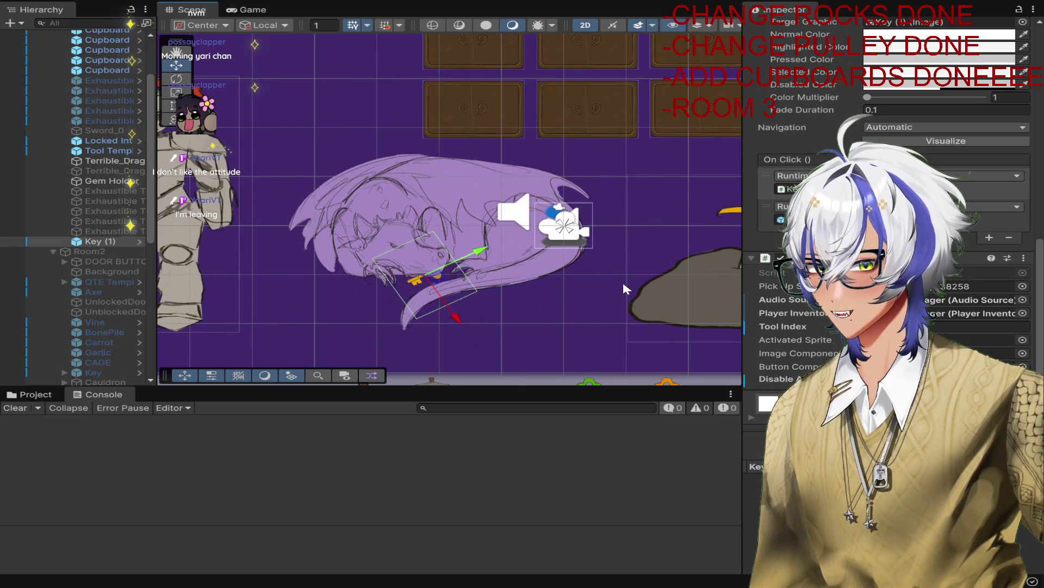
Step: Duplicate Key (1) as Key (2) and collapse the original key's Button component
click(578, 281)
click(422, 280)
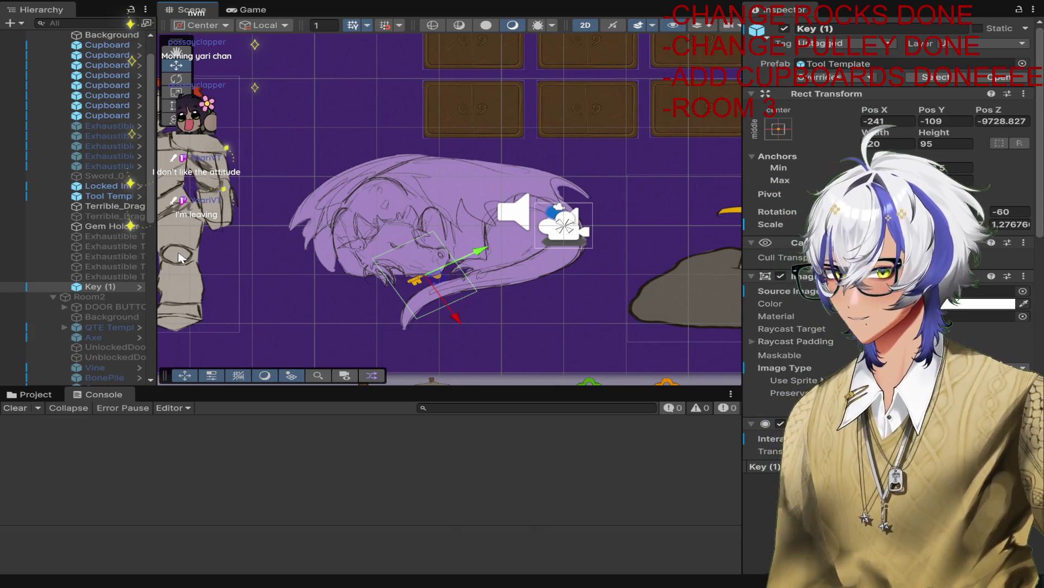
key(ctrl+d)
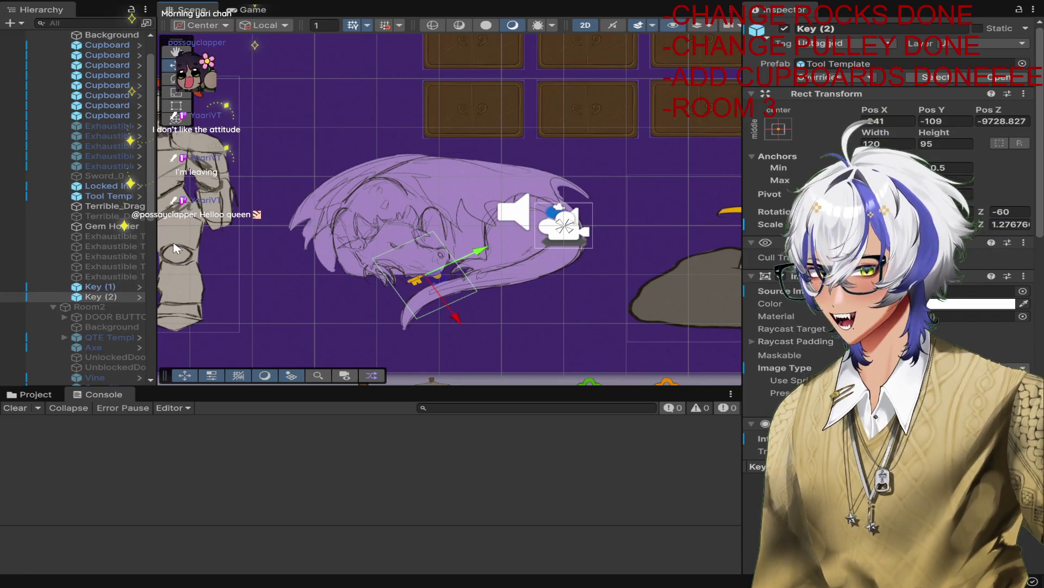
click(118, 283)
scroll(892, 245, down, 5)
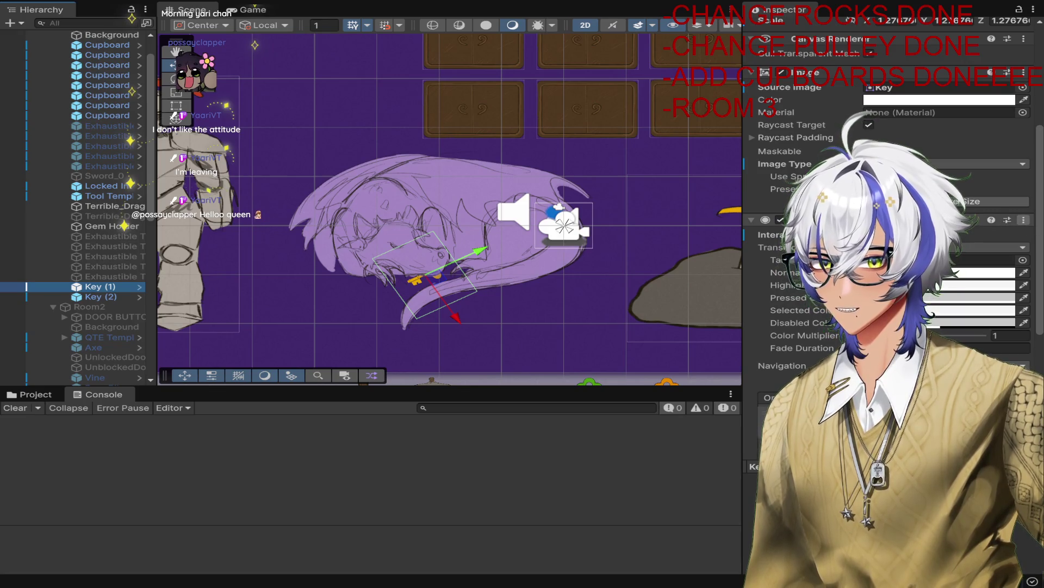
click(752, 219)
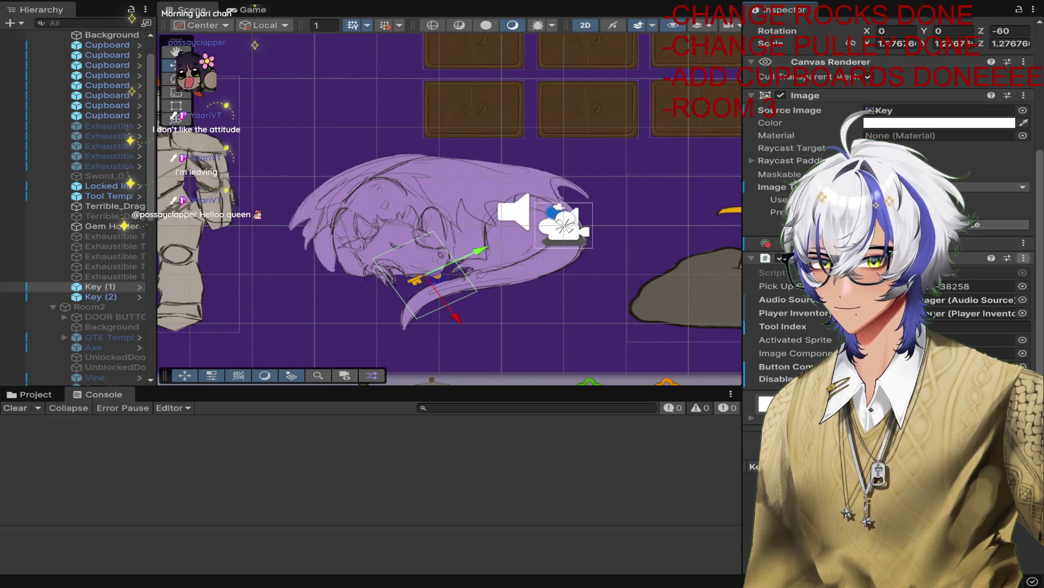
Step: Nest Key (1) under Terrible_Dragon_0 and deactivate the Key (2) duplicate
scroll(892, 218, up, 3)
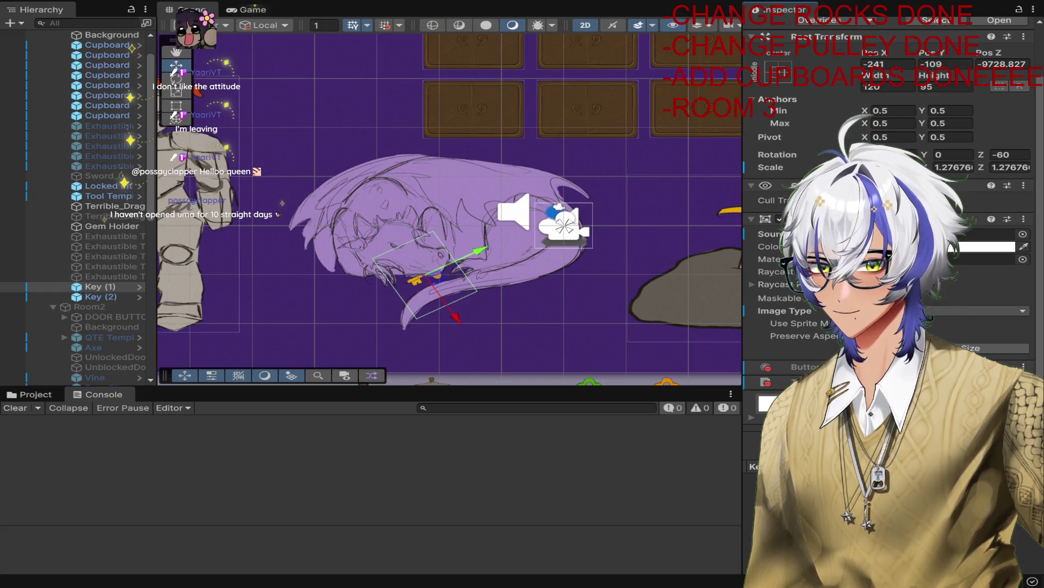
click(104, 286)
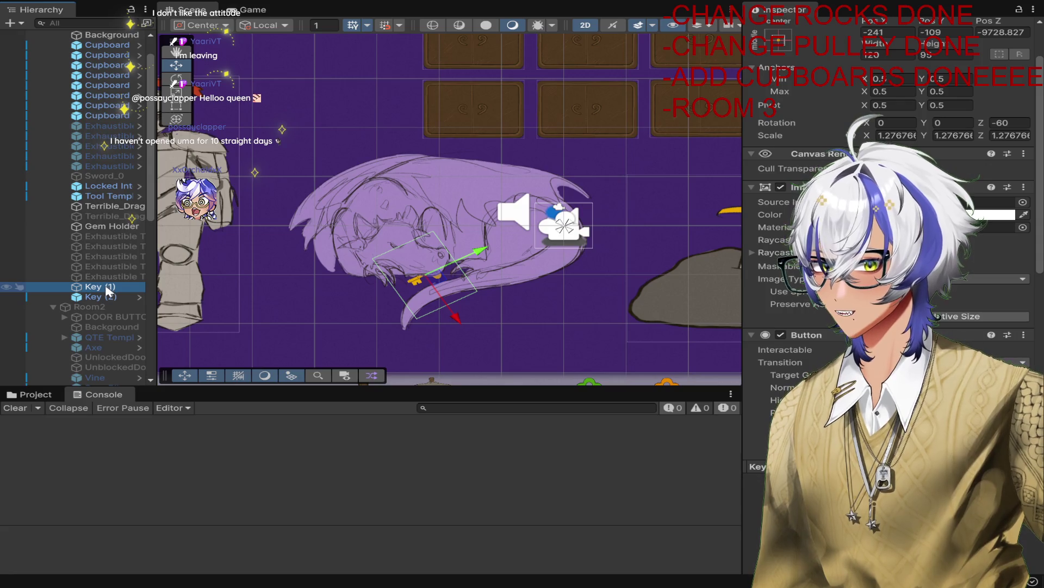
drag(120, 213, 120, 212)
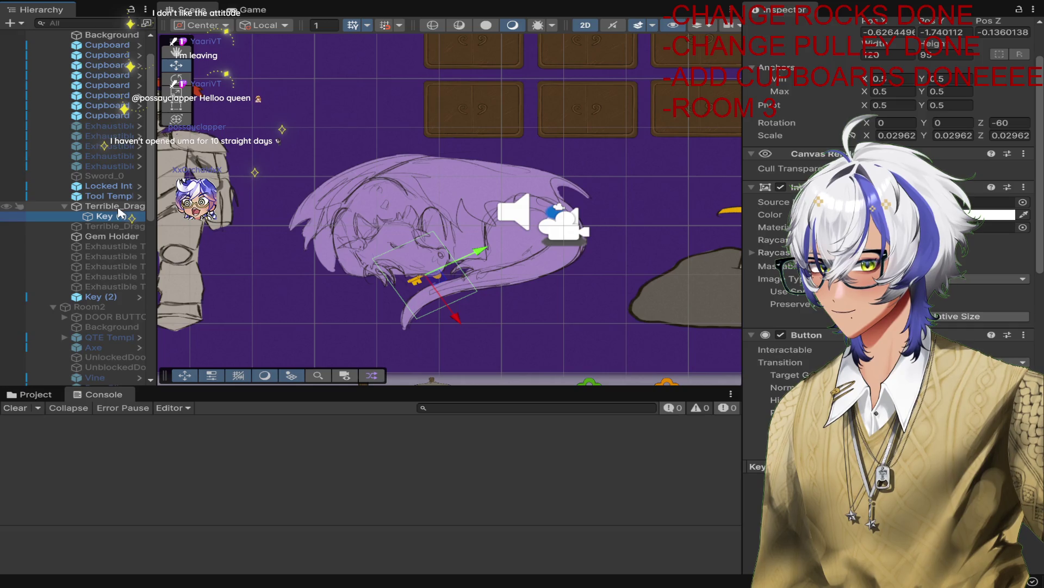
click(104, 296)
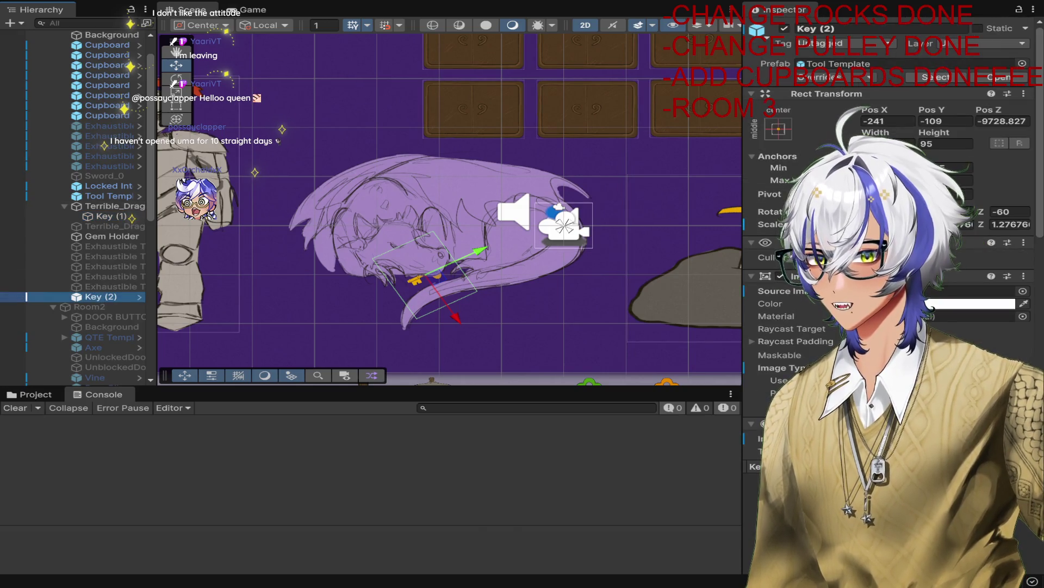
click(784, 28)
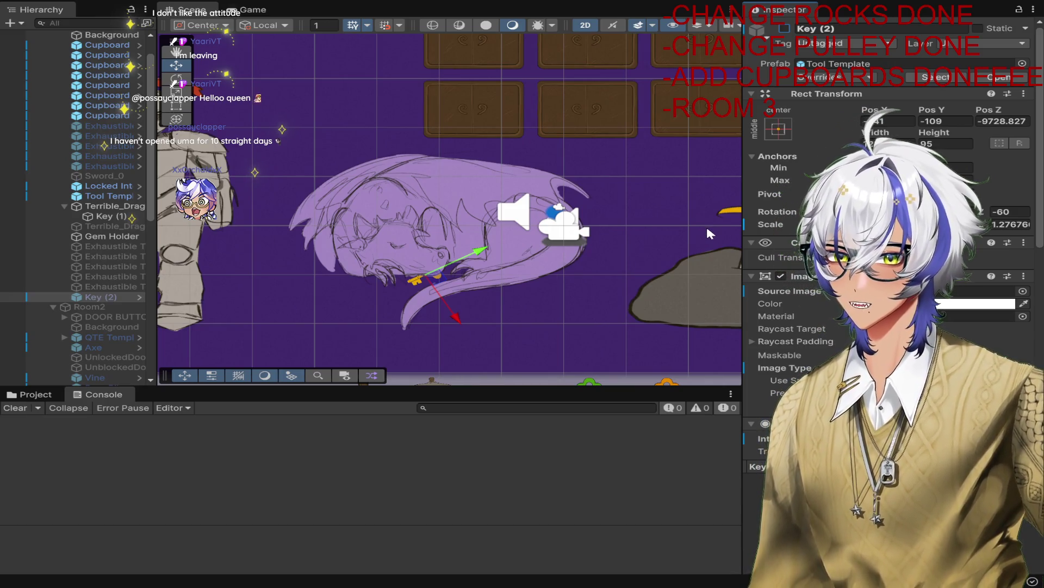
Step: Review Key (1) in the Inspector, then select the Terrible_Dragon_0 sprite
click(103, 216)
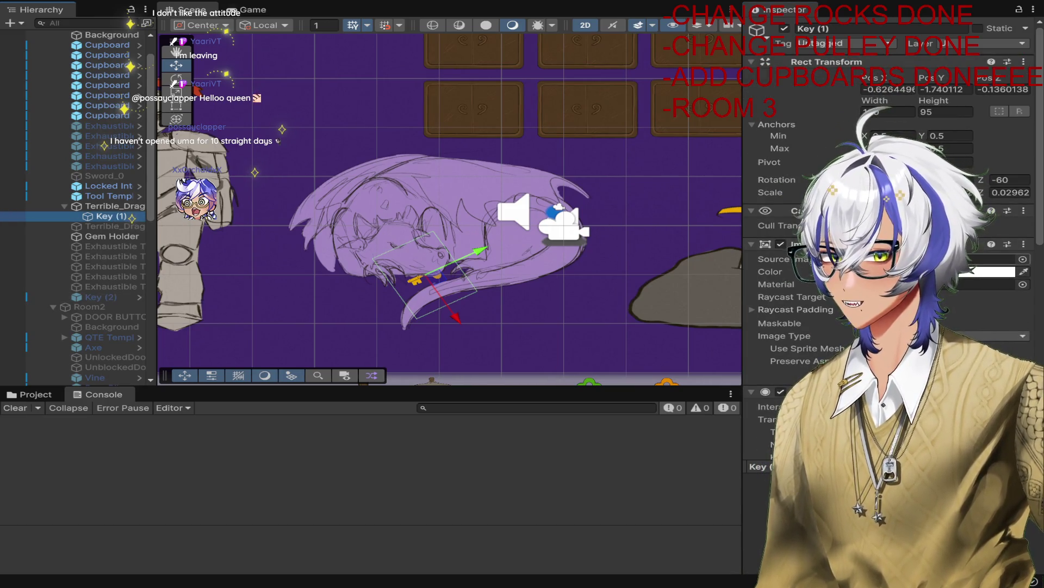
scroll(892, 218, down, 5)
scroll(892, 244, down, 3)
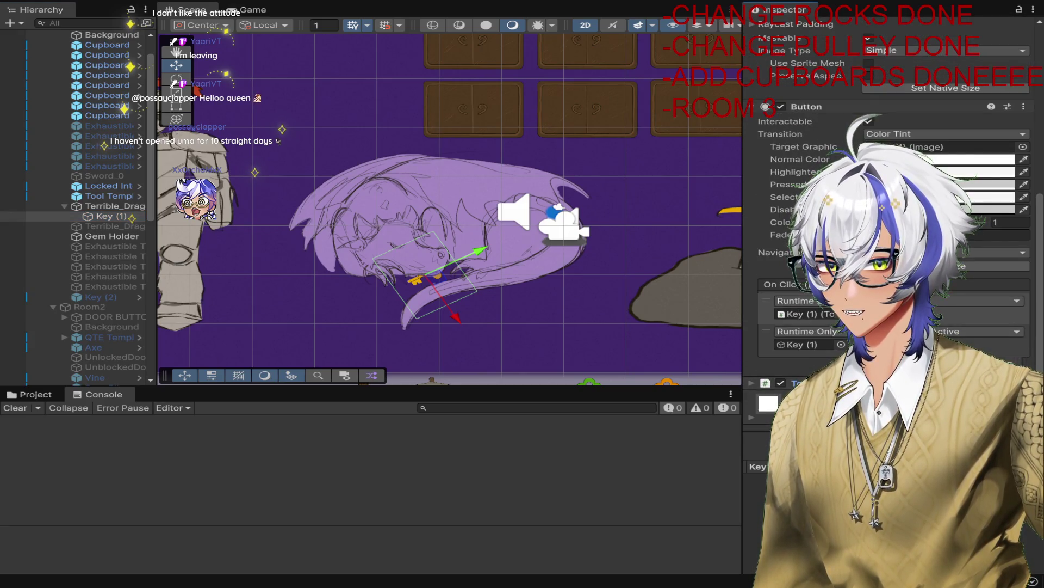
scroll(892, 245, up, 1)
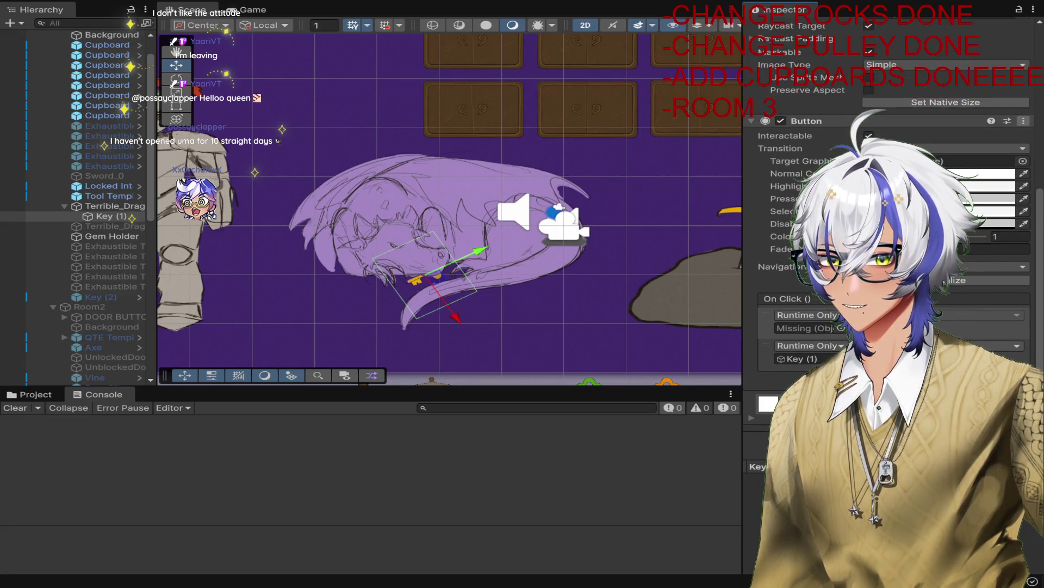
scroll(981, 193, up, 10)
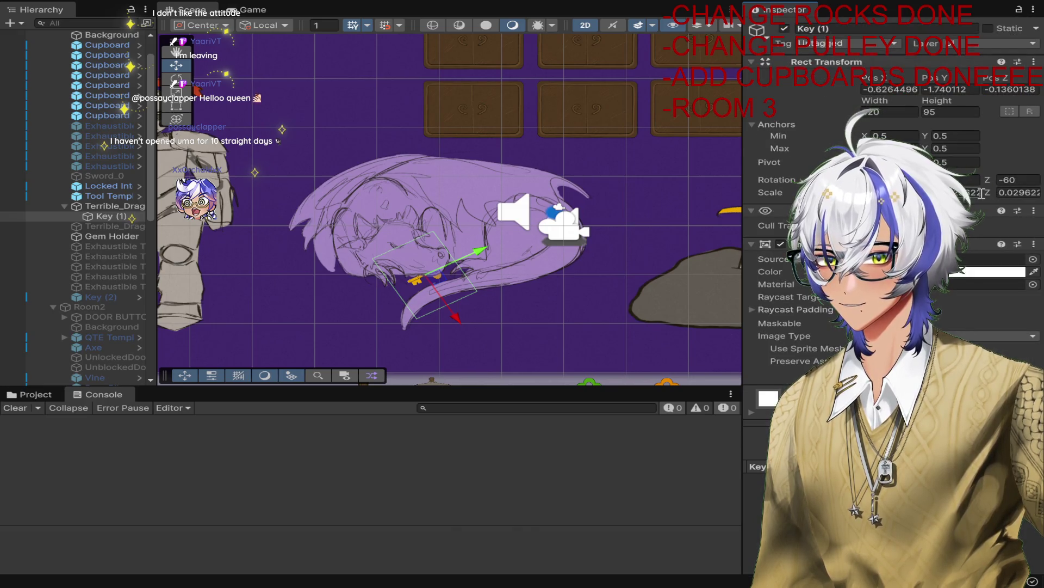
click(391, 210)
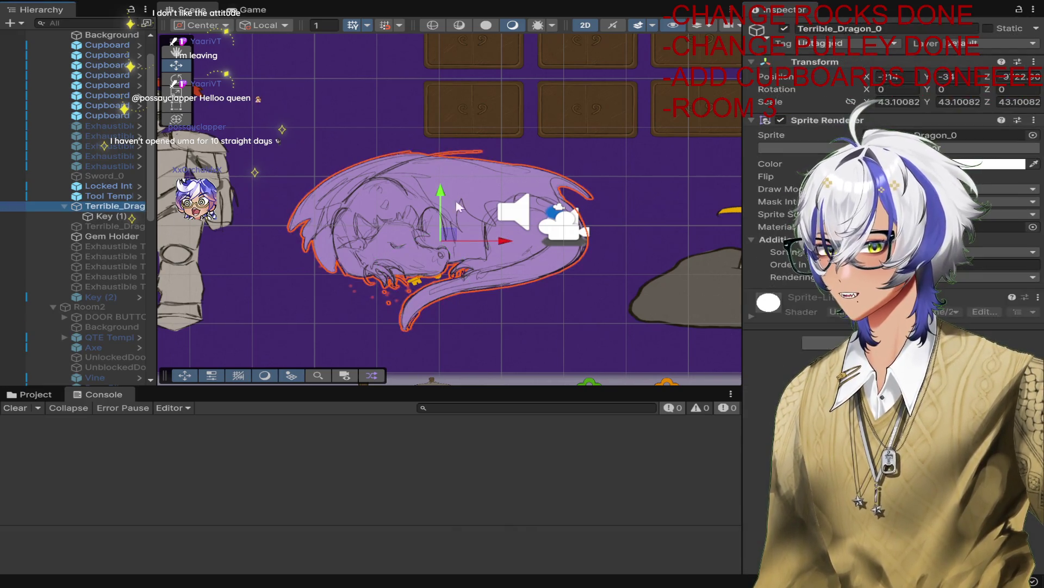
Step: Assign Key (2) as the Gem Holder's Item To Spawn and enter Play mode
click(112, 236)
scroll(975, 290, down, 5)
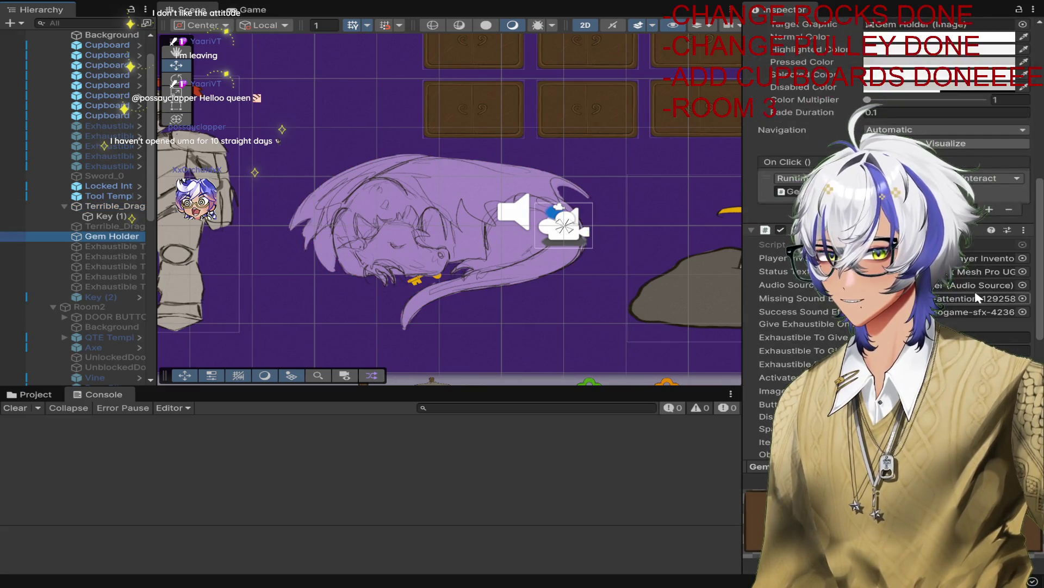
scroll(976, 294, down, 5)
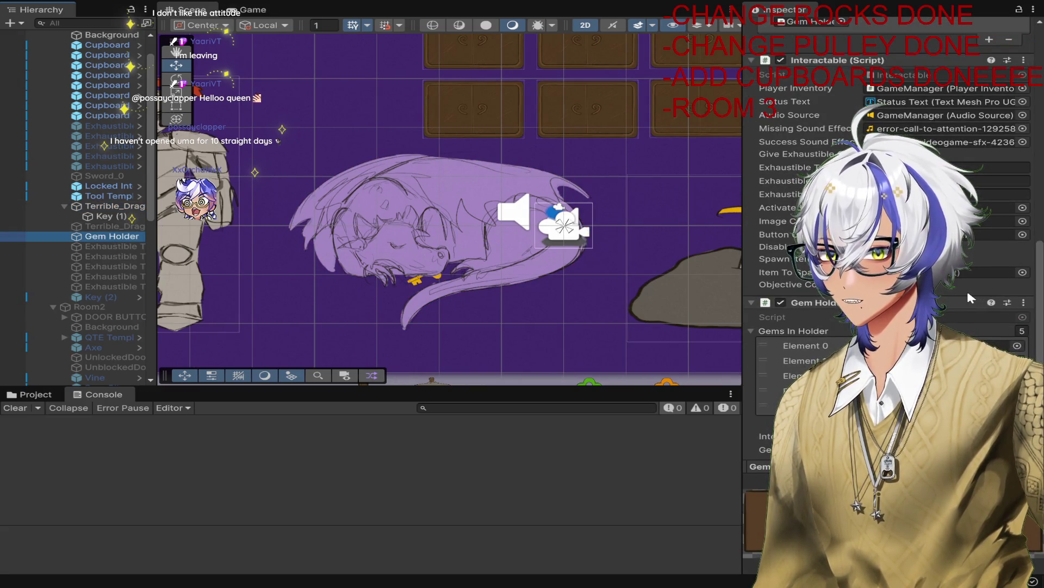
scroll(967, 288, down, 4)
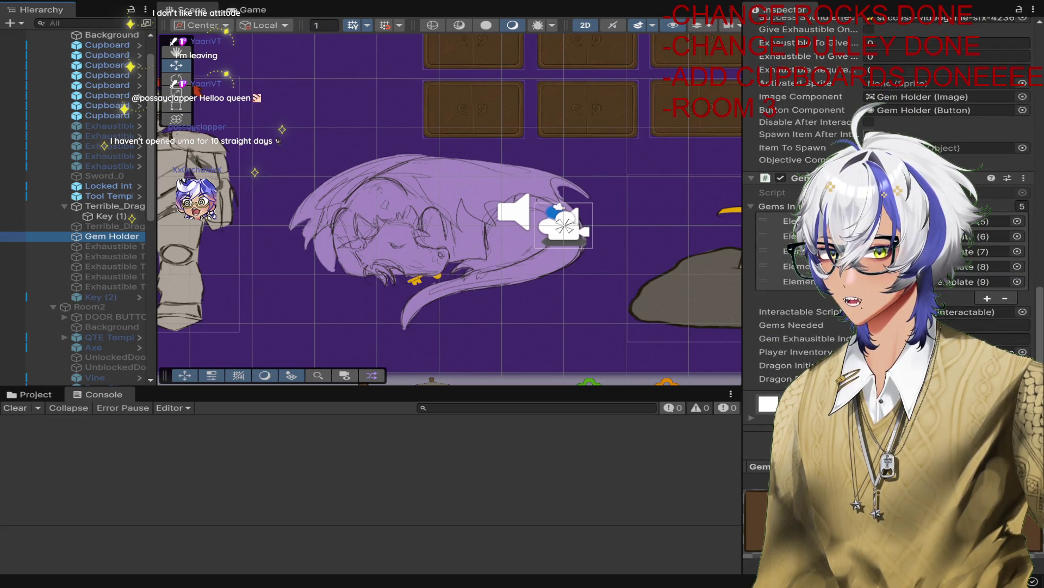
click(116, 297)
drag(116, 297, 968, 147)
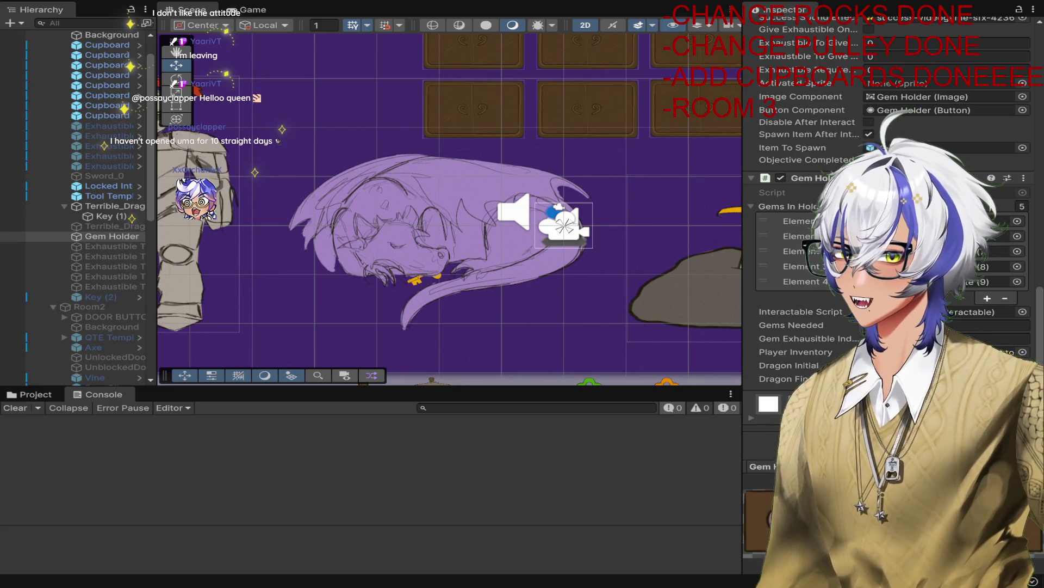
key(ctrl+p)
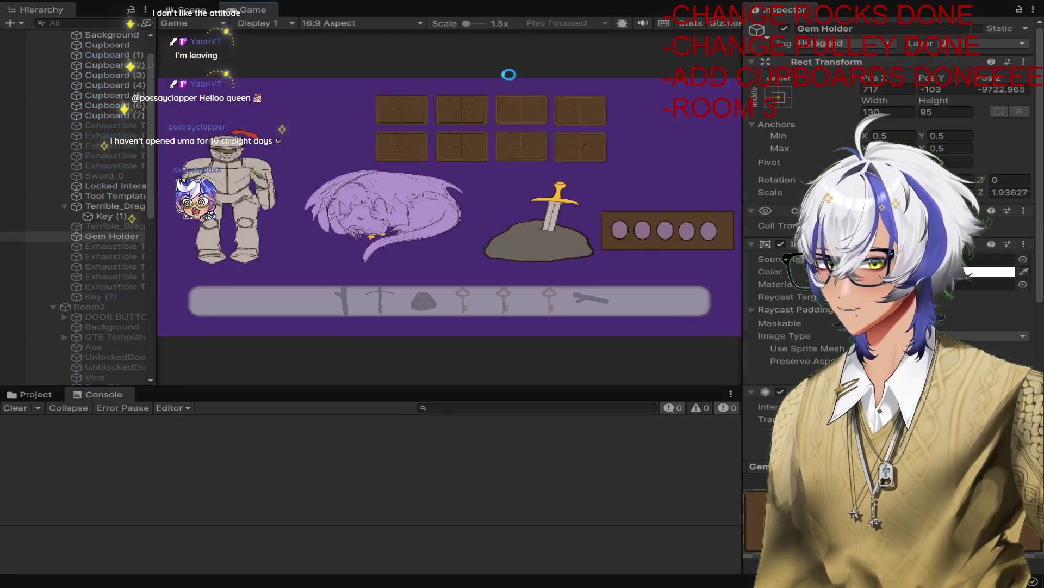
Step: Open all eight cupboards, collect their gems, fill the holder so the dragon moves, then stop
click(414, 109)
click(461, 109)
click(511, 116)
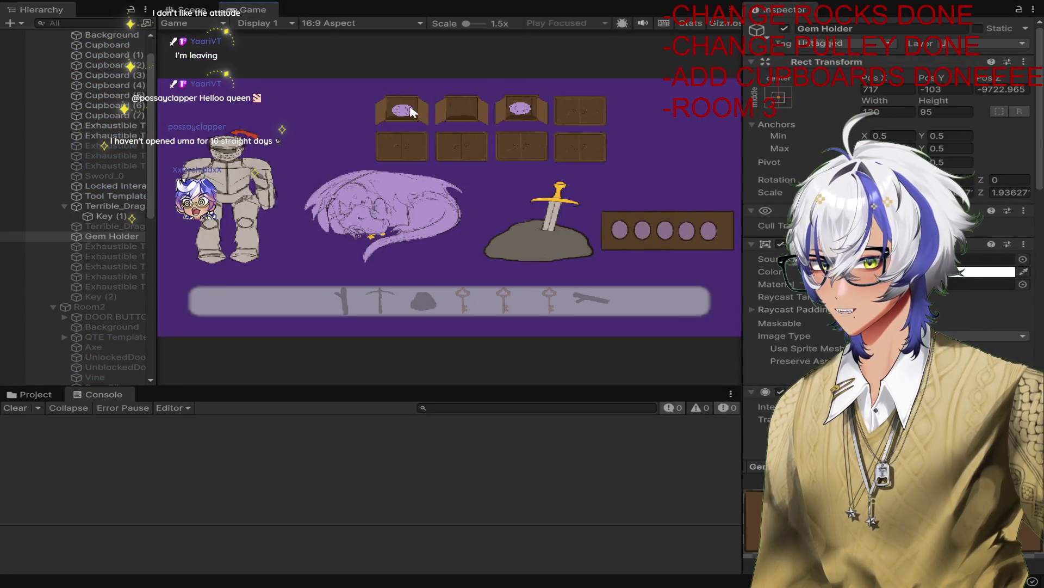
click(521, 112)
click(521, 111)
click(639, 221)
click(712, 225)
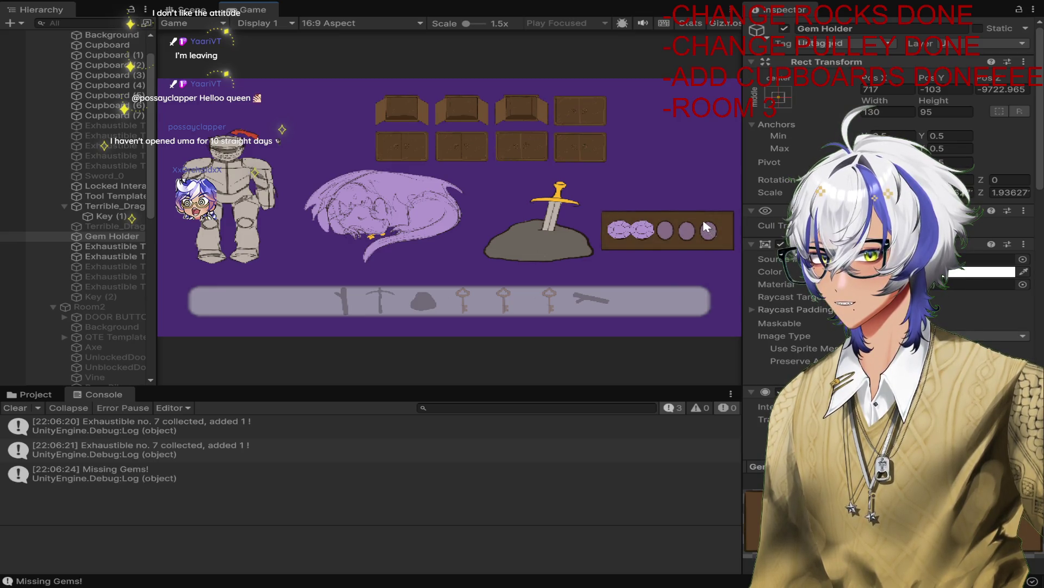
click(596, 113)
click(424, 143)
click(447, 145)
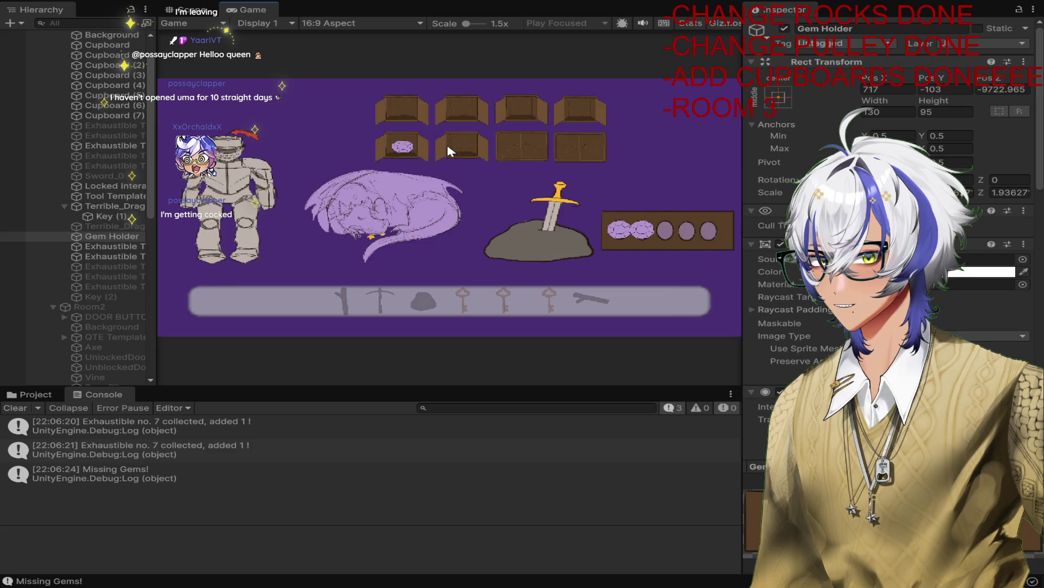
click(580, 147)
click(403, 146)
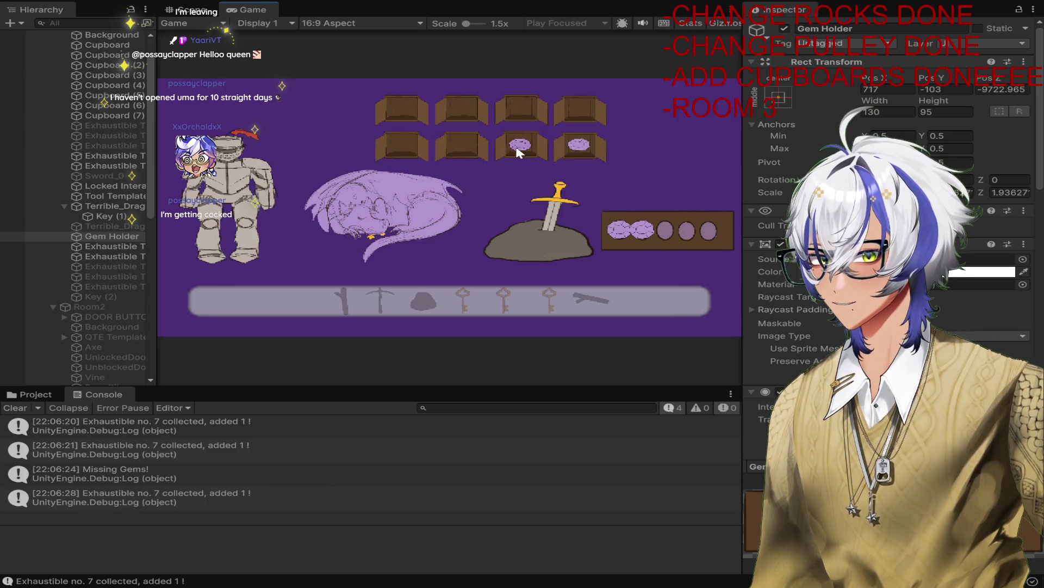
click(520, 145)
click(580, 147)
click(678, 221)
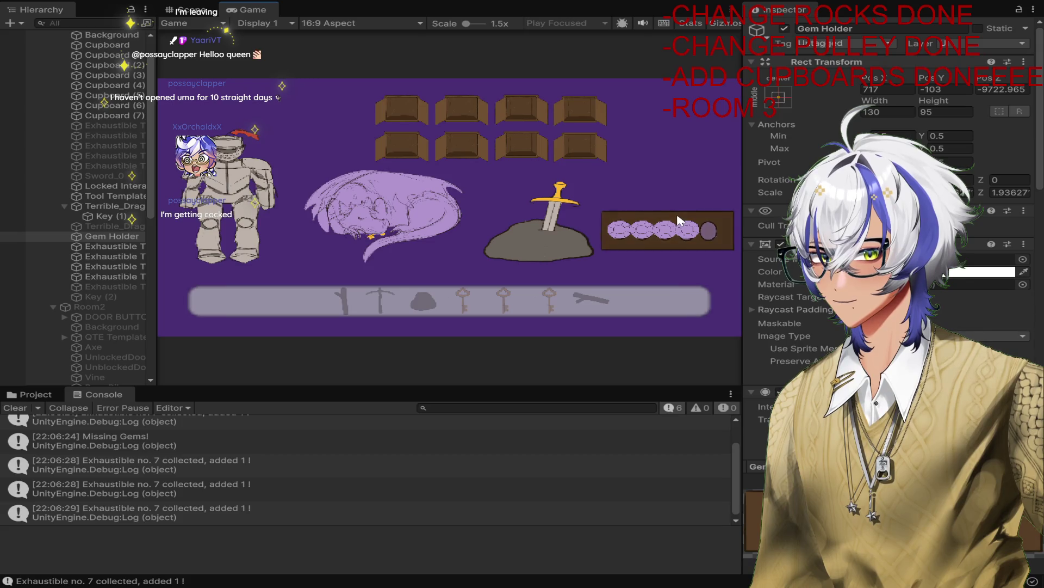
click(678, 221)
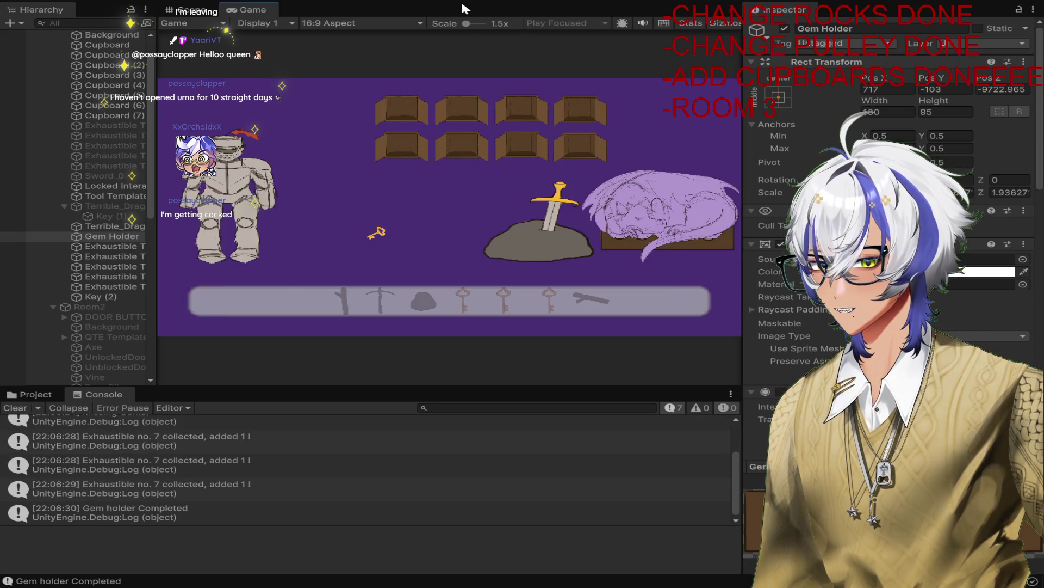
click(497, 1)
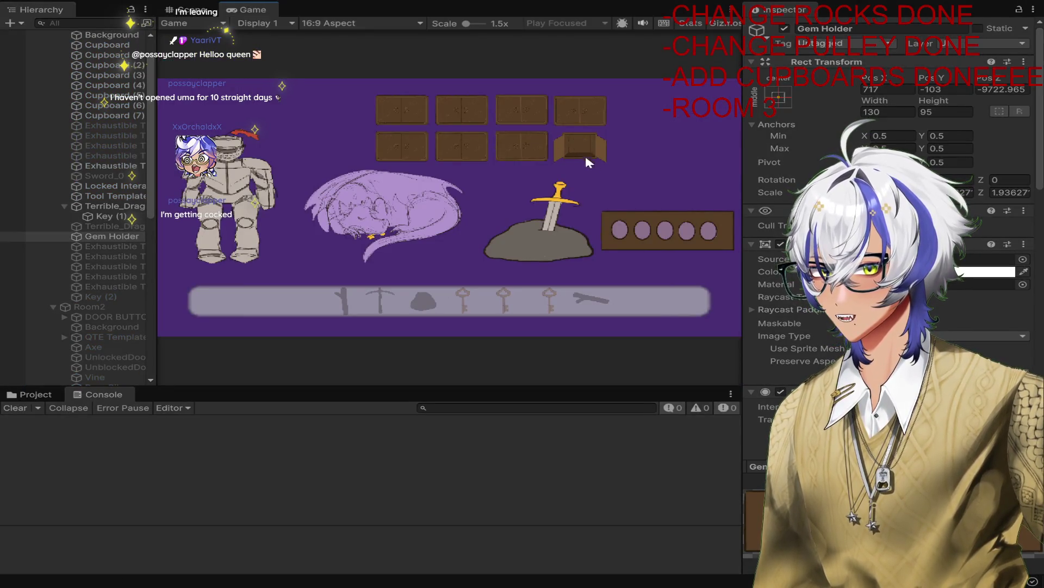
Step: Replay, collecting the gems from the opened cupboards to complete the holder, then stop
click(582, 156)
click(524, 155)
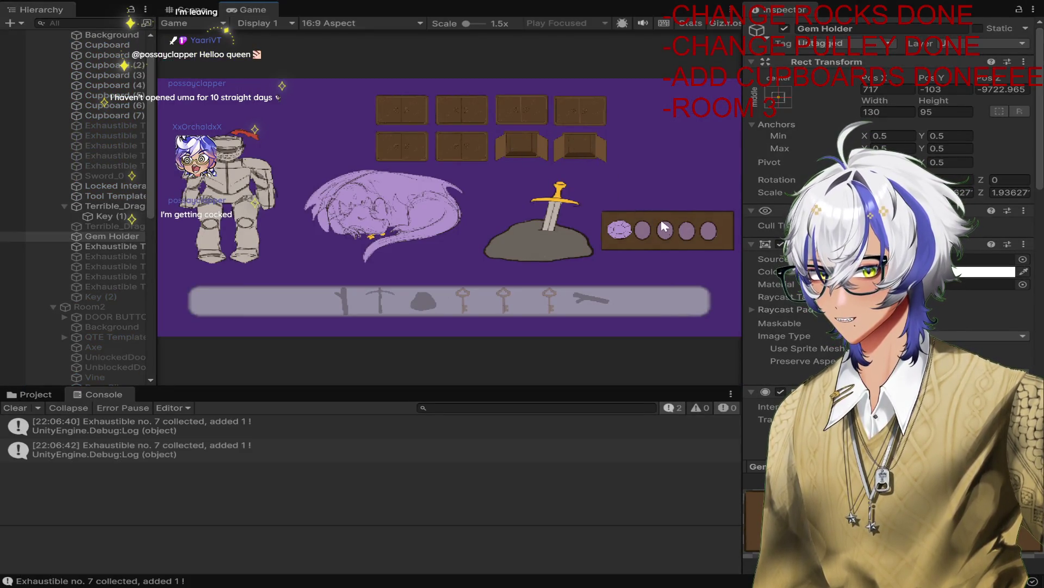
click(423, 154)
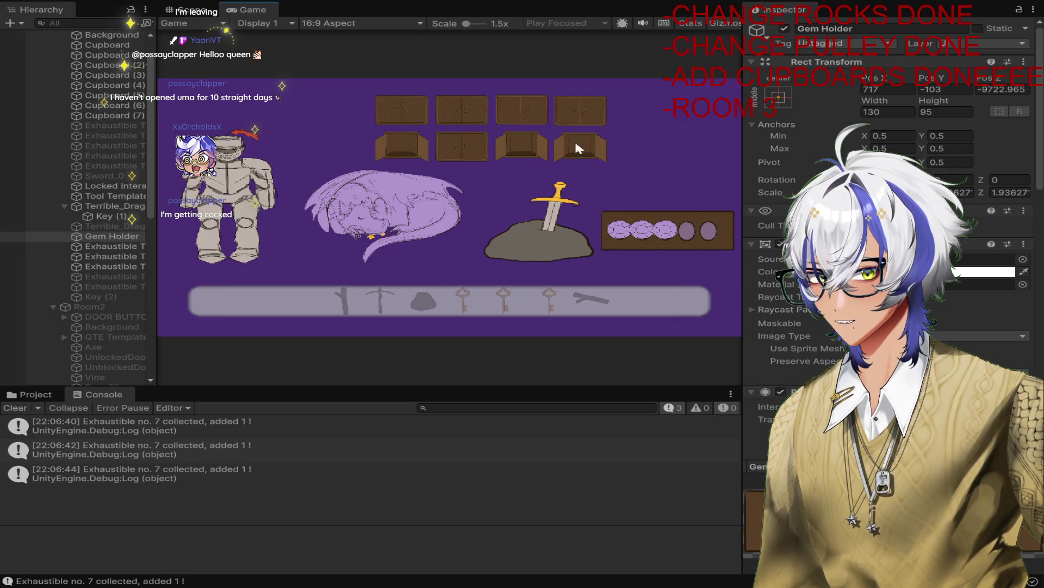
click(523, 110)
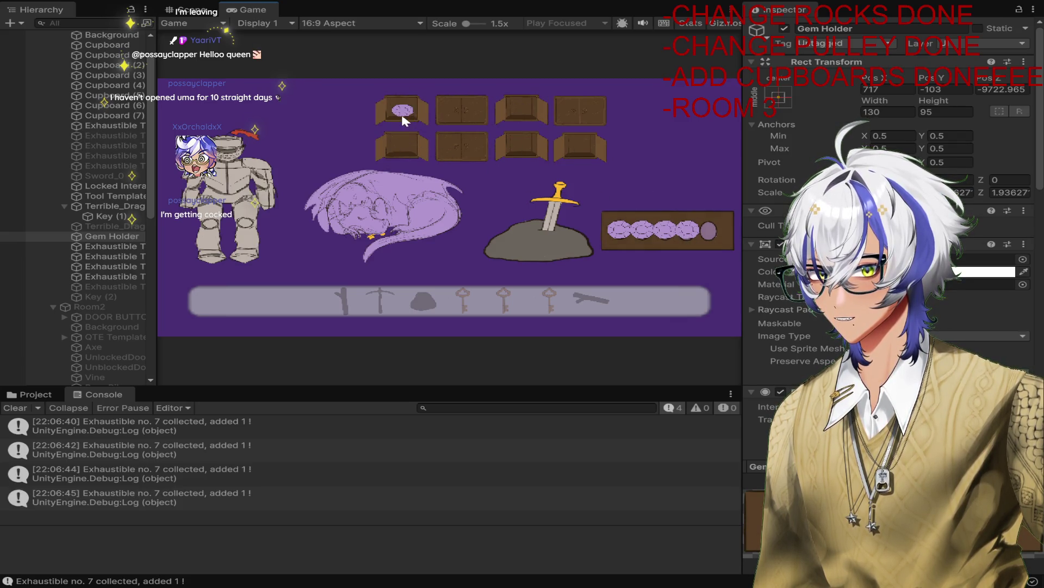
click(404, 114)
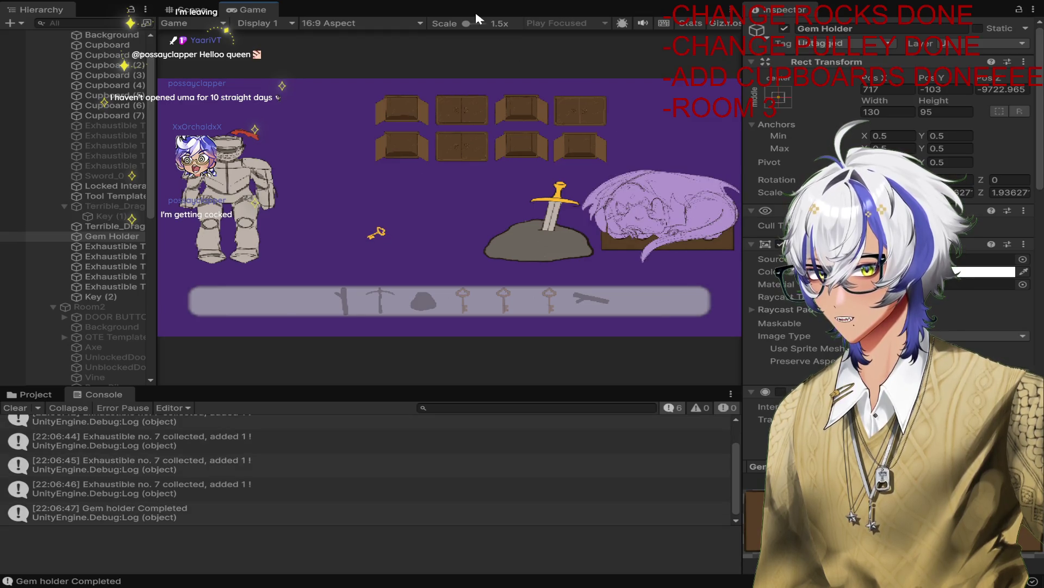
click(492, 2)
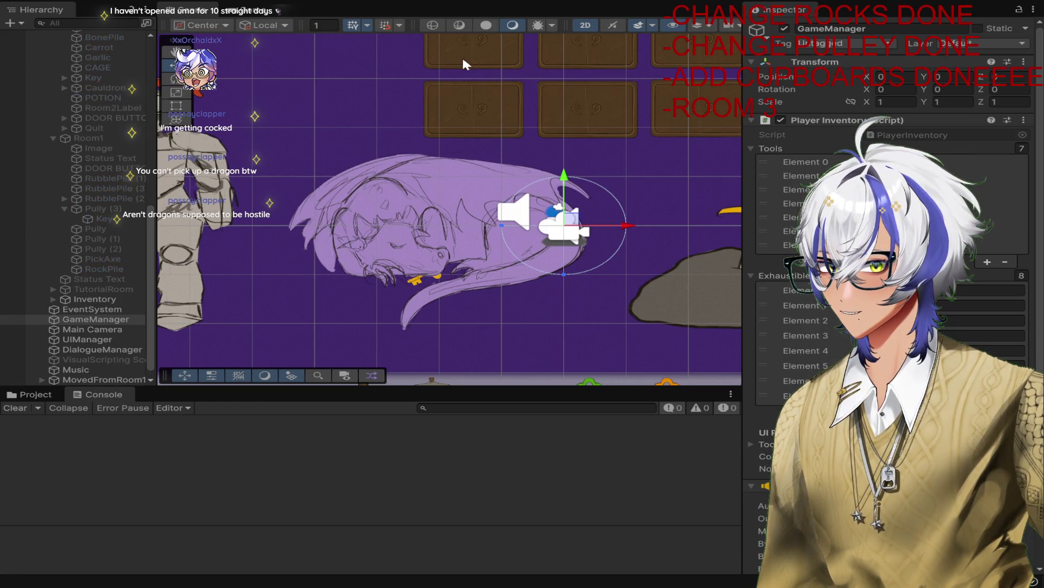
Step: Collect the cupboard gems and complete the gem holder so the dragon moves, then stop
click(597, 173)
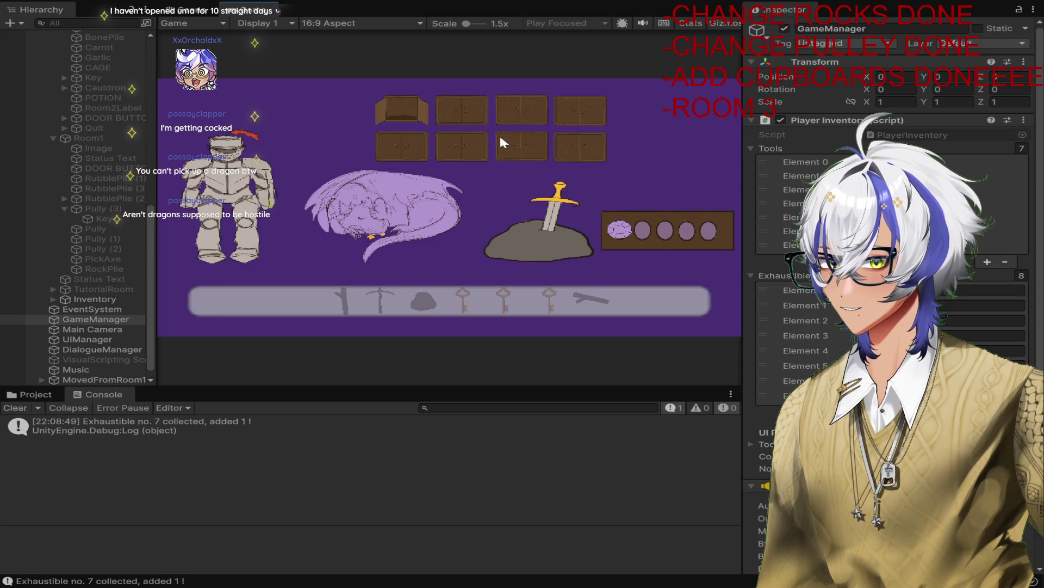
click(528, 108)
click(581, 117)
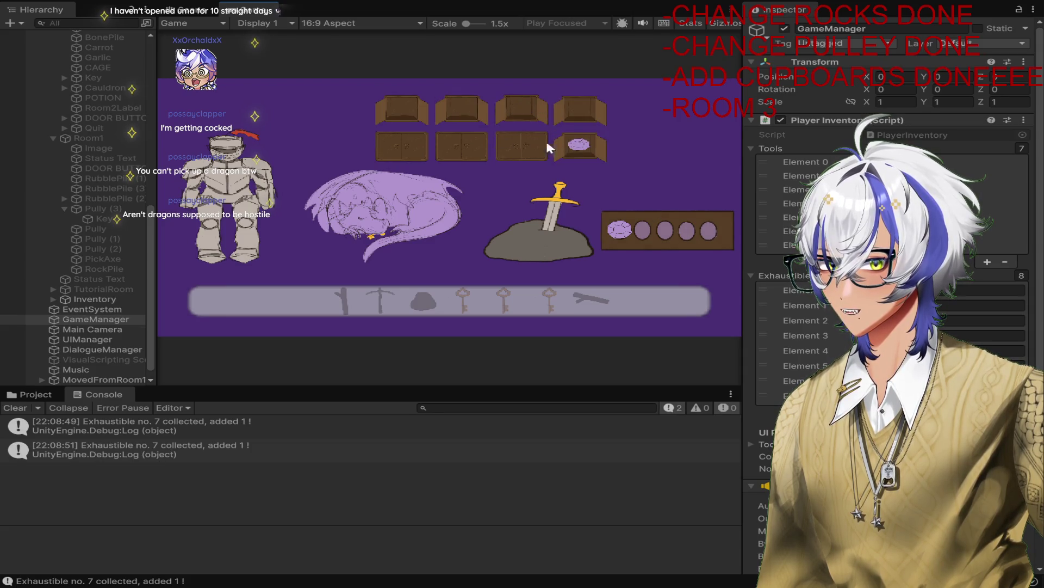
click(575, 147)
click(518, 146)
click(544, 148)
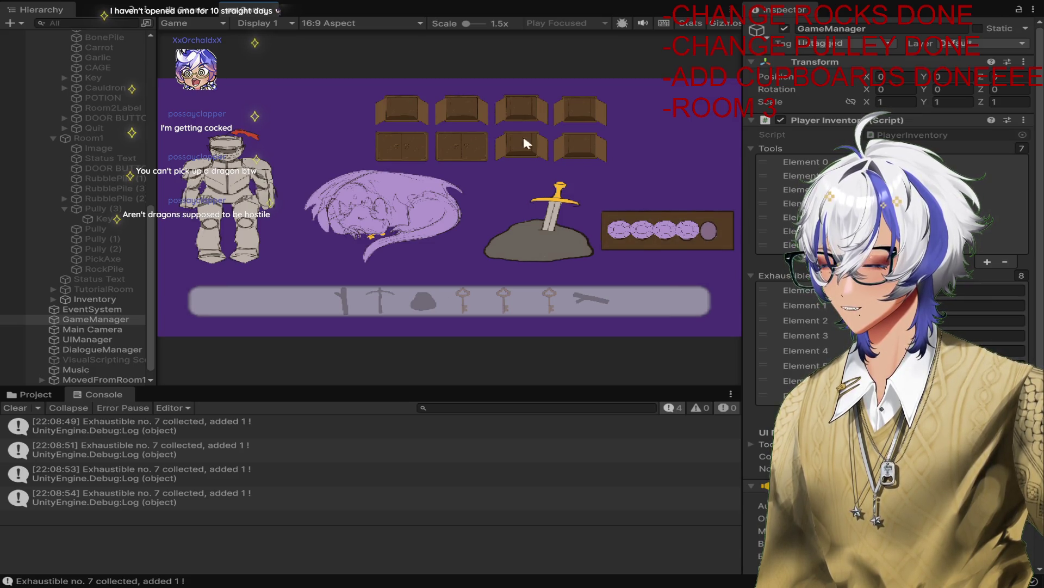
click(410, 152)
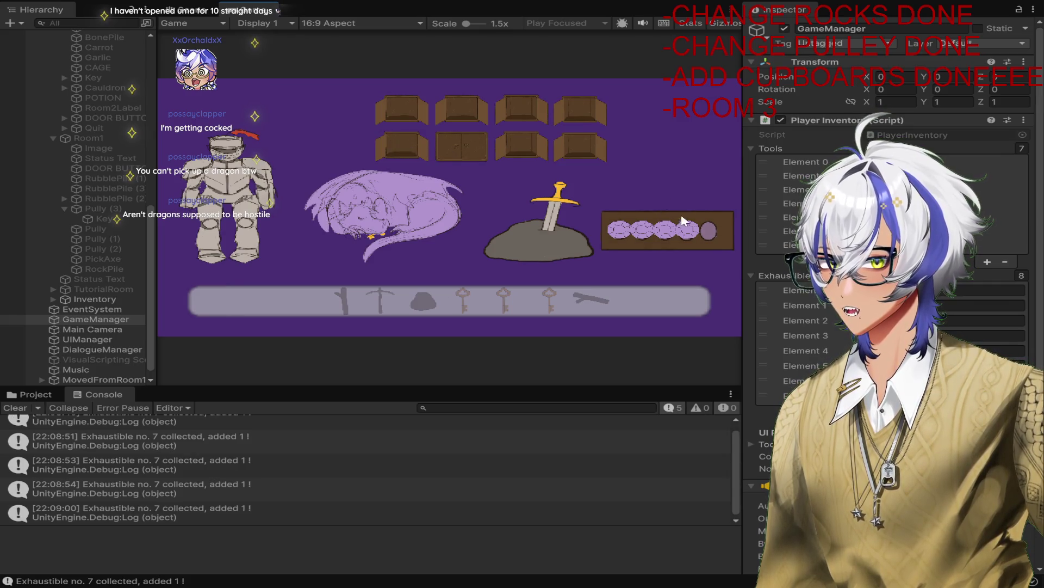
click(699, 223)
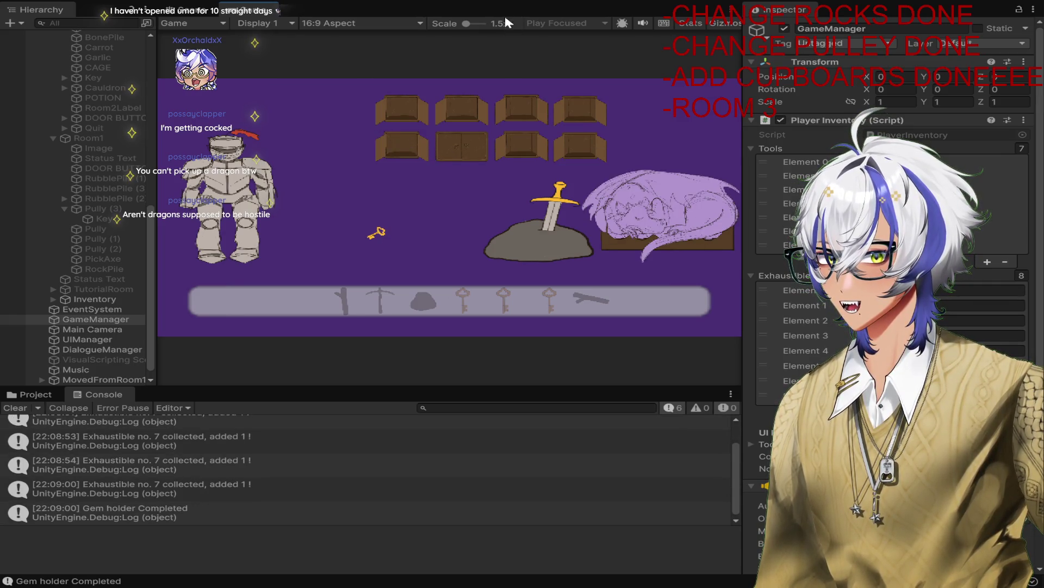
click(499, 5)
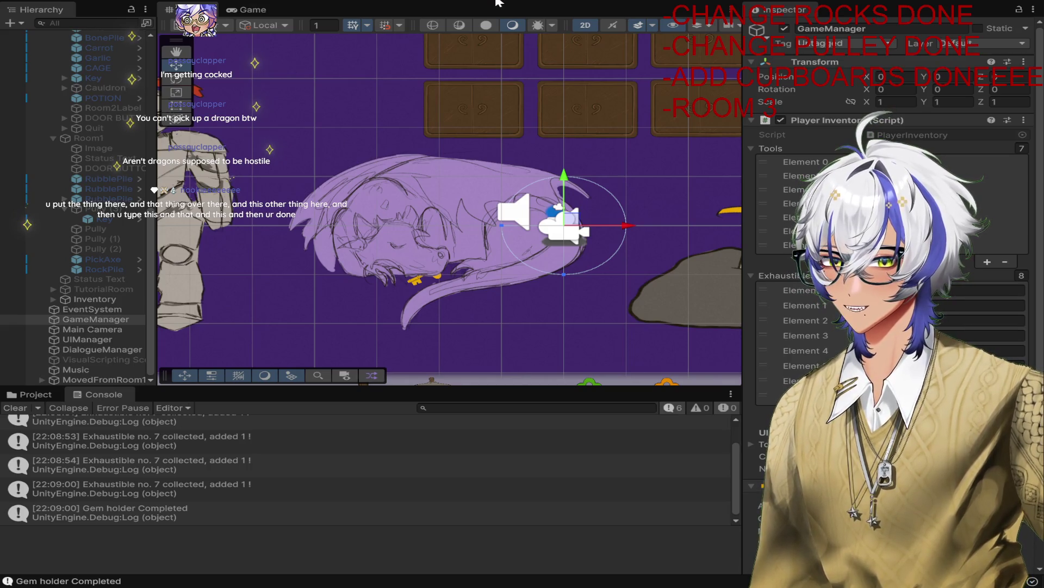
Step: Replay, opening all eight cupboards and collecting the bottom-right gem, then stop
click(498, 3)
click(423, 114)
click(463, 112)
click(508, 110)
click(561, 118)
click(413, 145)
click(463, 145)
click(522, 145)
click(577, 152)
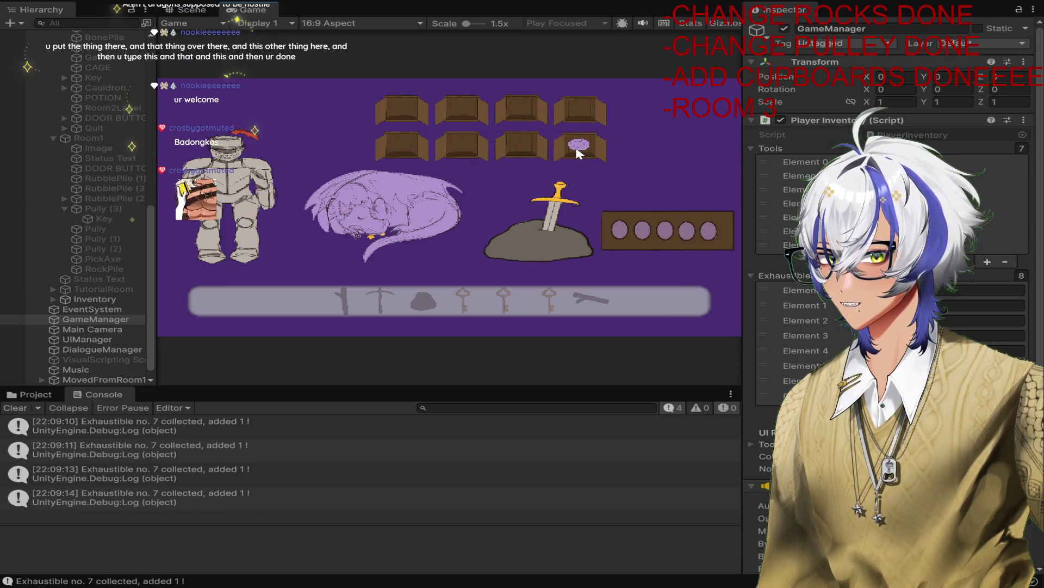
click(578, 147)
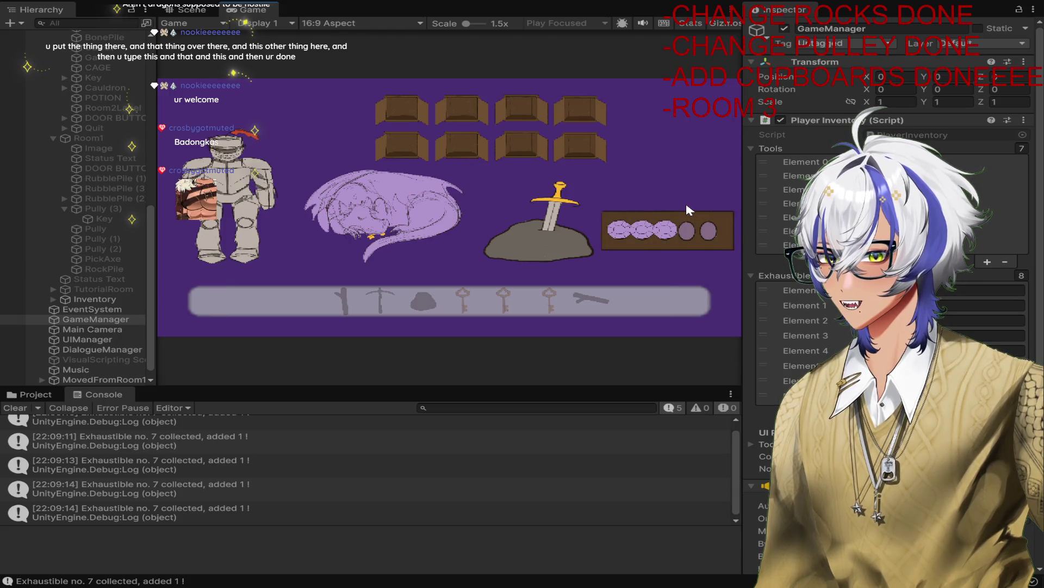
click(497, 3)
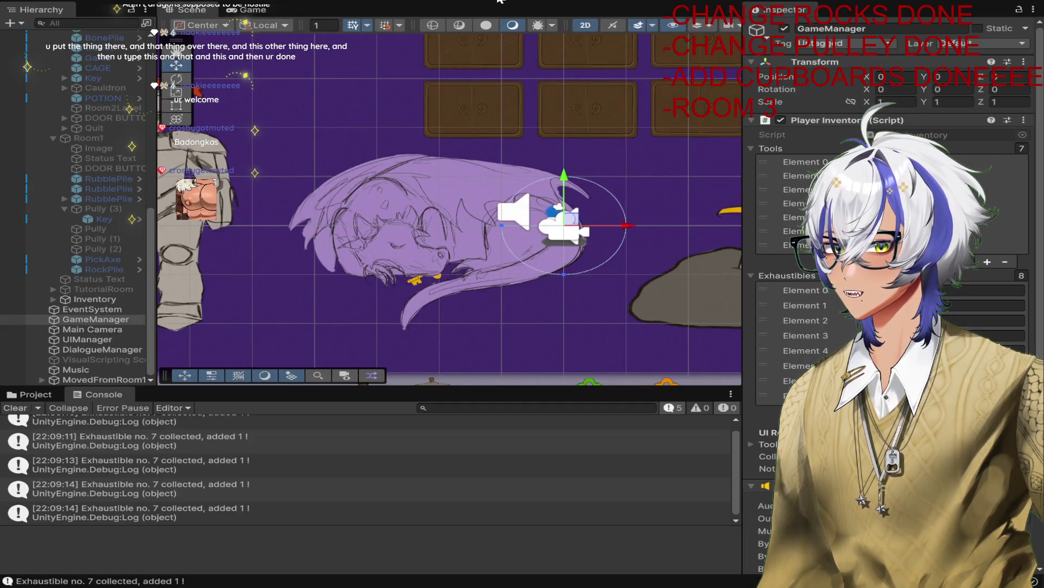
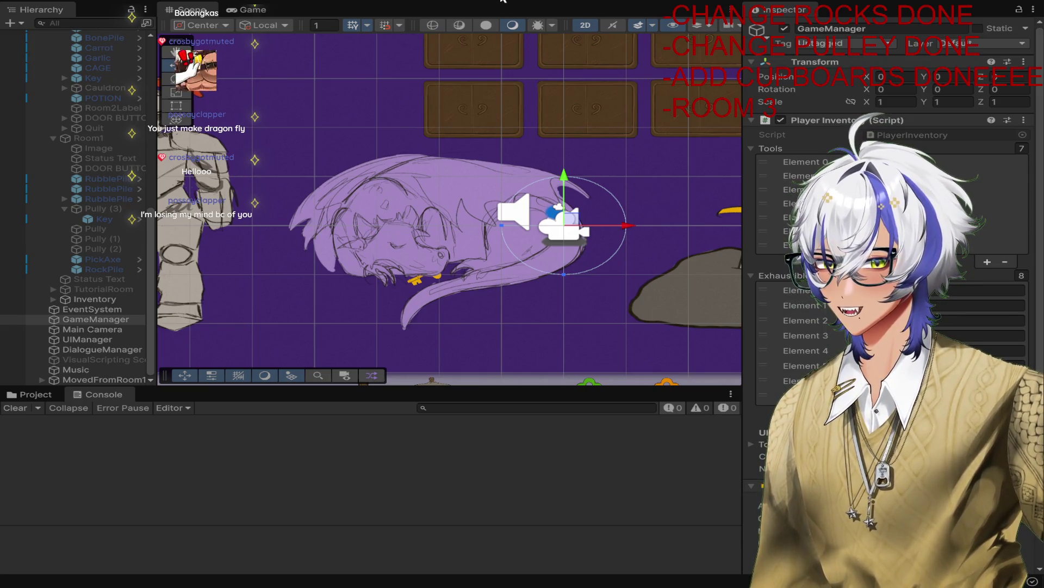
Step: Start a playtest and open the cupboards to collect the gems, including the purple gem
key(ctrl+p)
click(400, 113)
click(401, 111)
click(475, 118)
click(534, 113)
click(570, 111)
click(580, 147)
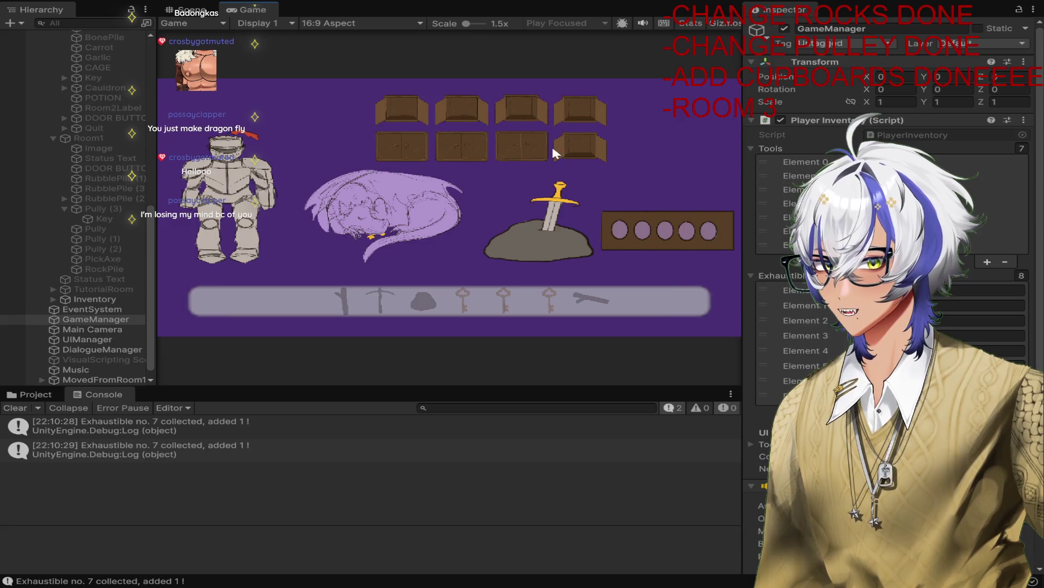
click(522, 146)
click(521, 143)
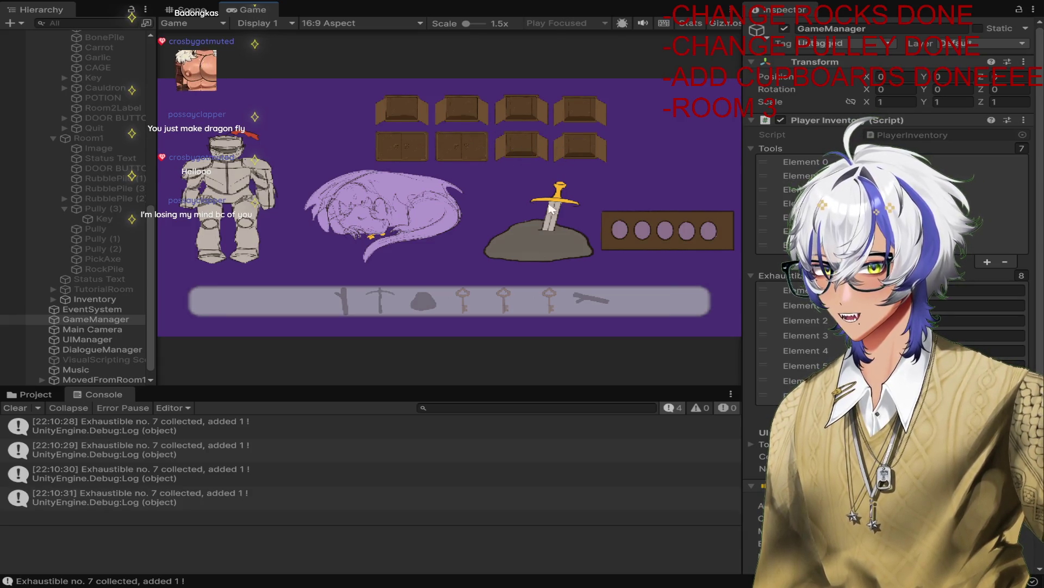
Step: Place the gems in the gem holder until it completes, then stop playing
click(675, 234)
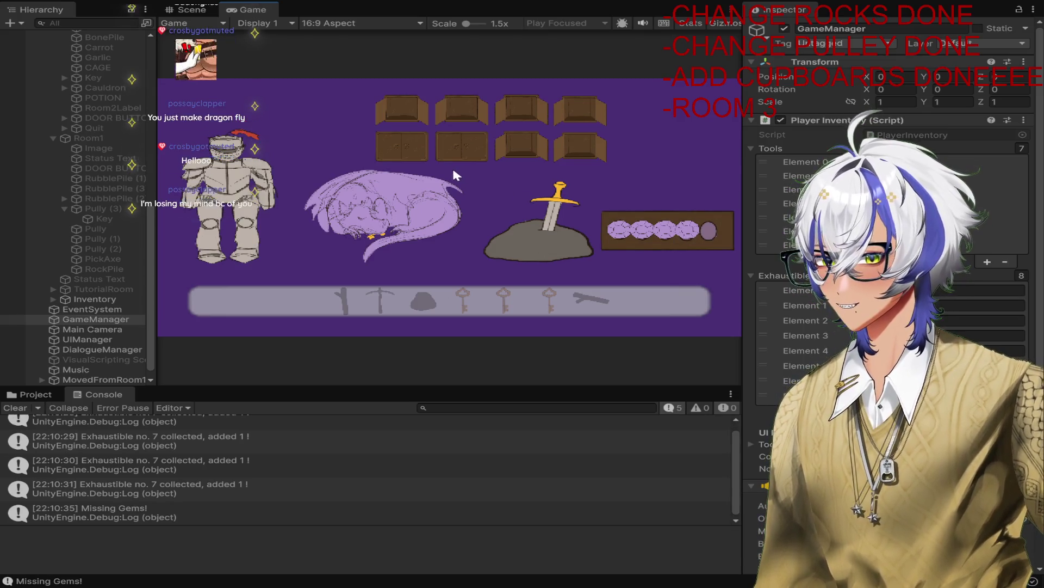
click(403, 145)
click(712, 233)
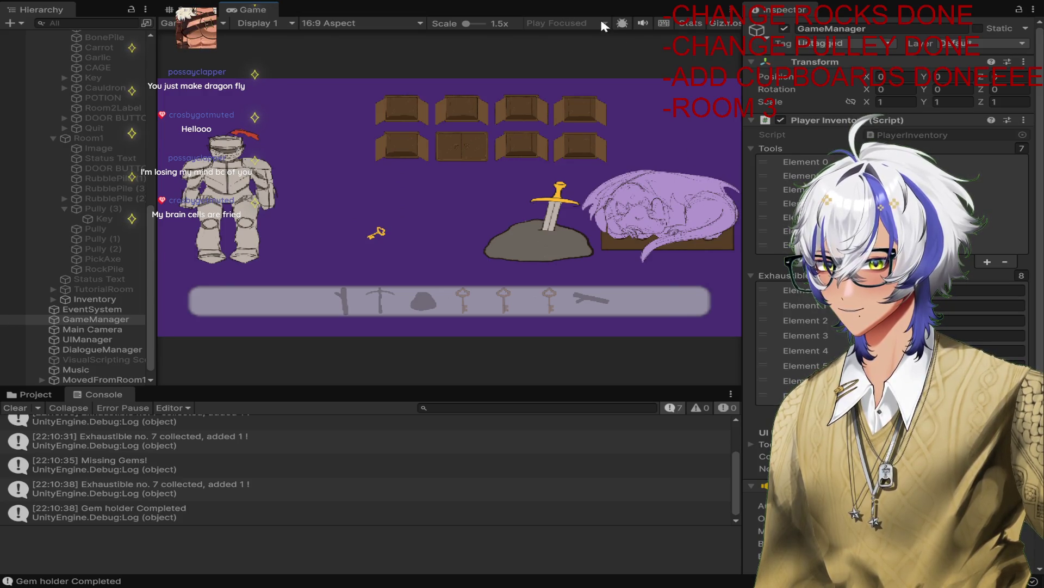
click(499, 2)
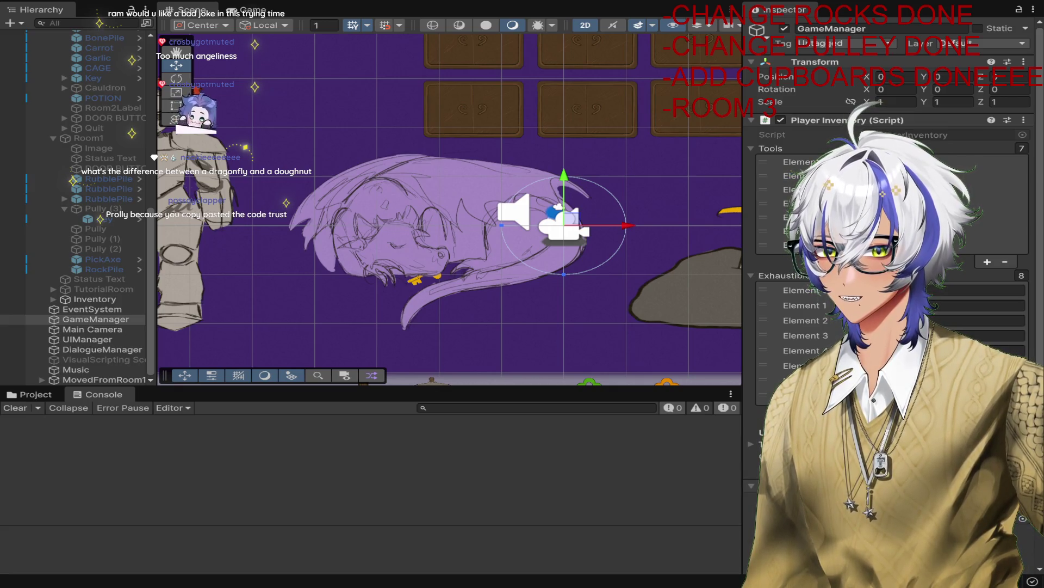
Step: Start a playtest, open the cupboards and fill the gem holder with all the gems
click(496, 1)
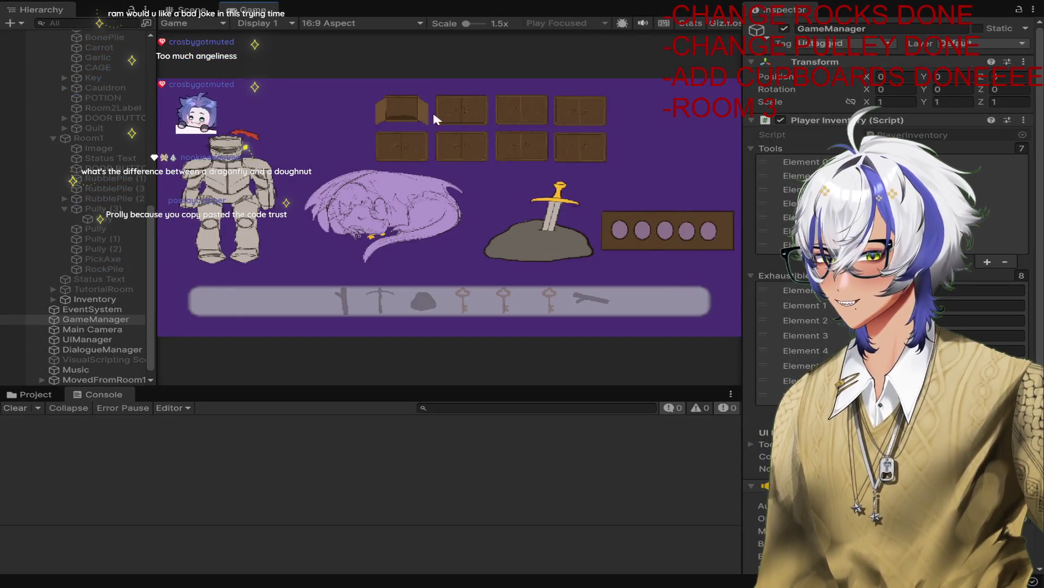
click(521, 112)
click(420, 133)
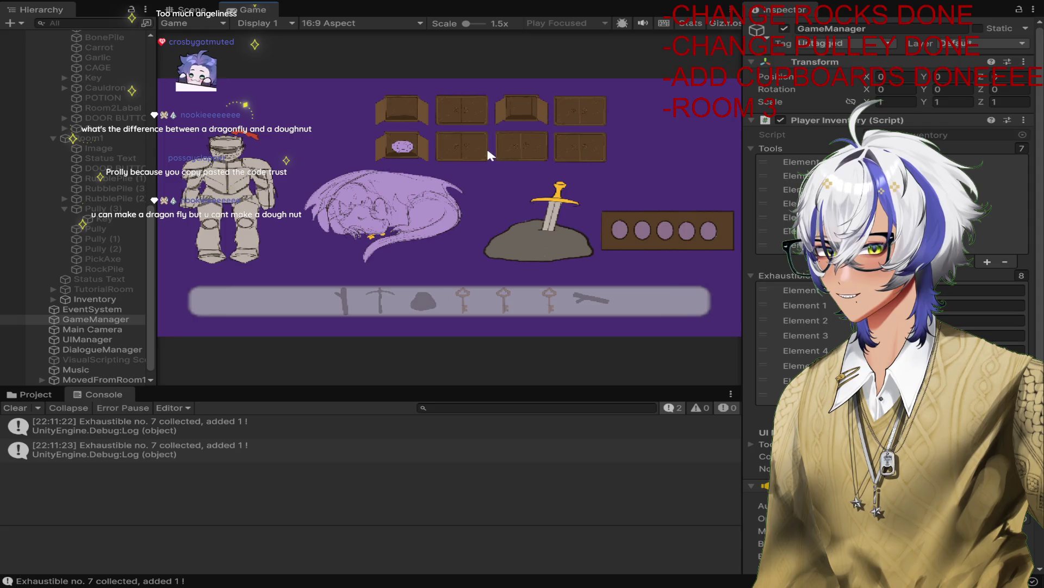
click(641, 224)
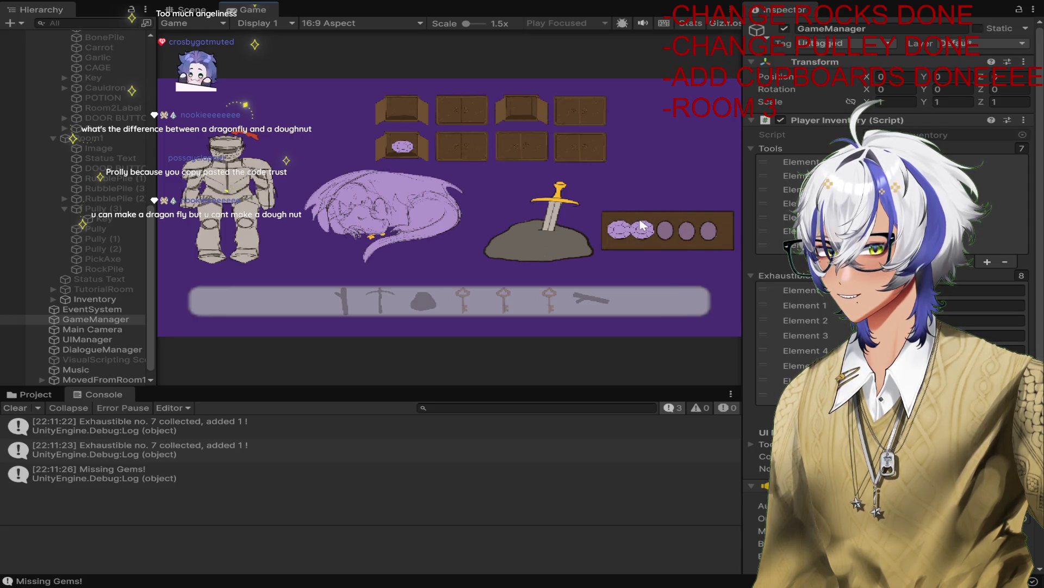
click(405, 147)
click(521, 145)
click(588, 155)
click(696, 214)
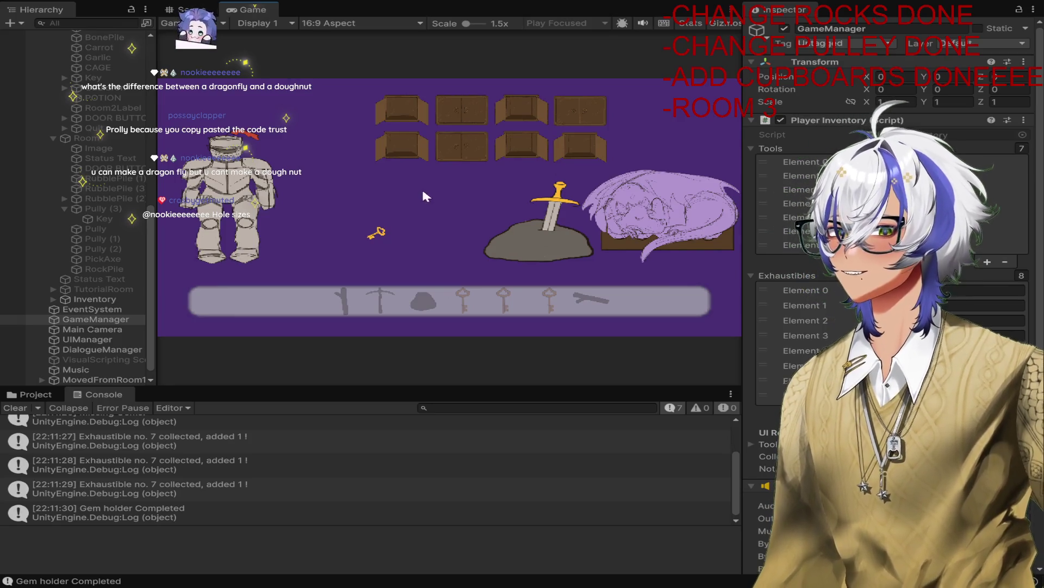
Step: Pick up the dragon's key as the fourth tool, stop, and start a fresh playtest
click(383, 233)
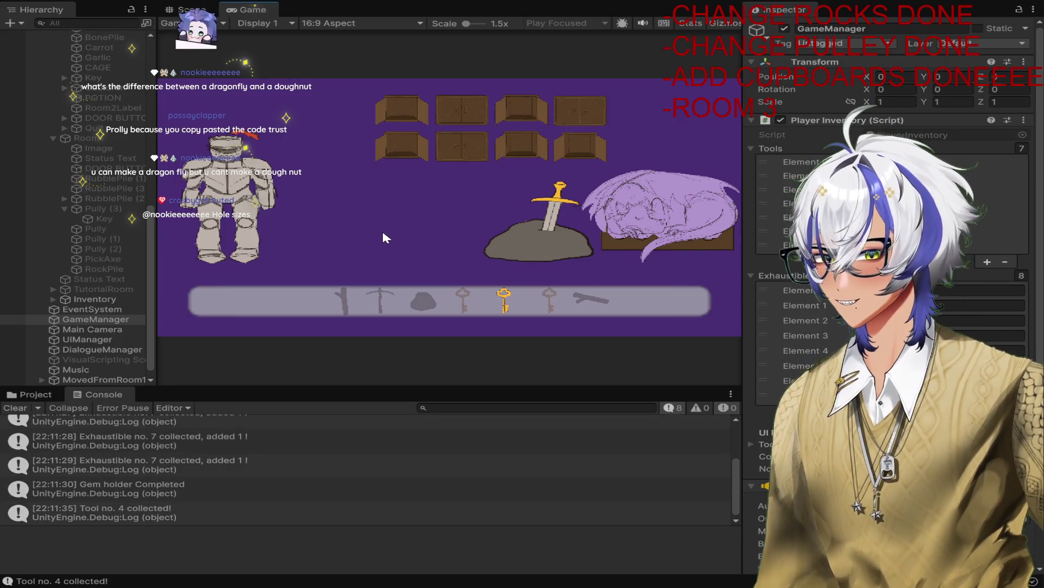
click(504, 1)
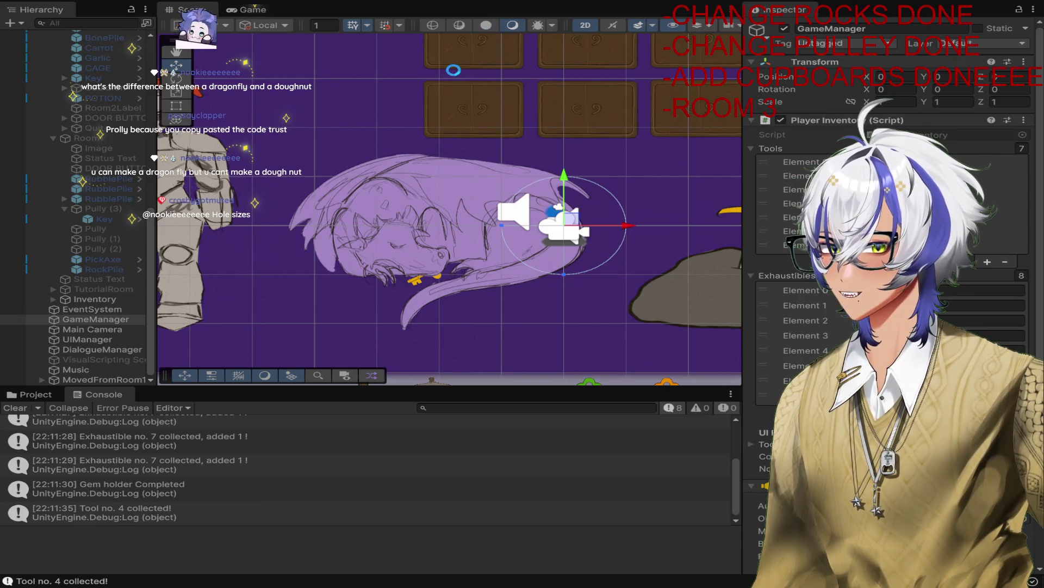
key(ctrl+p)
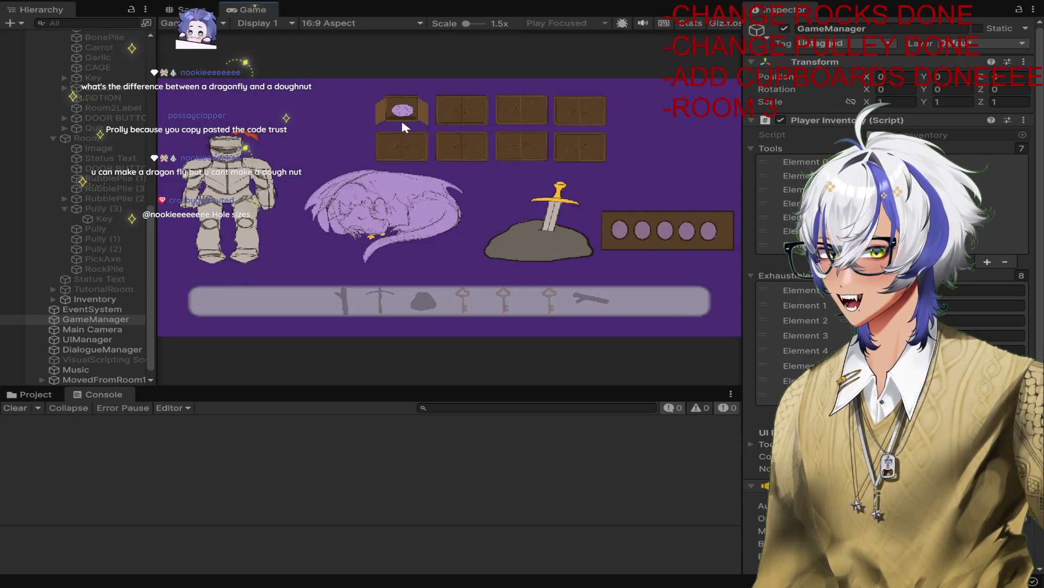
Step: Collect the gems from the cupboards and complete the gem holder
click(403, 122)
click(457, 107)
click(523, 109)
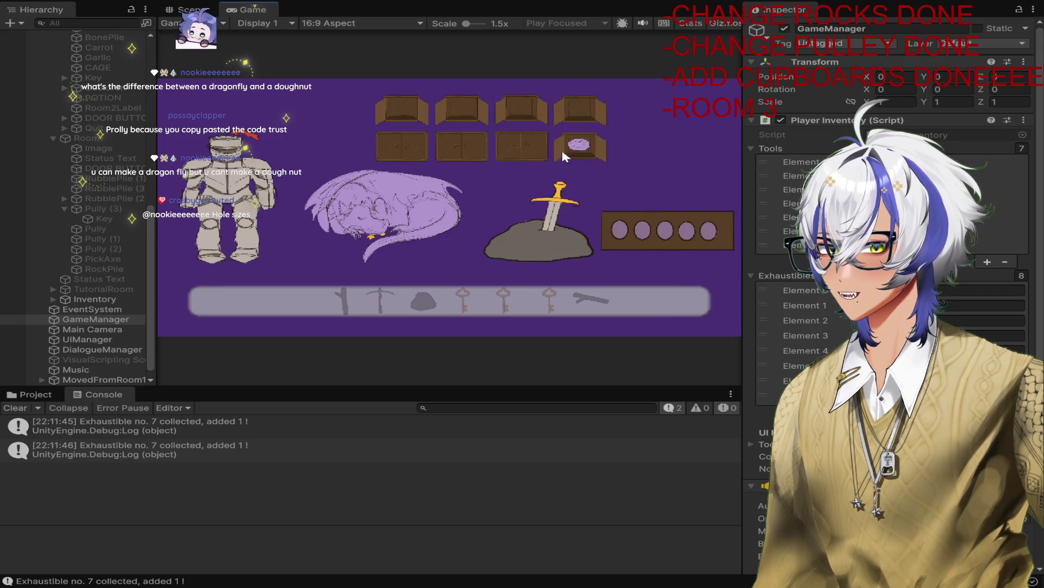
click(591, 150)
click(684, 230)
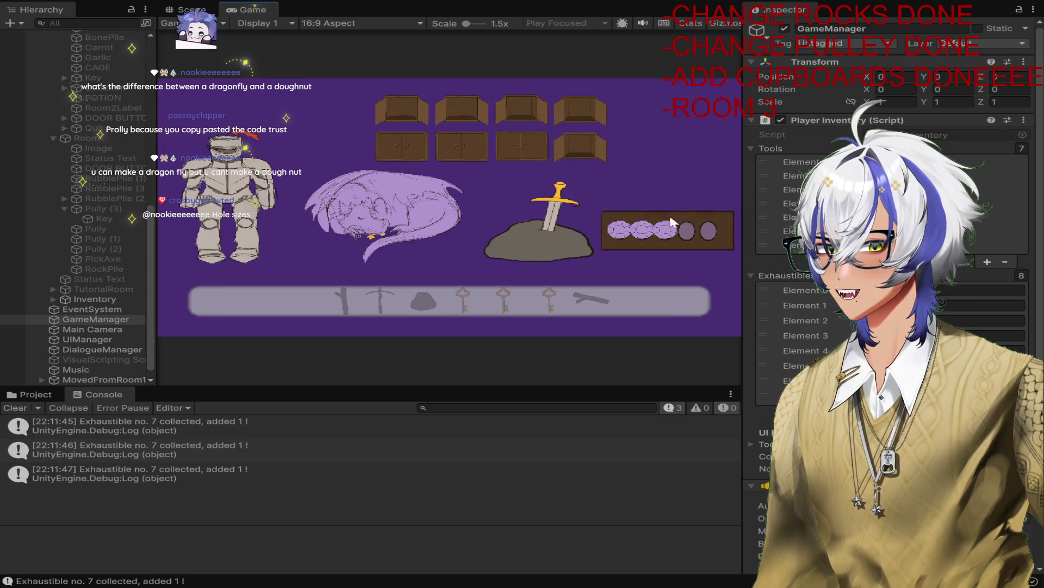
click(407, 147)
click(408, 148)
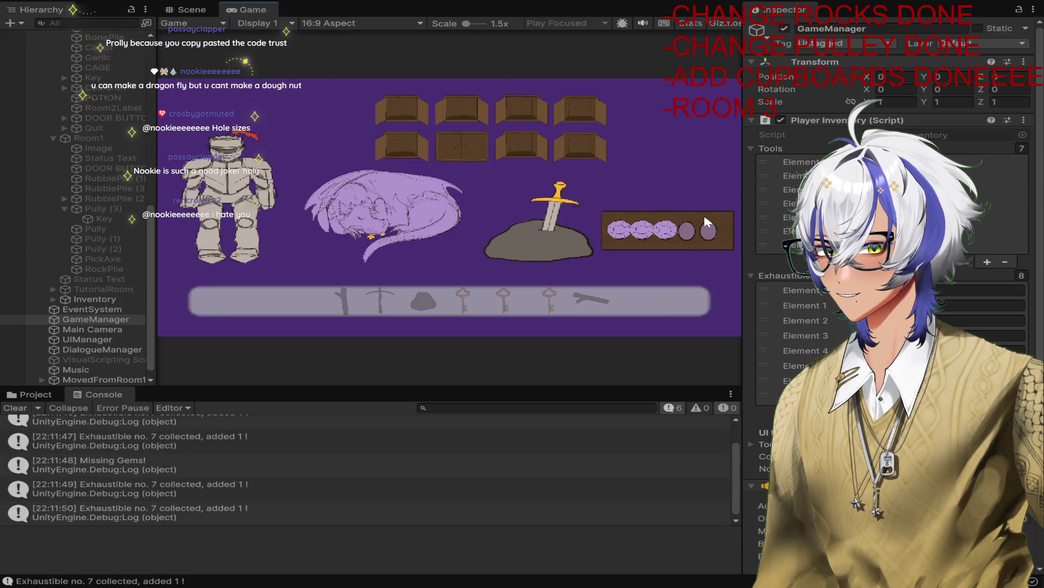
click(704, 218)
Step: Pick up the dragon's key and the sword from the rock, then stop playing
click(383, 235)
click(552, 215)
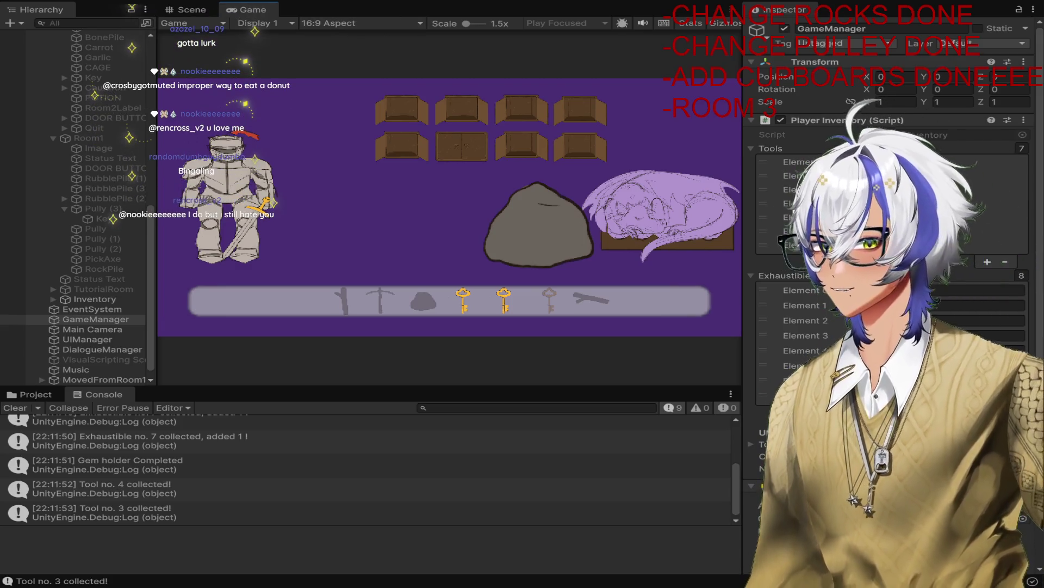
key(ctrl+p)
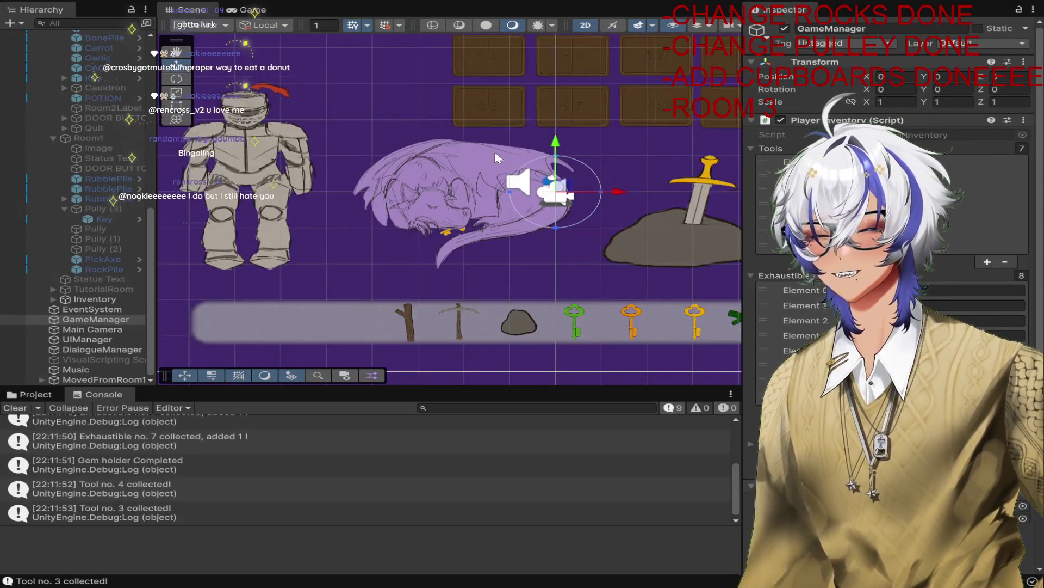
Step: Show the Assets > Scripts folder and inspect Room2's DOOR BUTTON and UnlockedDoor objects
scroll(497, 154, down, 1)
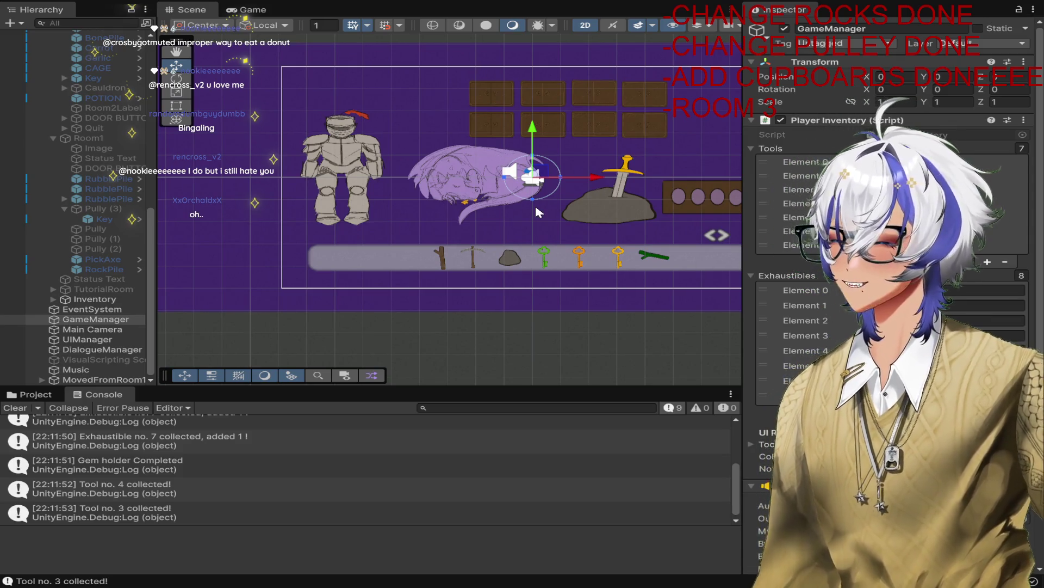
click(36, 394)
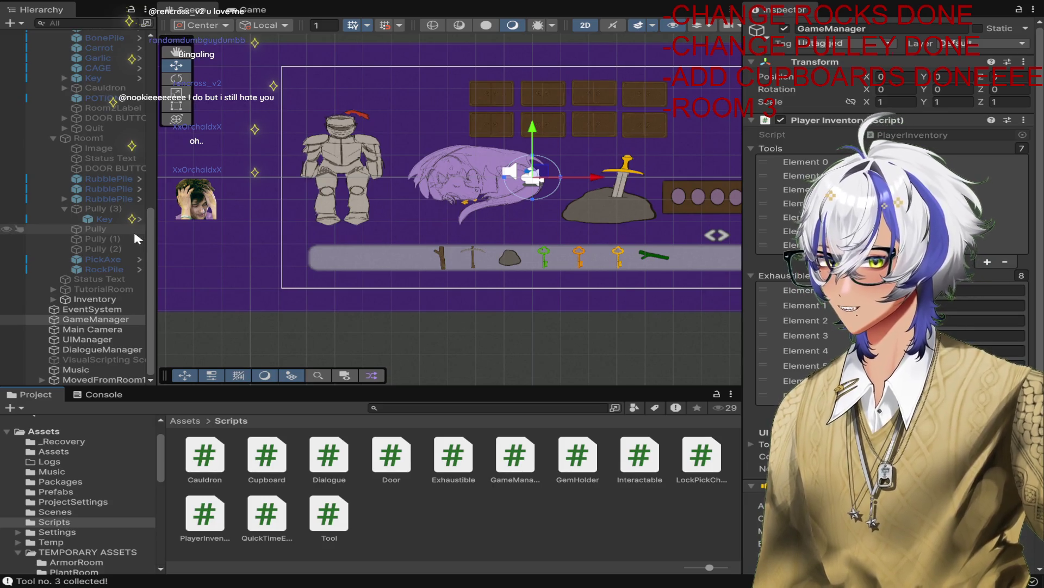
scroll(118, 171, up, 10)
scroll(167, 219, up, 1)
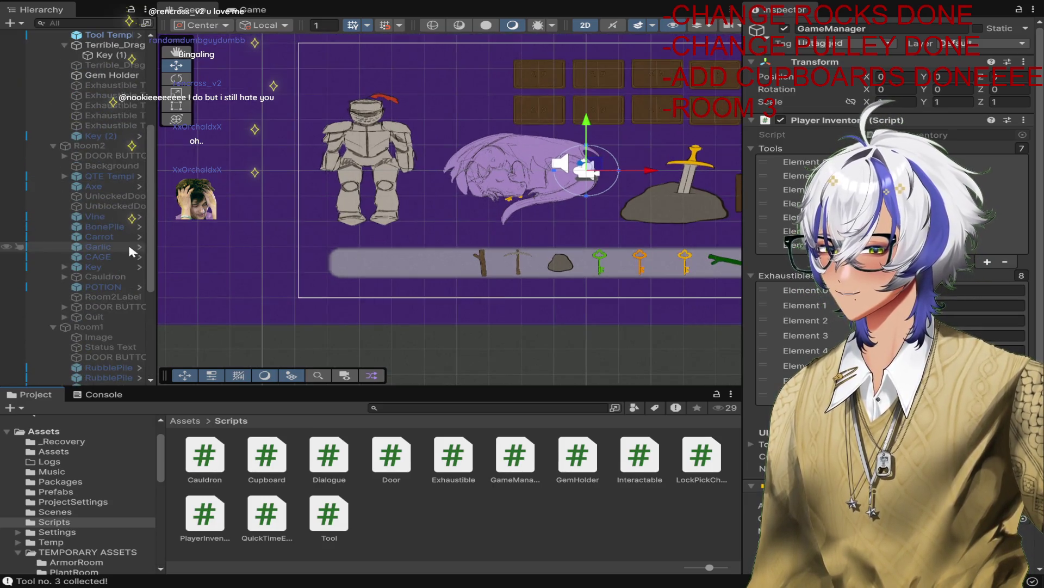
click(117, 306)
scroll(760, 272, down, 8)
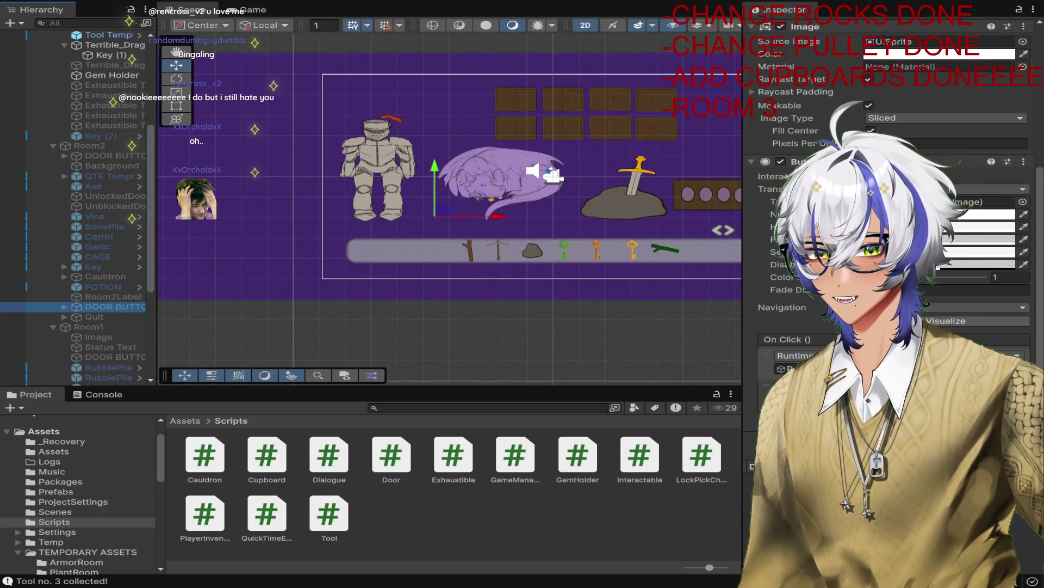
scroll(129, 340, down, 2)
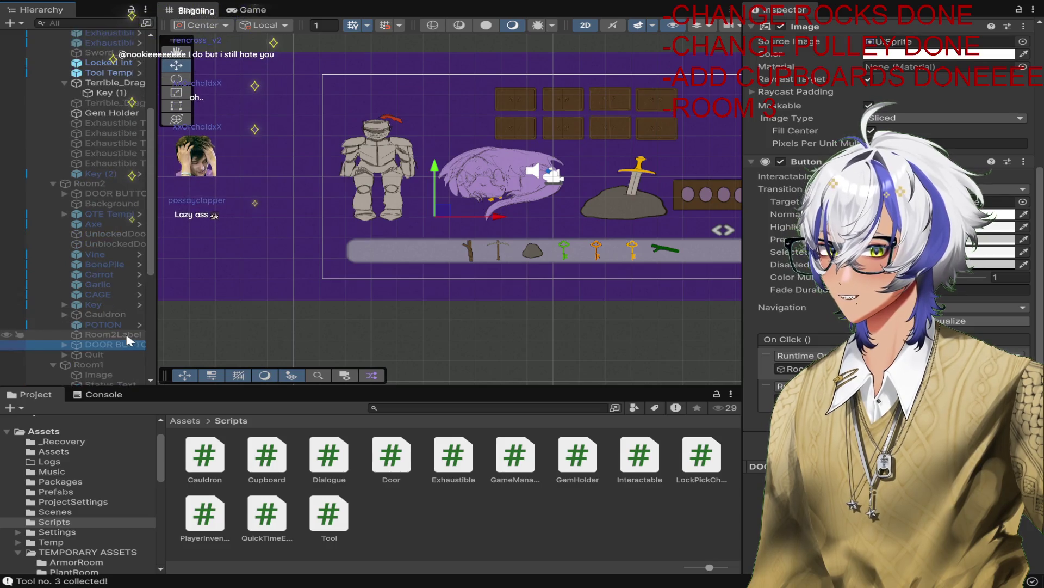
click(113, 191)
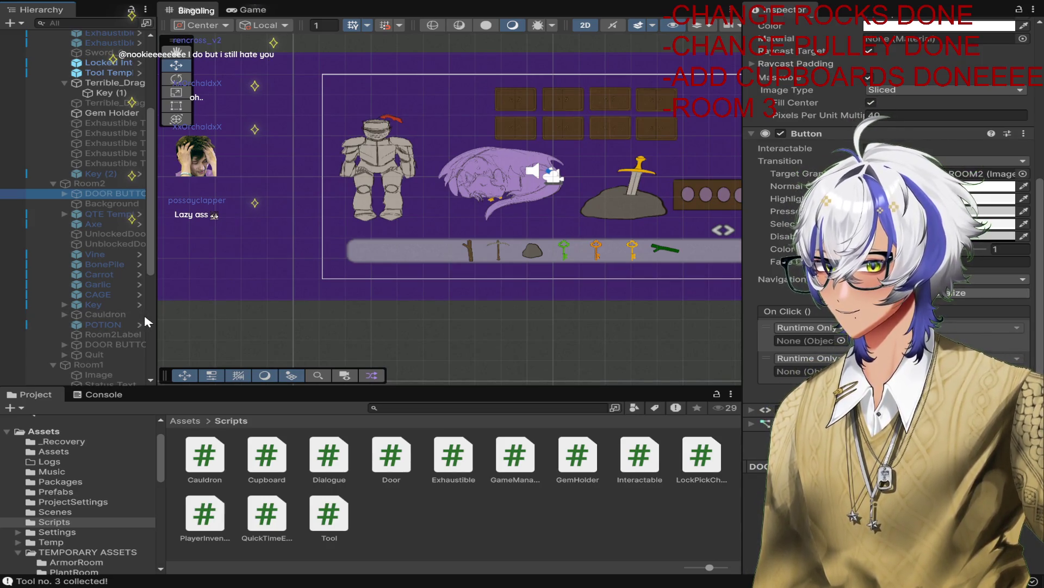
click(112, 230)
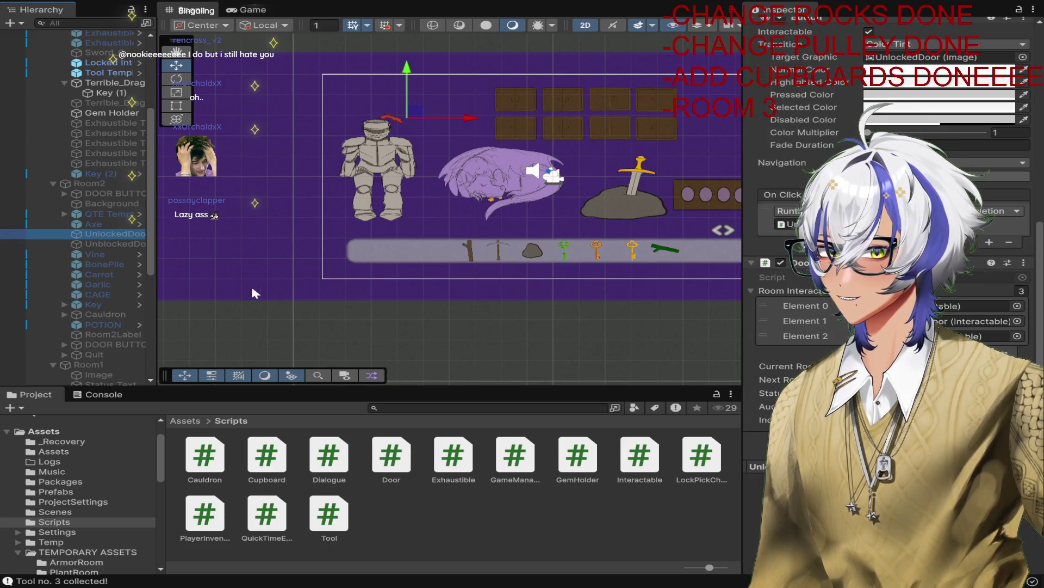
scroll(86, 292, down, 7)
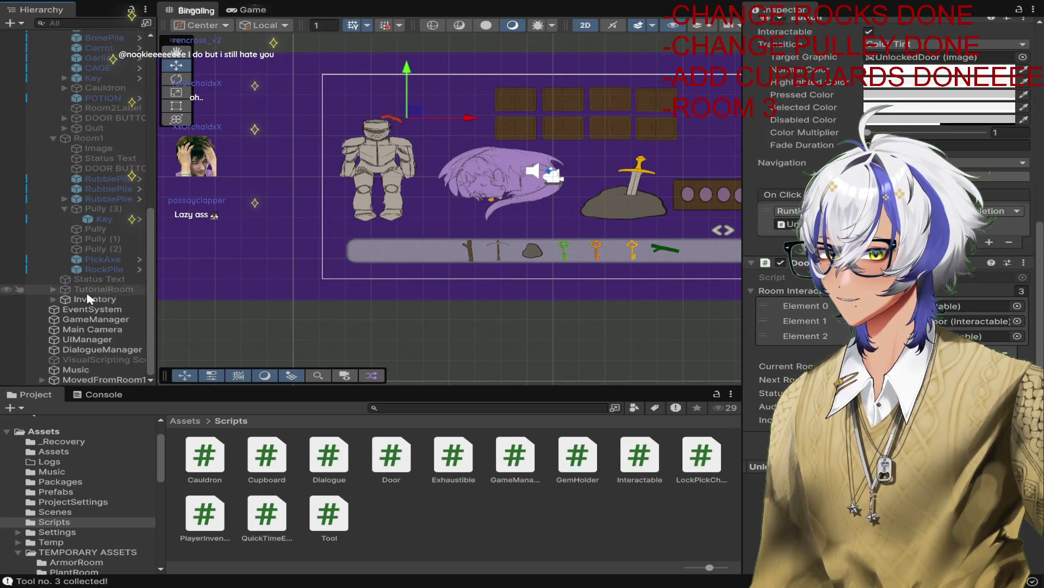
Step: Duplicate Room1's DOOR BUTTON to create DOOR BUTTON (1)
click(115, 168)
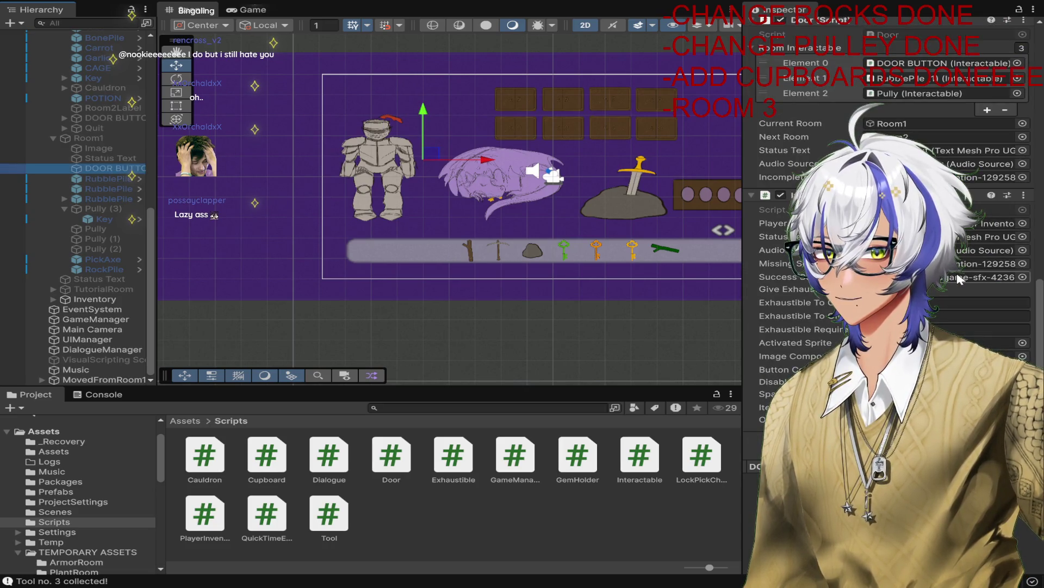
key(ctrl+d)
scroll(122, 221, up, 1)
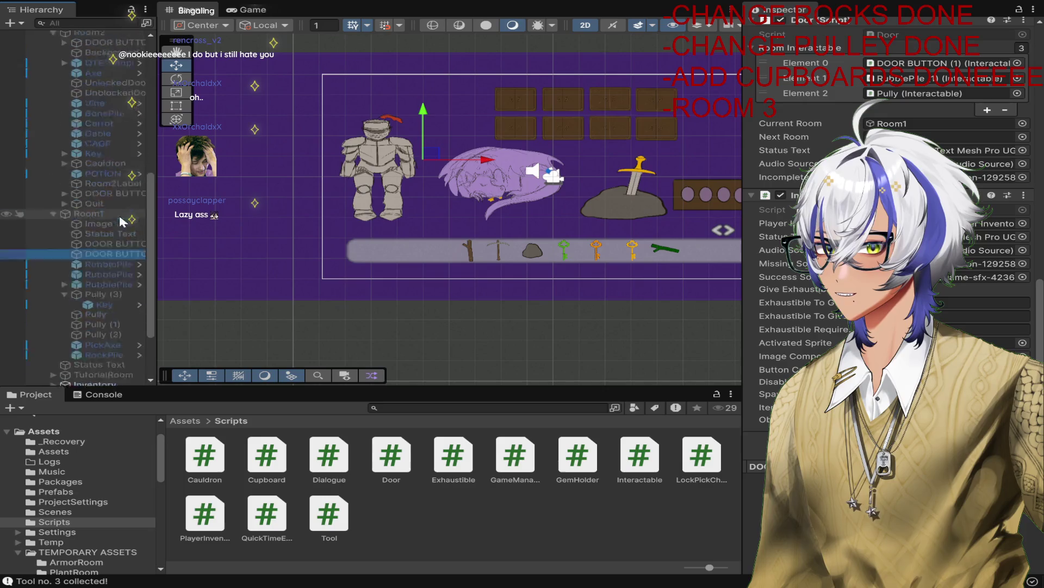
scroll(121, 220, up, 4)
Step: Move DOOR BUTTON (1) in the Hierarchy to sit below Key (2)
drag(112, 333, 106, 109)
scroll(440, 142, up, 3)
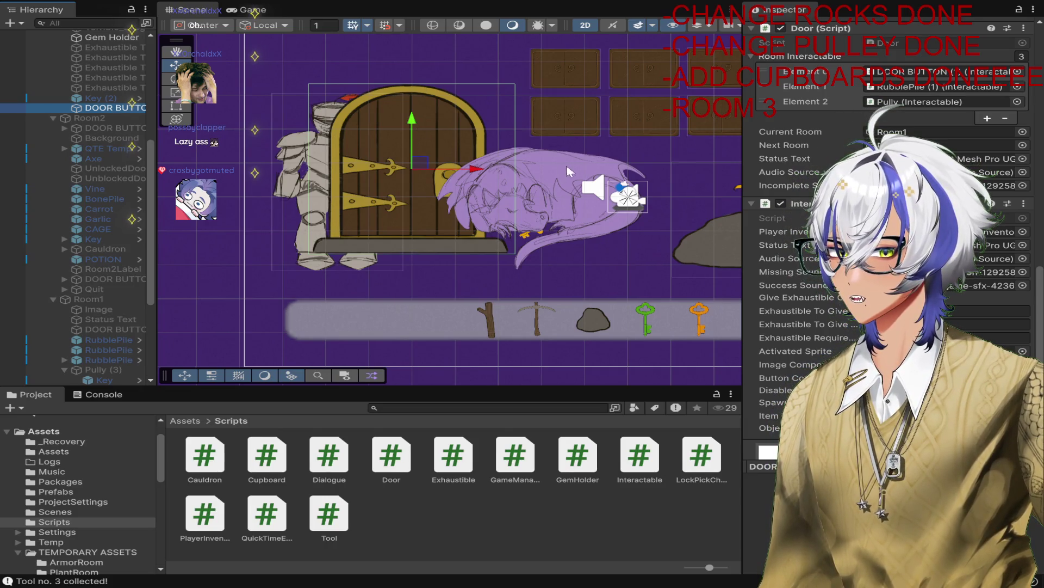
scroll(451, 125, down, 2)
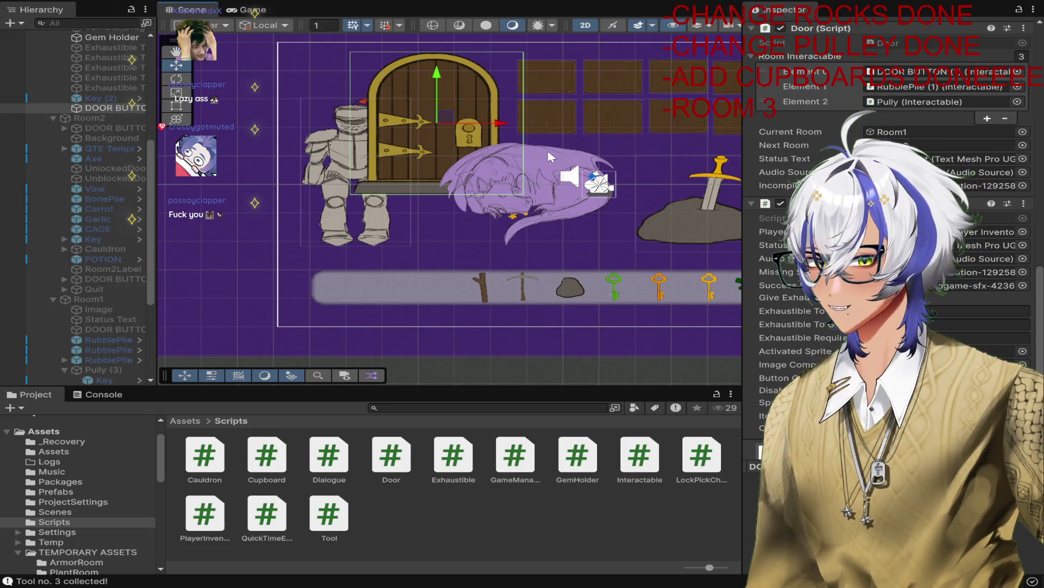
Step: Shift the door lower and further left in the Scene view, beside the sleeping dragon
drag(444, 120, 387, 173)
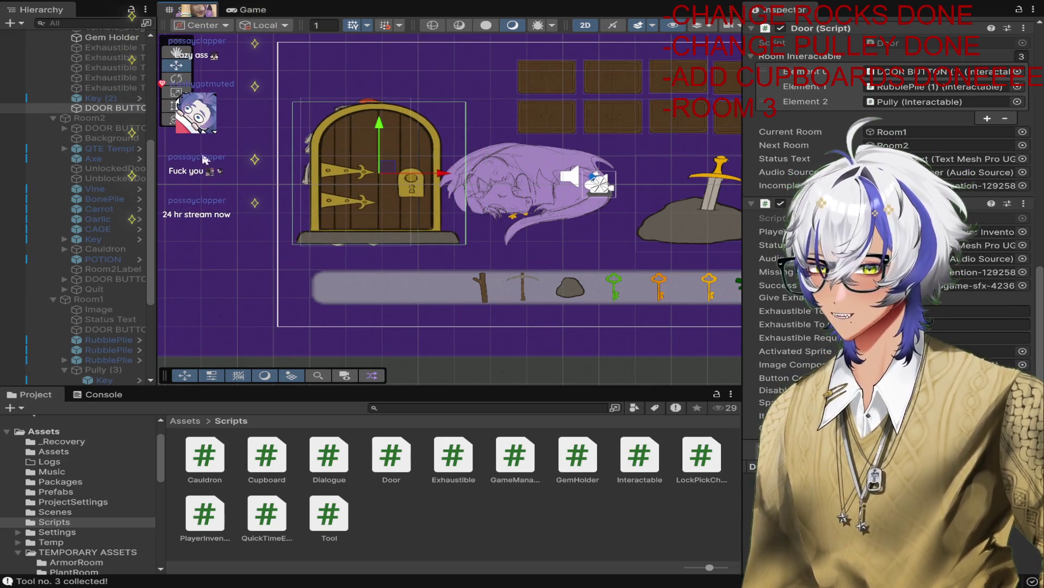
scroll(118, 180, up, 5)
scroll(142, 327, up, 3)
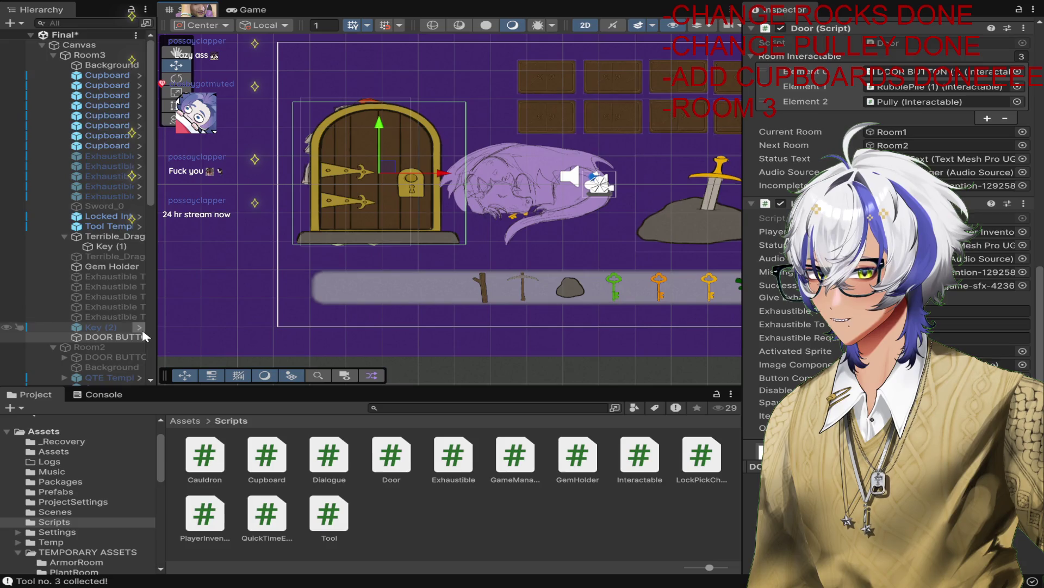
Step: Reorder DOOR BUTTON above the knight armor in the Hierarchy and place the door back over the knight
scroll(141, 328, down, 2)
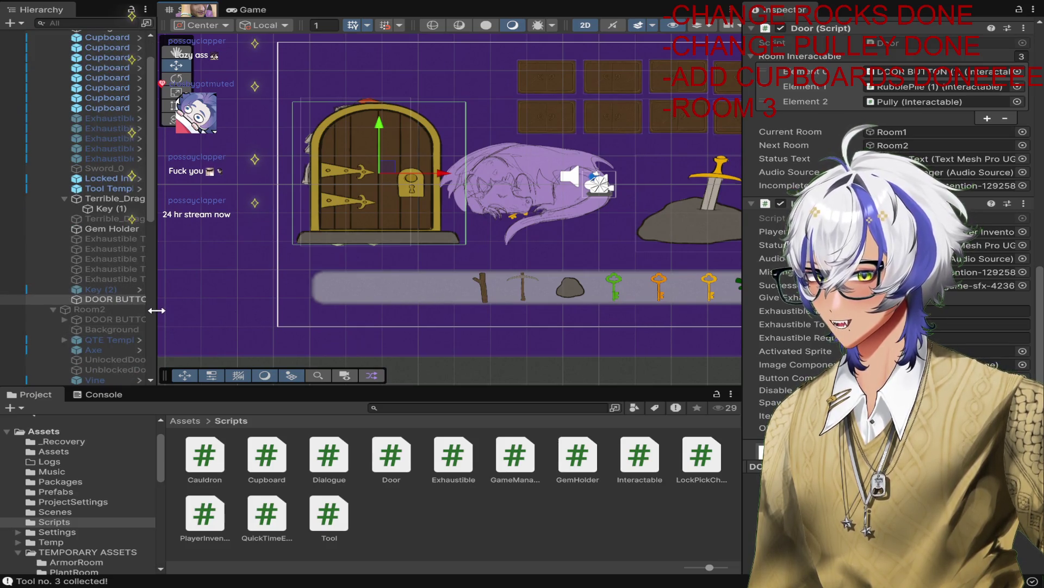
drag(387, 165, 500, 131)
click(369, 156)
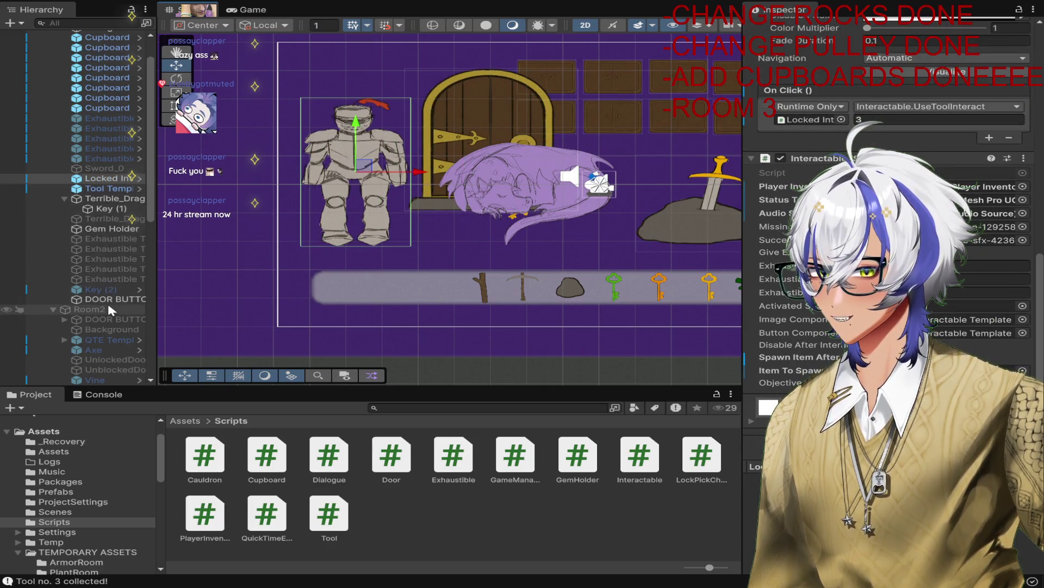
mouse_move(109, 298)
mouse_down()
mouse_move(121, 186)
mouse_move(115, 200)
mouse_move(98, 178)
mouse_move(106, 175)
mouse_up()
drag(516, 136, 375, 162)
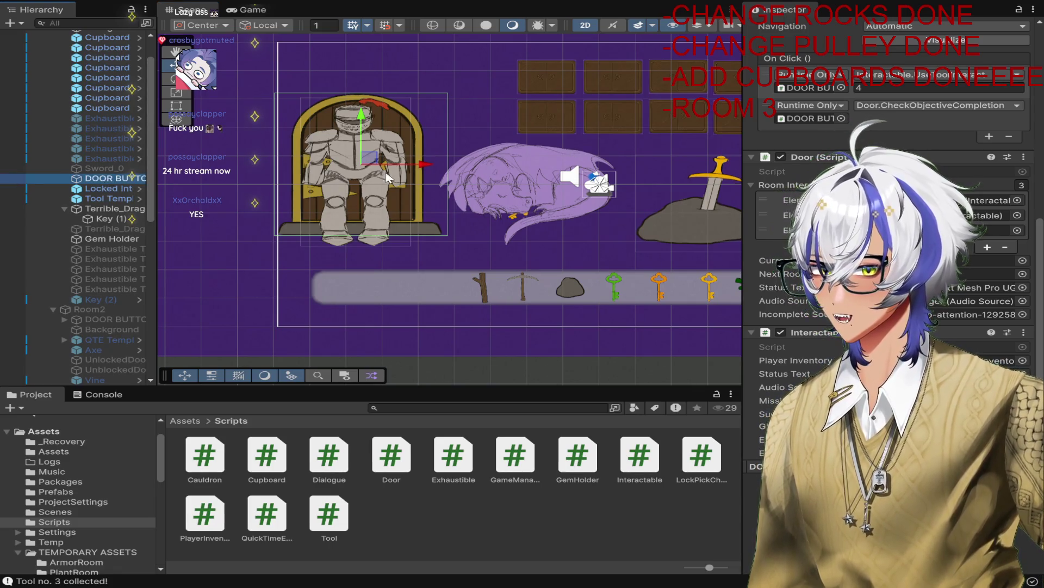
drag(377, 162, 378, 162)
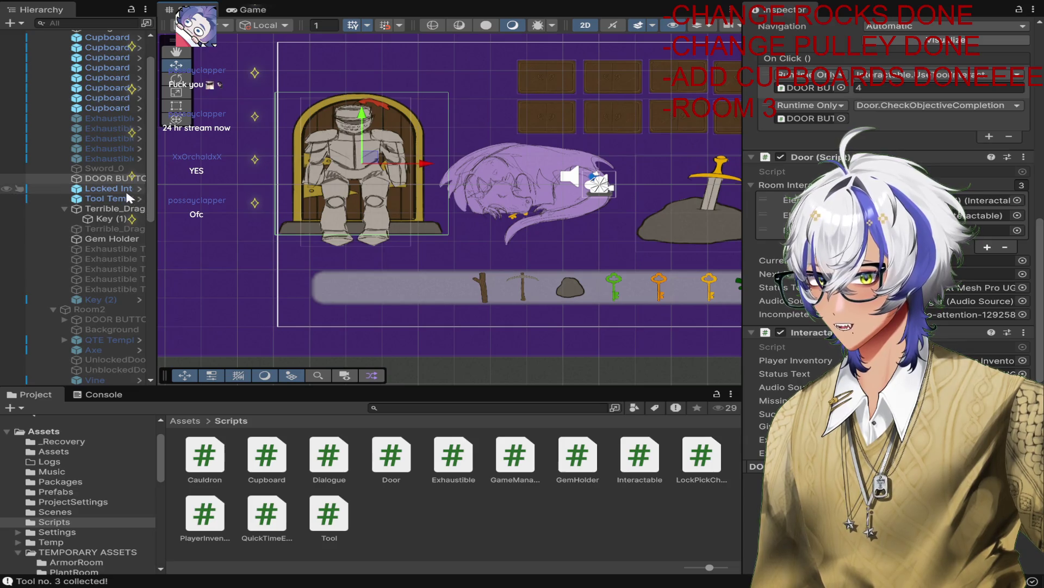
drag(114, 238, 348, 255)
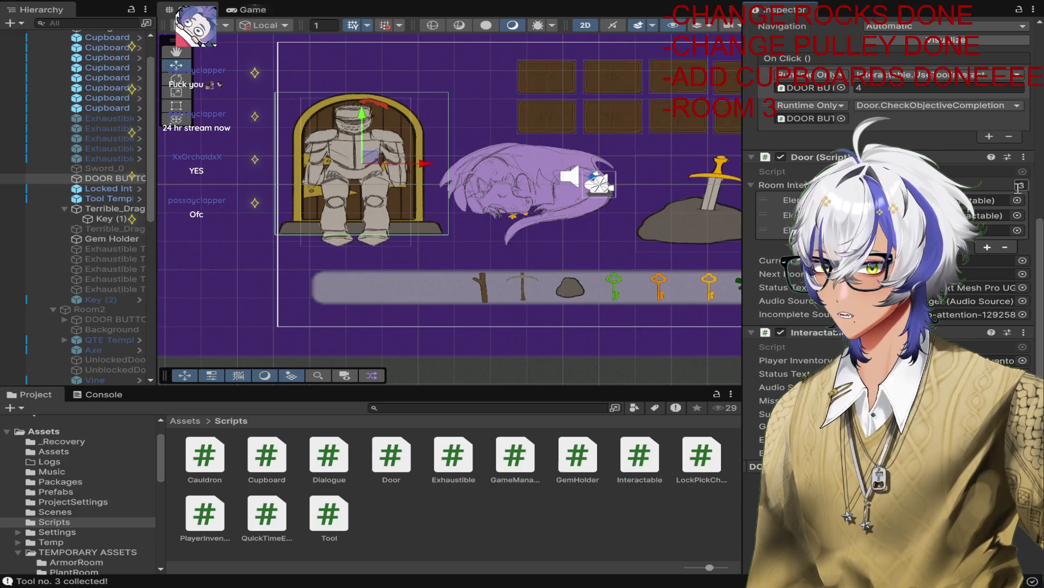
click(356, 179)
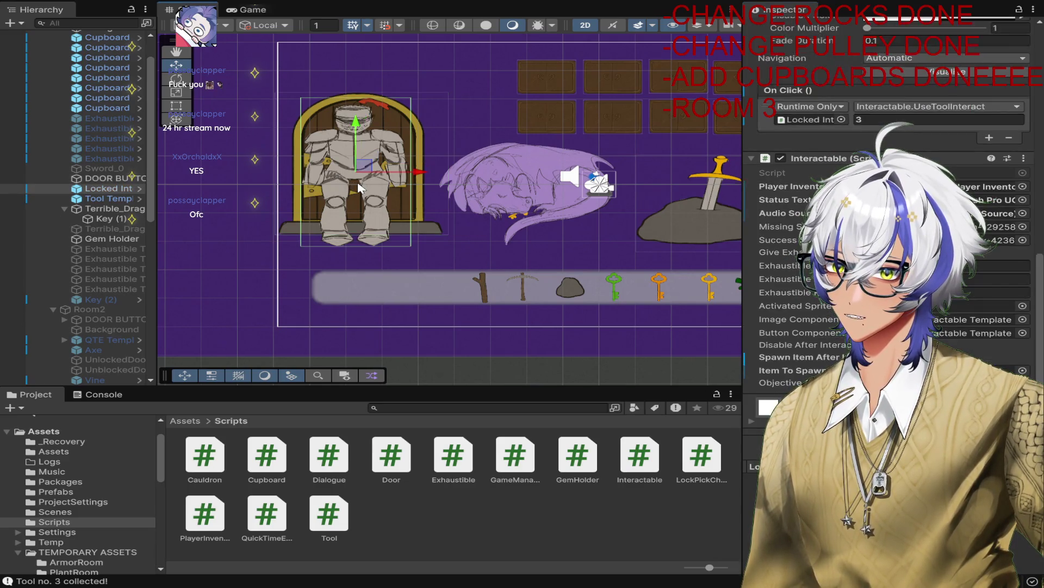
scroll(906, 56, up, 5)
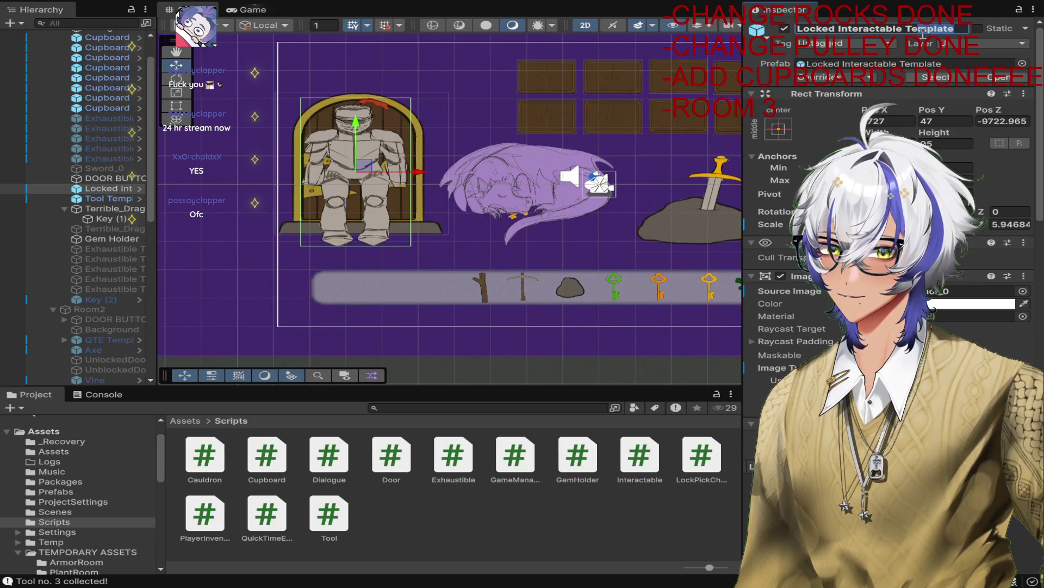
Step: Rename the knight's locked interactable object to 'Armor'
key(BackSpace)
key(BackSpace)
key(BackSpace)
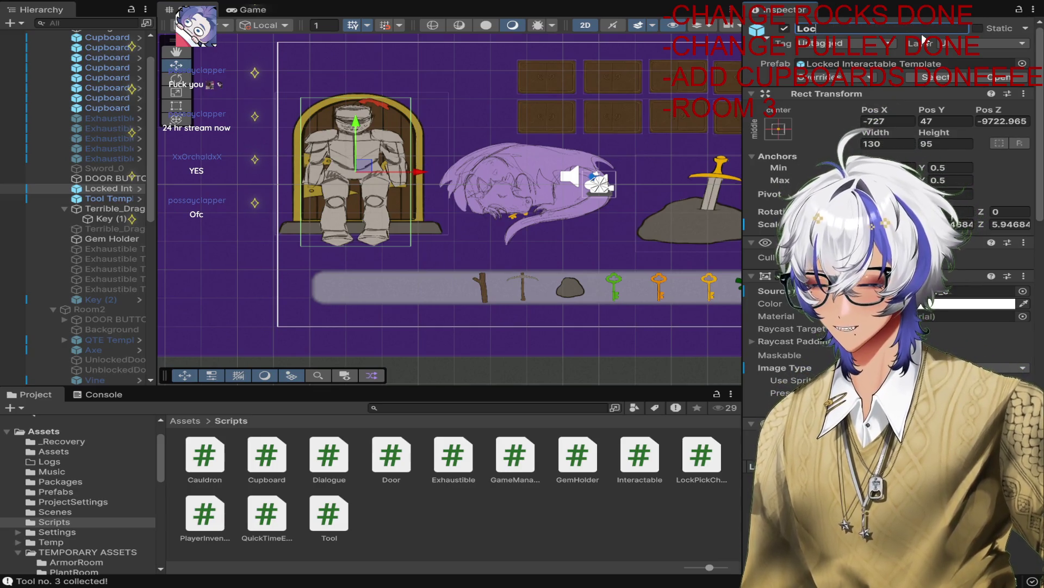
text(Armor)
key(Return)
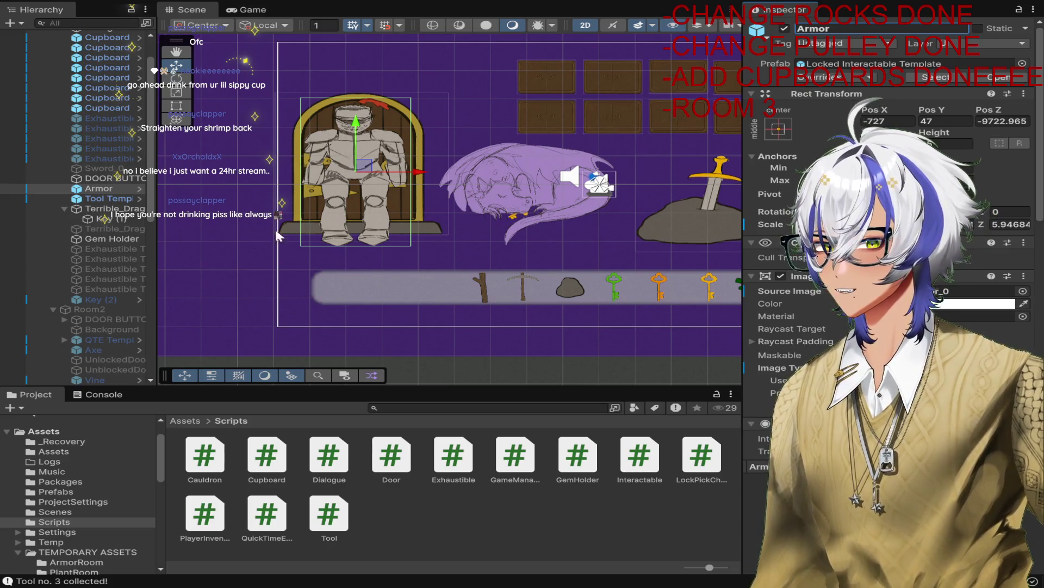
click(120, 180)
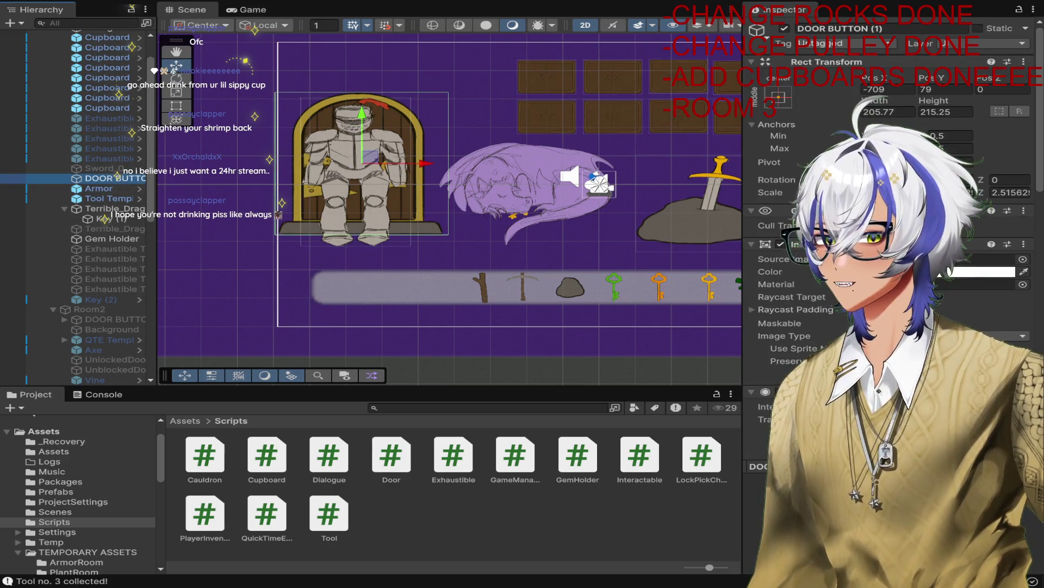
scroll(1023, 242, down, 10)
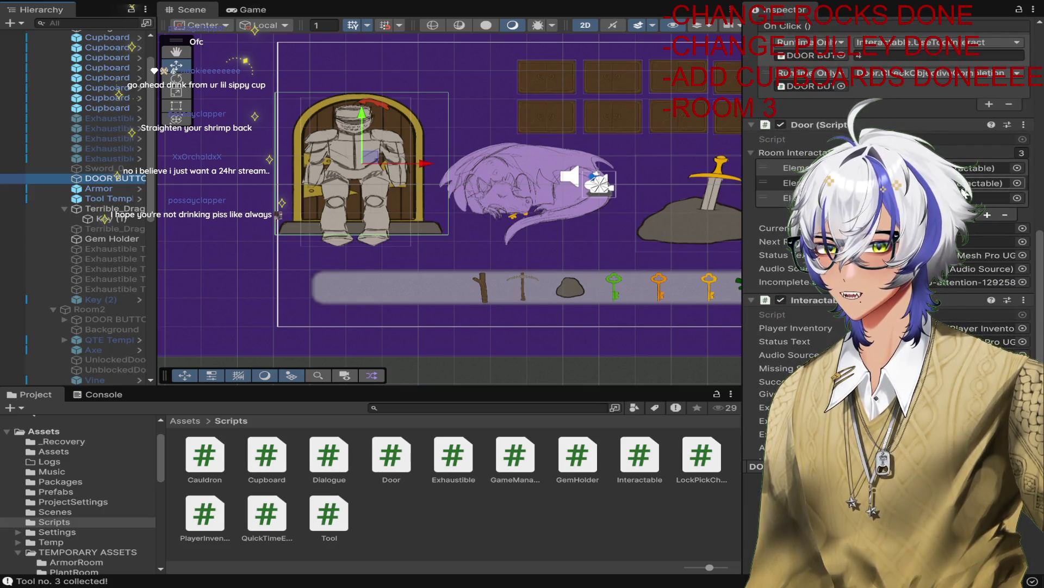
Step: Set the Door script's Room Interactable size to 1, leaving only the Gem Holder
click(1022, 153)
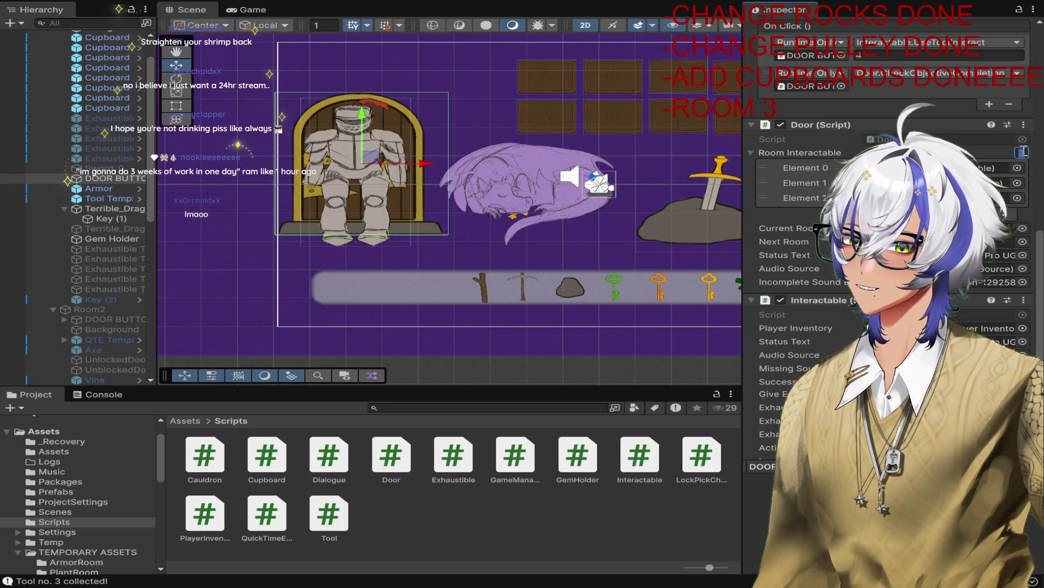
text(1)
key(Return)
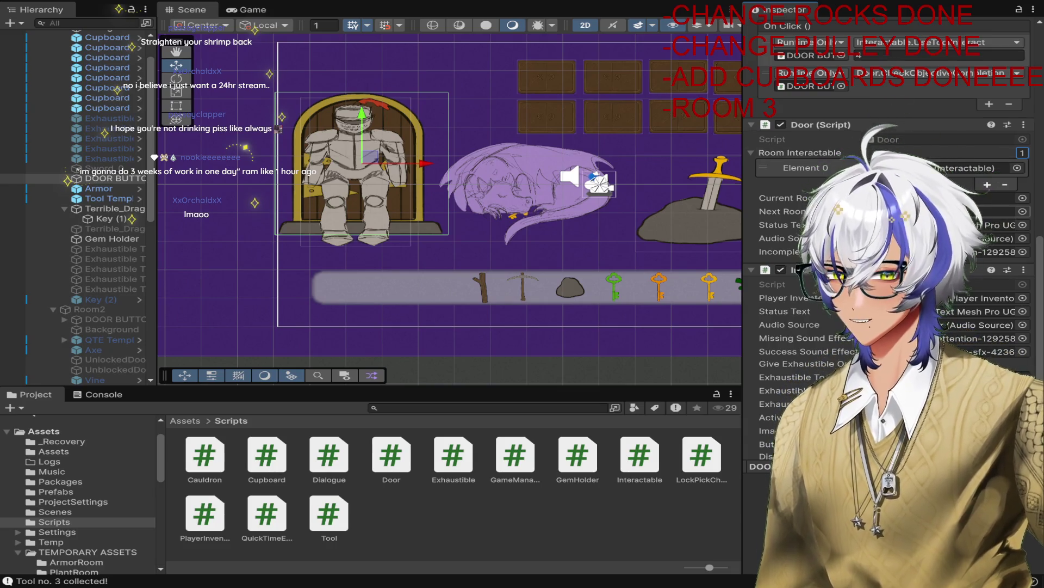
scroll(76, 207, up, 2)
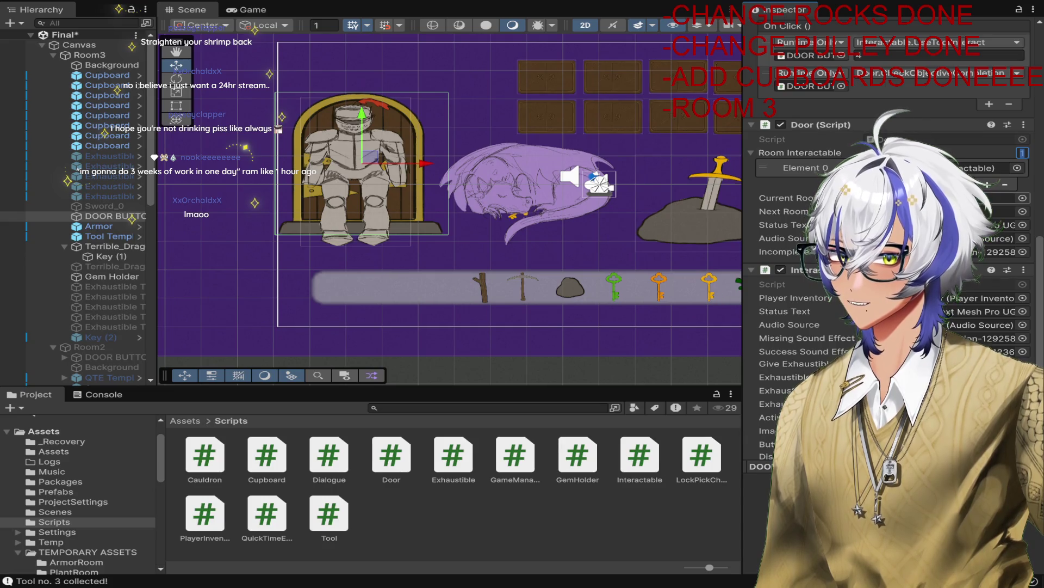
Step: Browse the Project panel to the Prefabs folder
drag(690, 350, 598, 341)
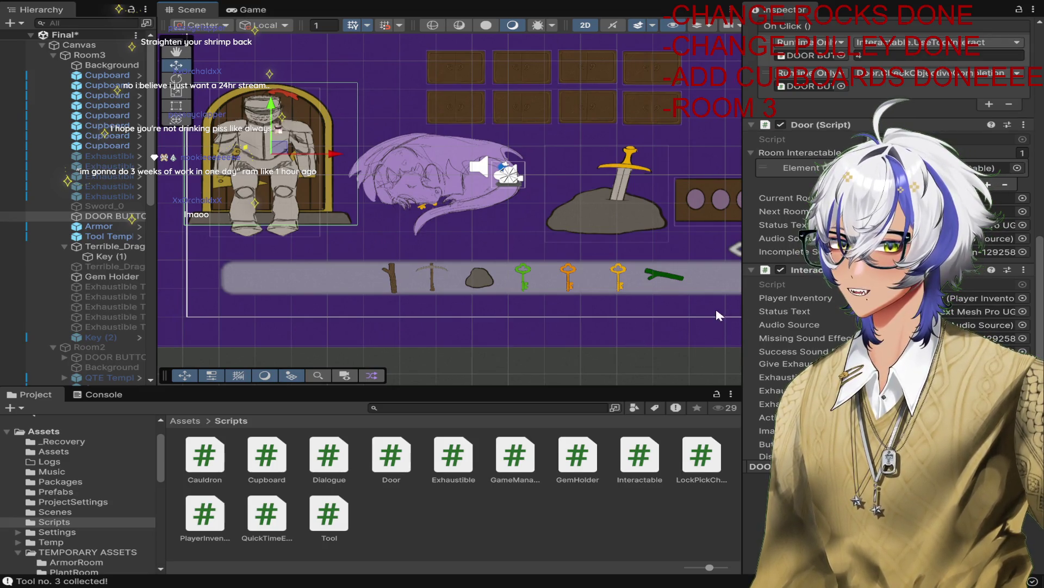
scroll(566, 310, down, 2)
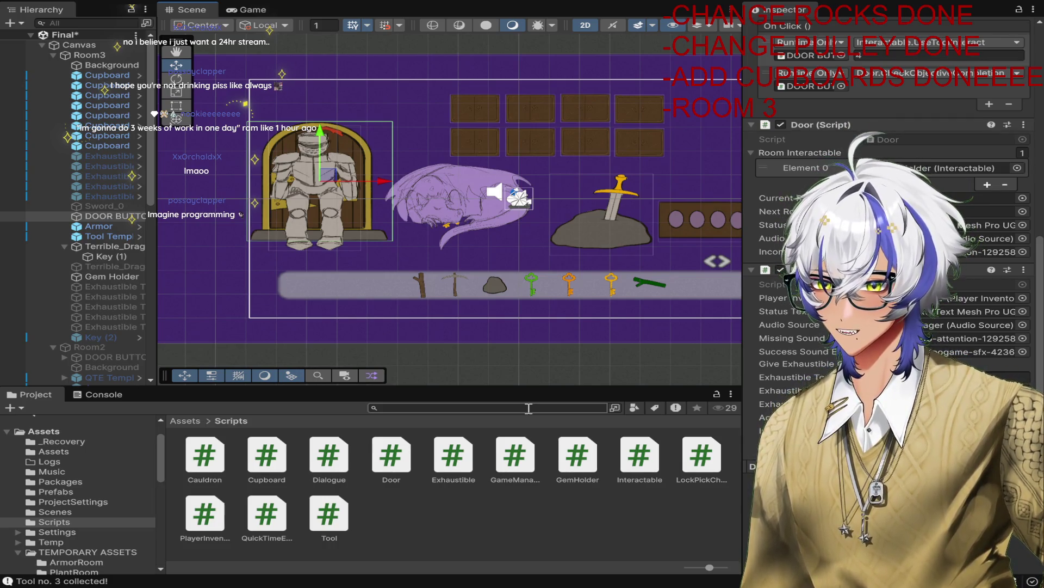
click(90, 483)
click(82, 491)
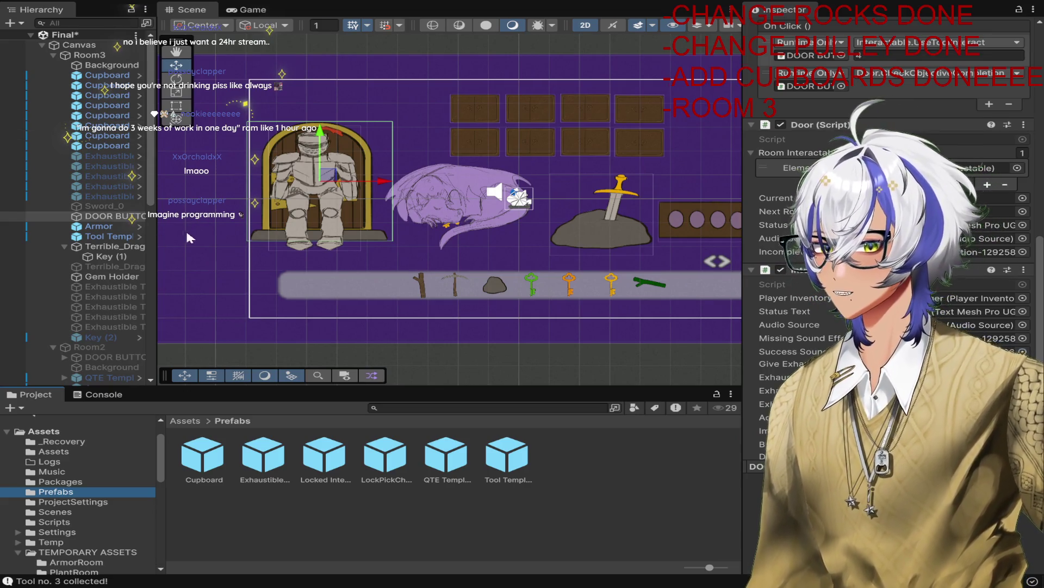
Step: Remove the LockPickCheck instance that was added to the scene by mistake
click(357, 348)
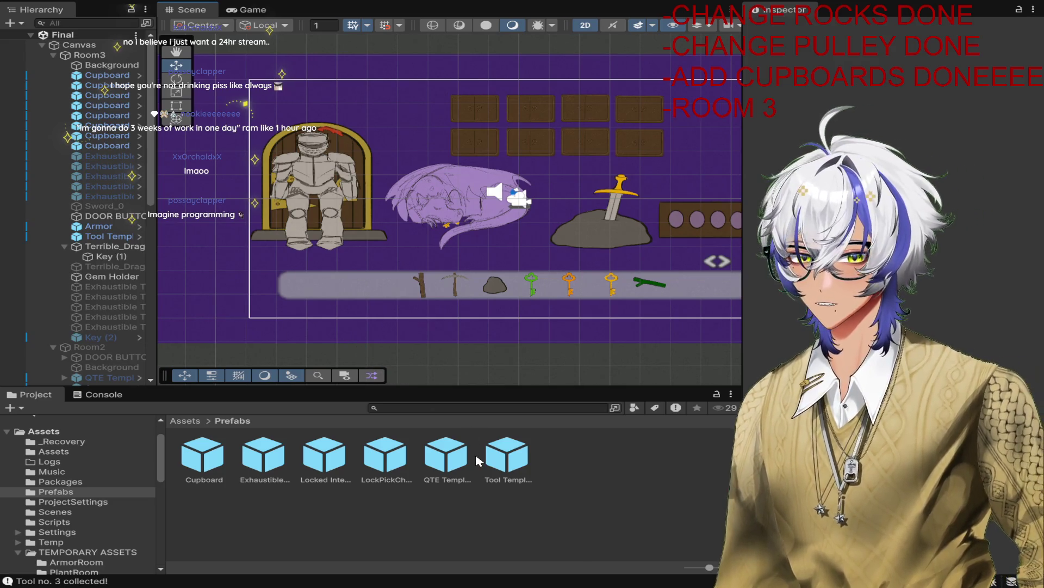
click(457, 455)
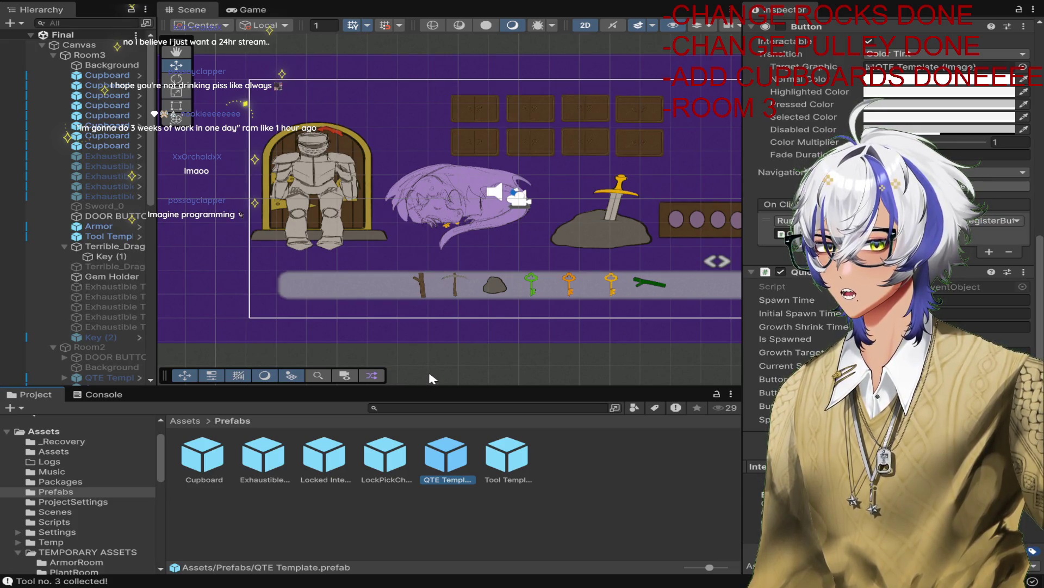
mouse_move(406, 447)
mouse_down()
mouse_move(434, 209)
mouse_move(419, 168)
mouse_up()
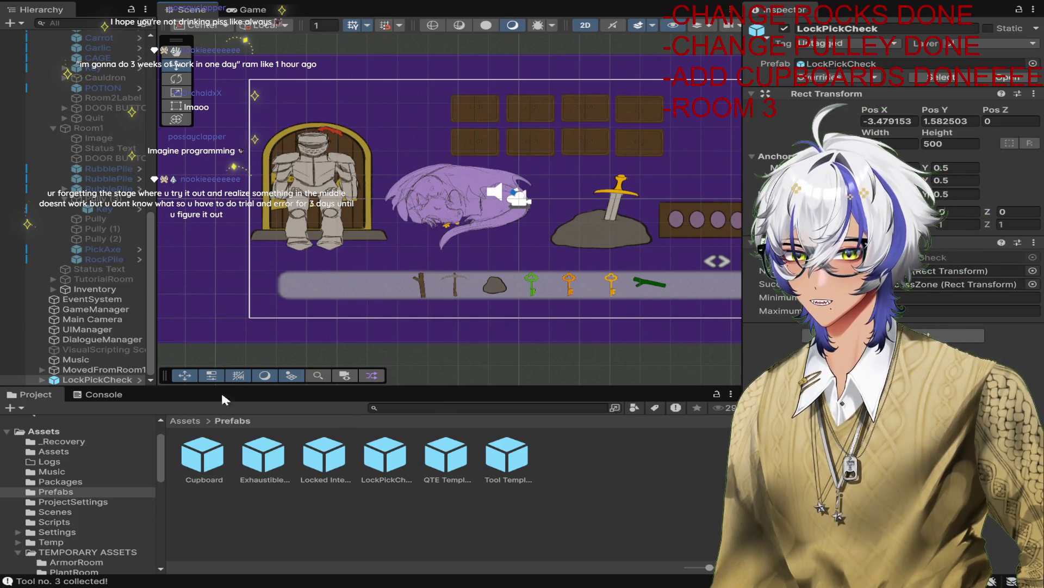
click(110, 380)
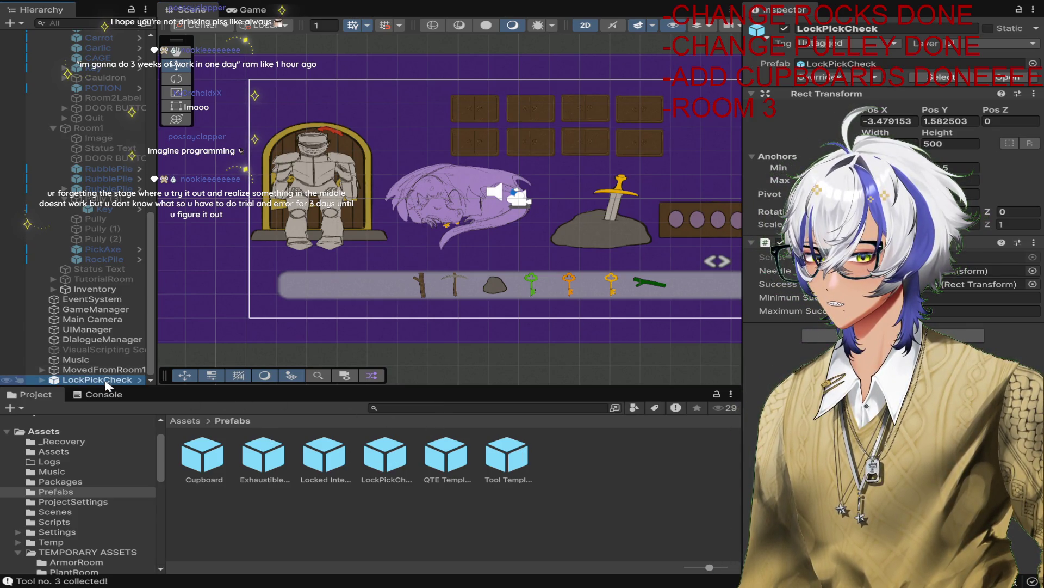
key(Delete)
Step: Add a QTE Template under Key (2), move it left over the knight, and start playing
mouse_move(446, 456)
mouse_down()
mouse_move(103, 299)
mouse_move(101, 322)
mouse_move(106, 155)
mouse_move(112, 375)
mouse_up()
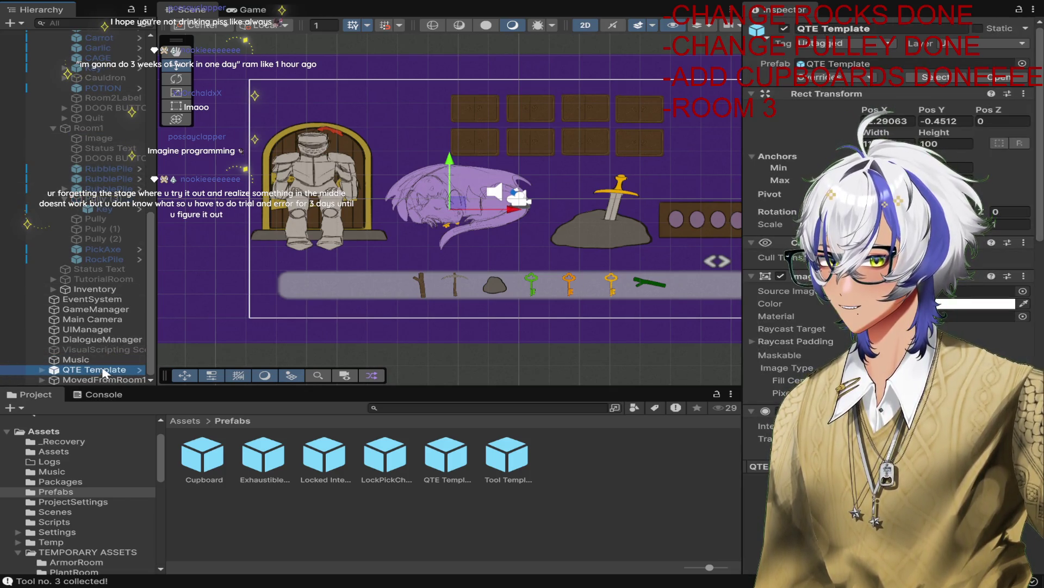
scroll(101, 43, up, 5)
scroll(100, 36, up, 6)
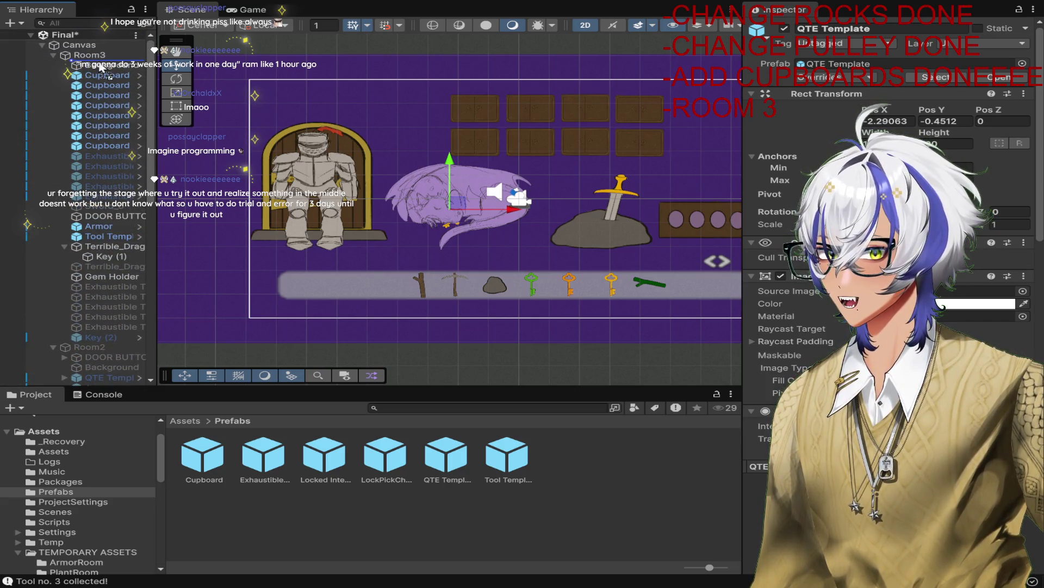
drag(90, 343, 105, 334)
scroll(106, 338, down, 6)
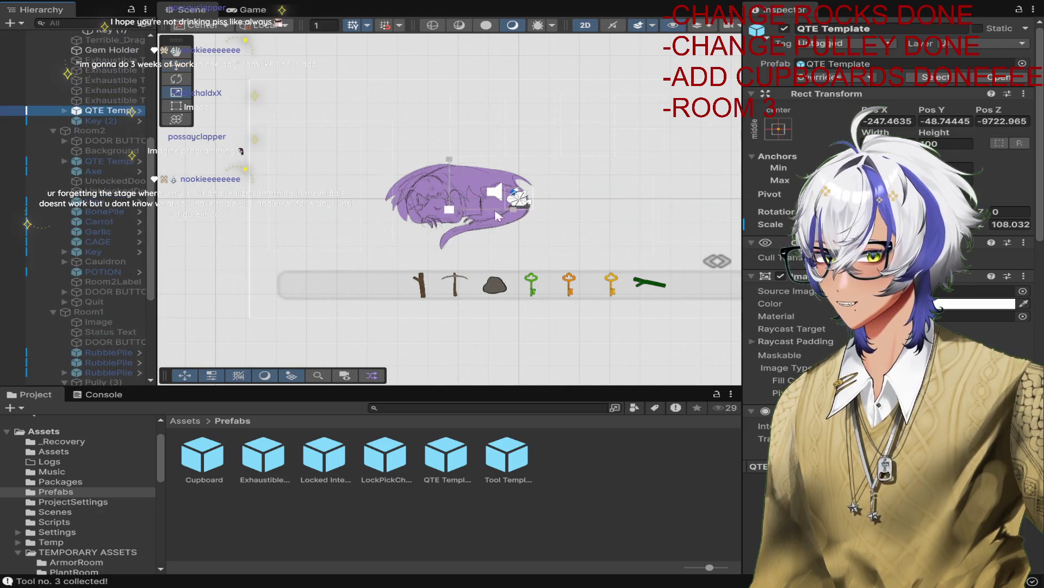
click(449, 211)
drag(448, 216, 324, 210)
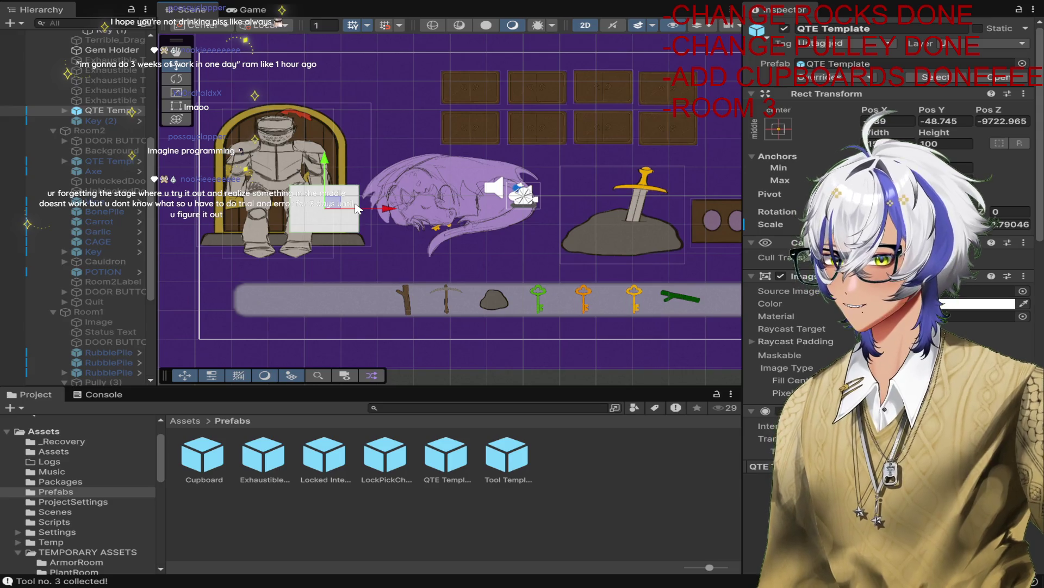
scroll(98, 158, up, 5)
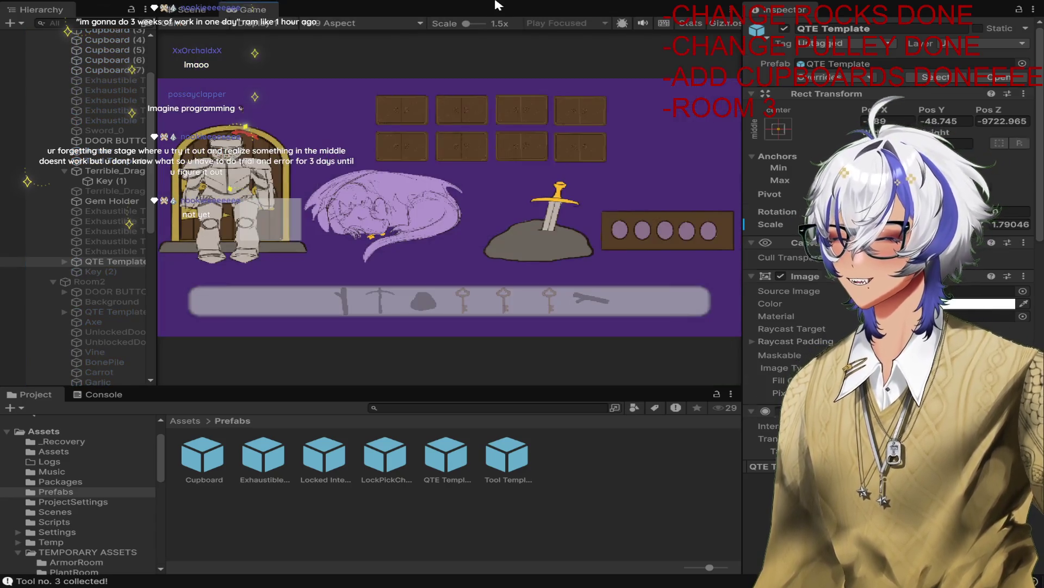
click(496, 5)
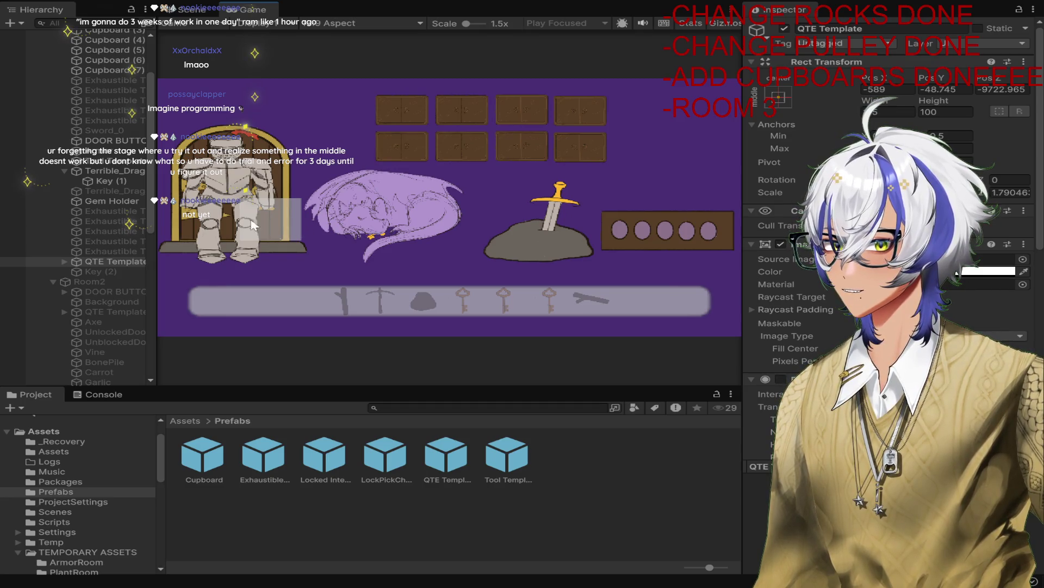
Step: Select the running QTE Template and try hitting the QTE box over the knight
click(113, 260)
scroll(832, 218, down, 5)
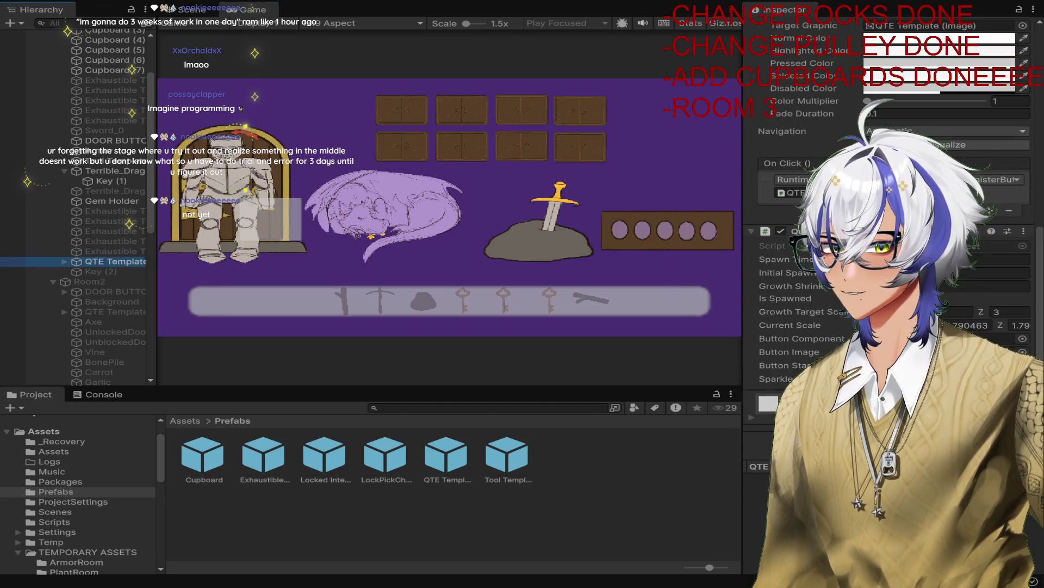
click(870, 298)
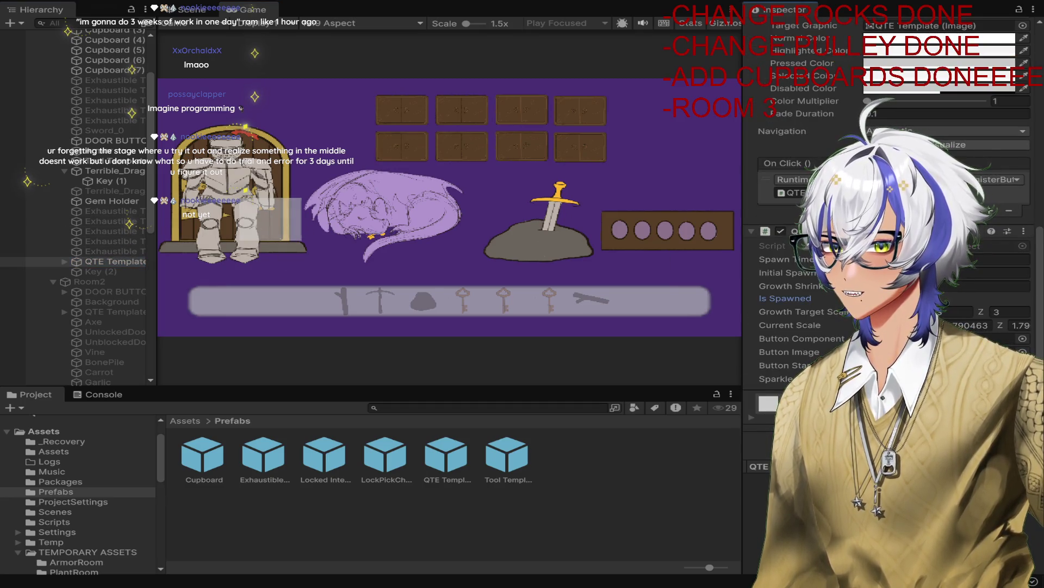
click(282, 218)
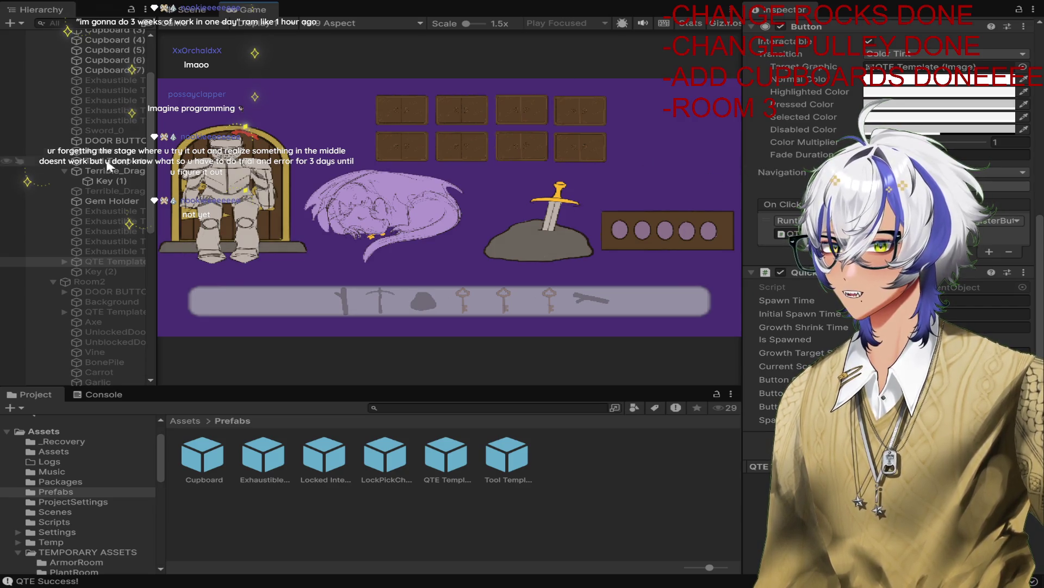
scroll(790, 33, up, 10)
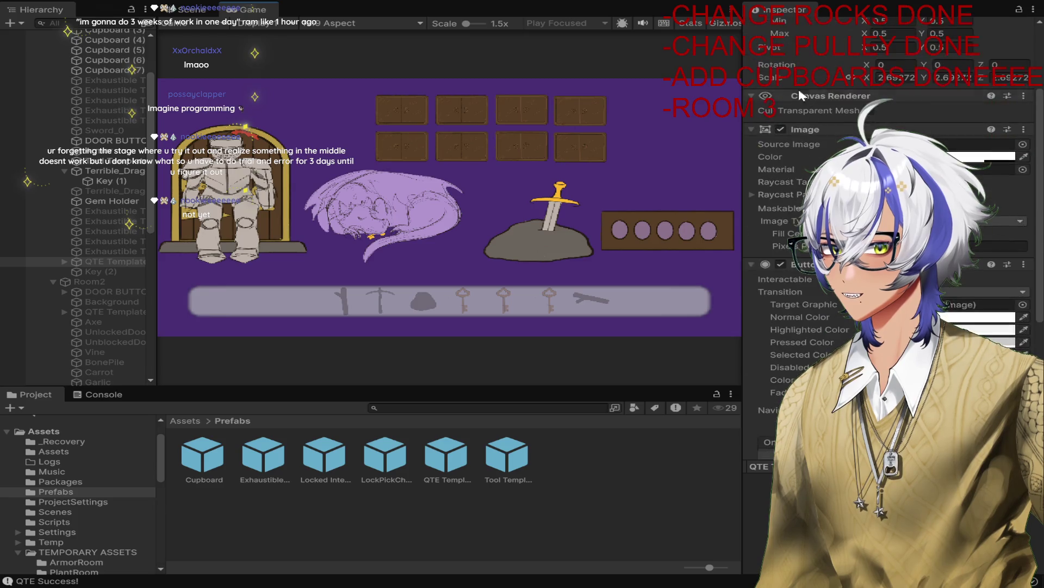
scroll(790, 33, down, 10)
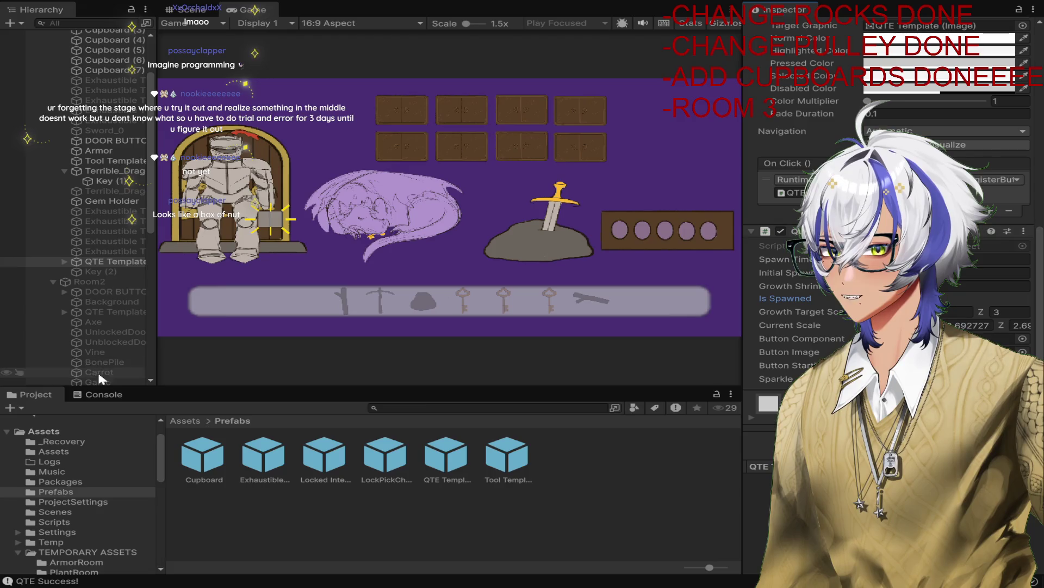
Step: Check the 'QTE Failed!' log in the Console, then replay the QTE test and stop
click(98, 395)
click(496, 3)
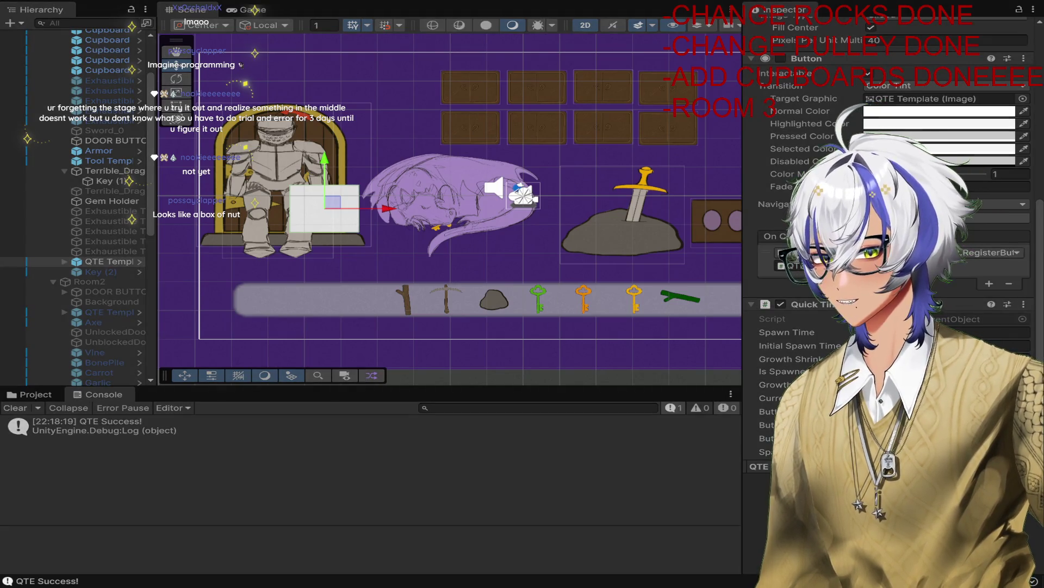
click(496, 3)
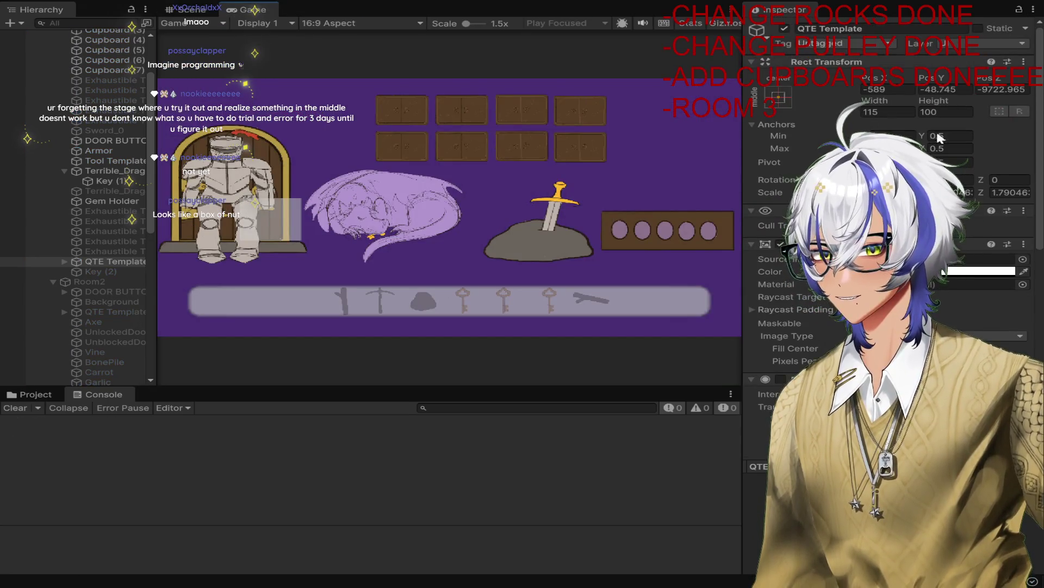
scroll(892, 245, down, 10)
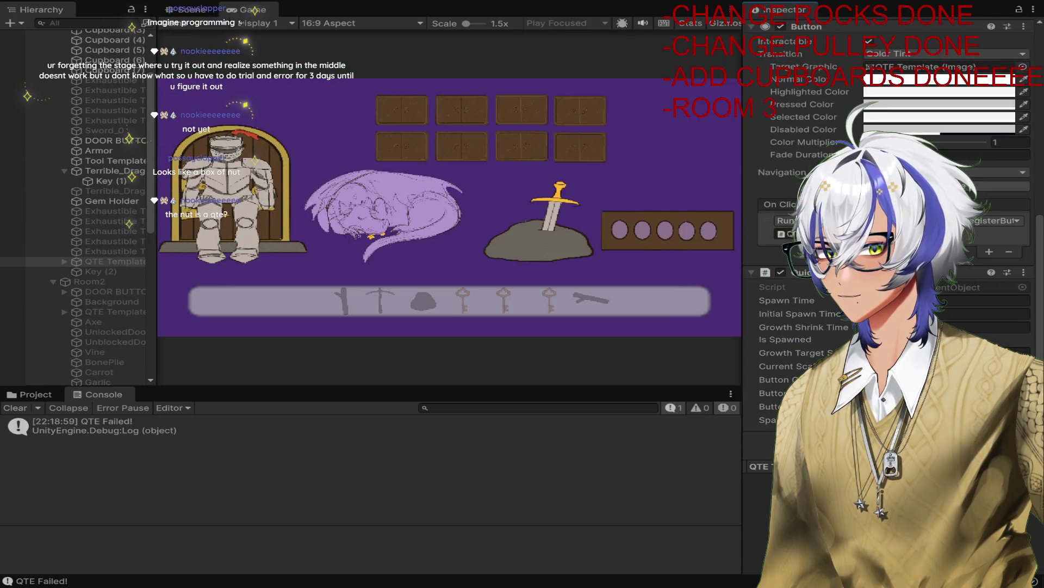
key(ctrl+p)
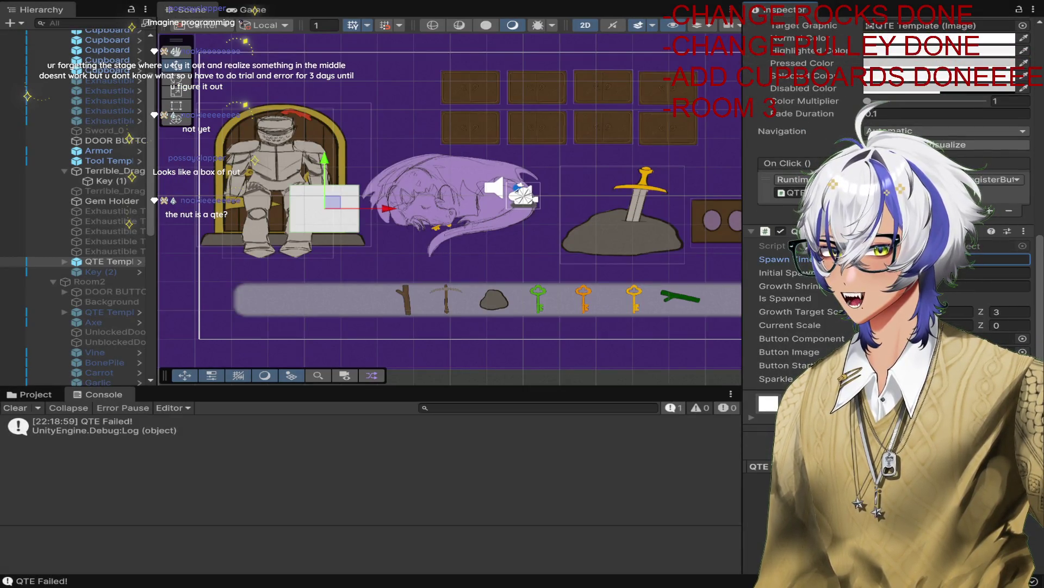
Step: Adjust the QTE's Spawn Time and initial Spawn Time fields, then clear the selection
click(995, 259)
click(996, 272)
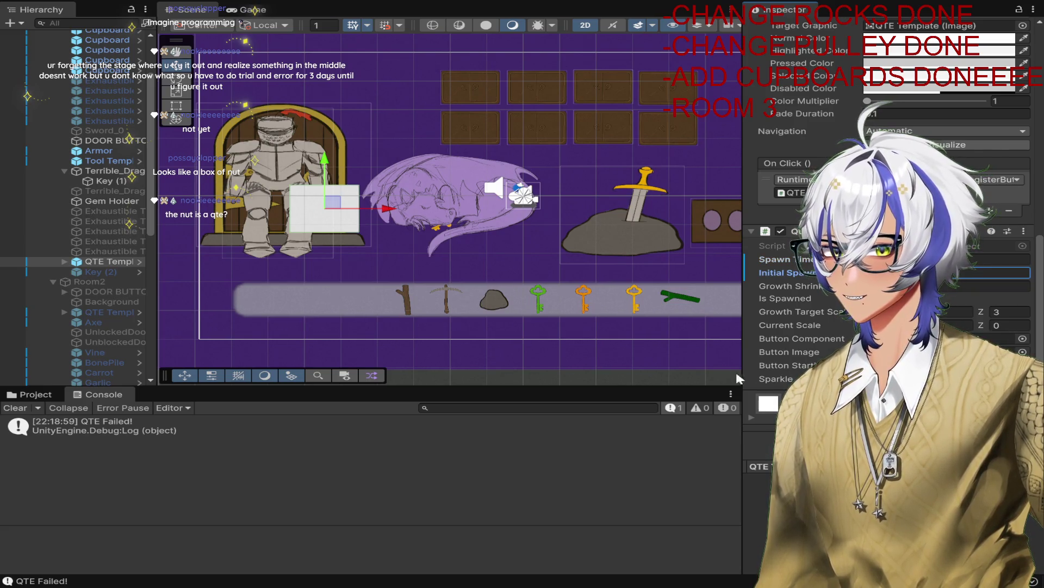
click(674, 376)
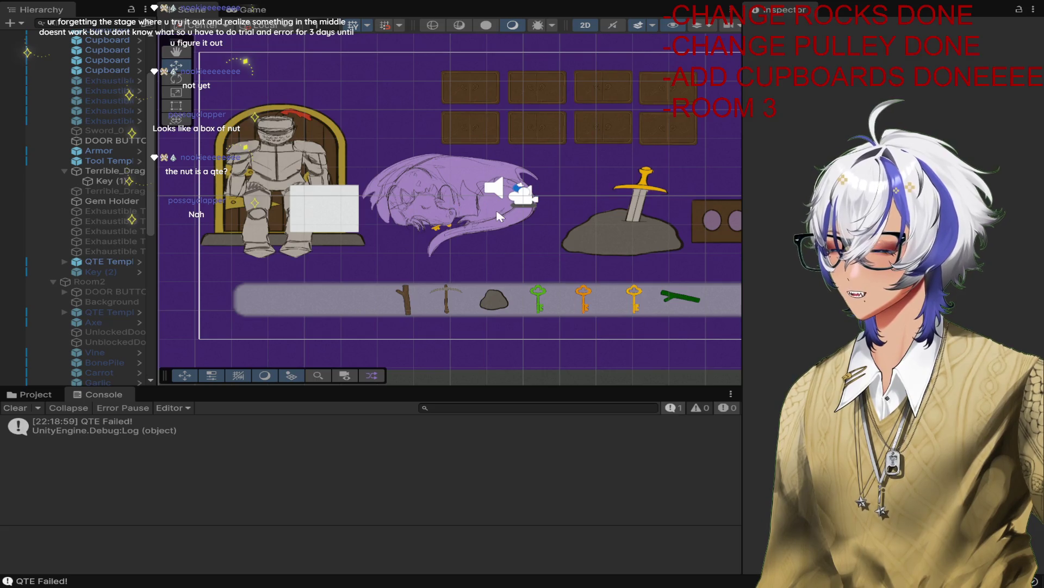
Step: Playtest the knight QTE while inspecting QTE Template, then stop and show the Prefabs folder
key(ctrl+p)
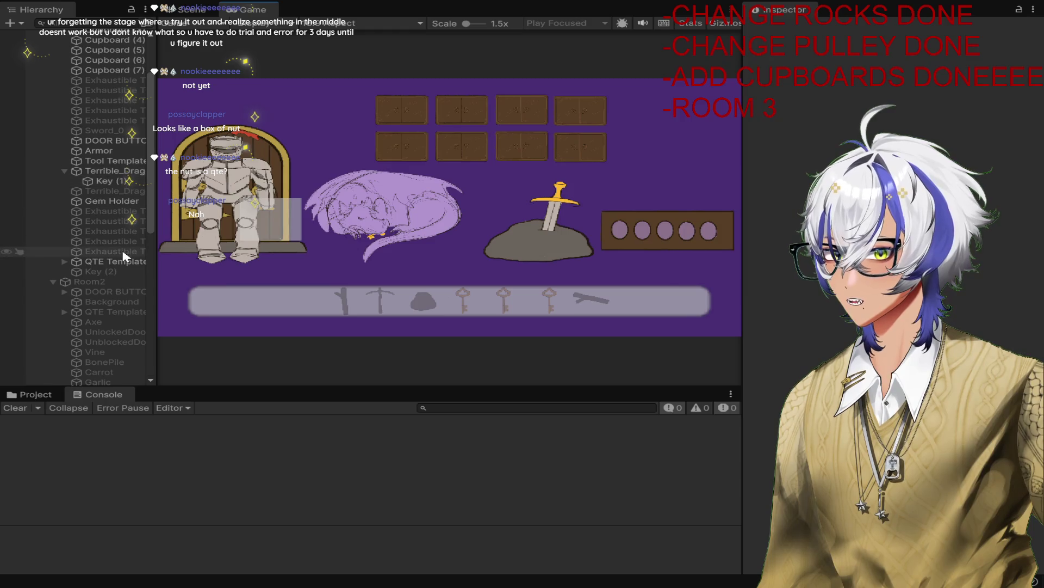
click(117, 261)
scroll(797, 305, down, 10)
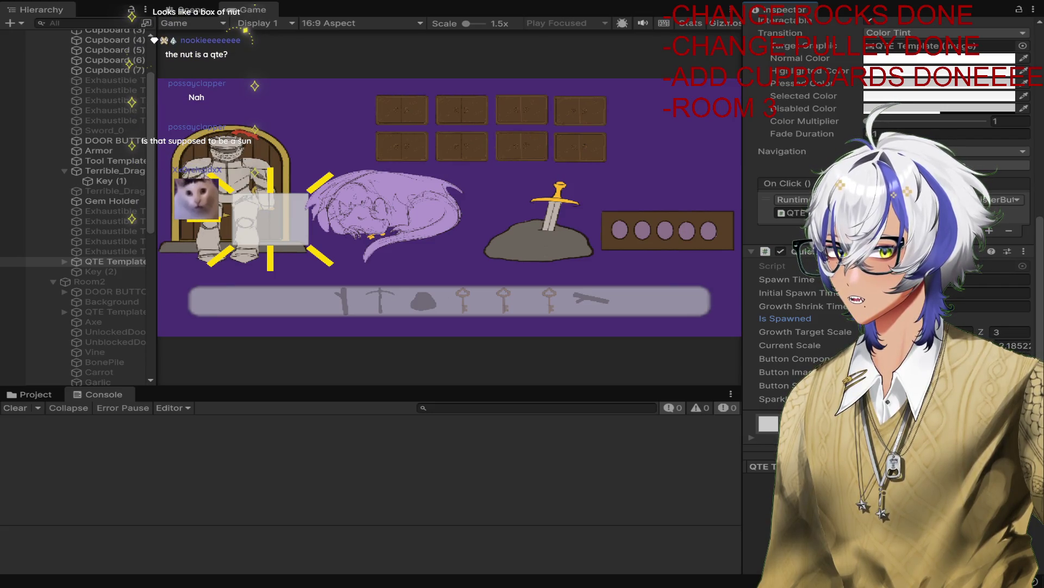
scroll(798, 305, up, 1)
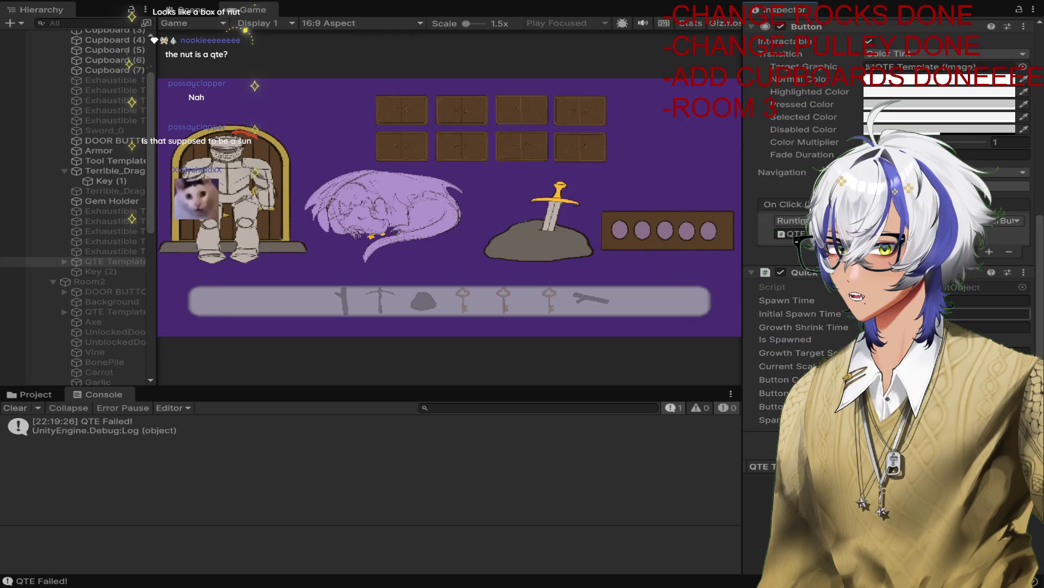
click(496, 1)
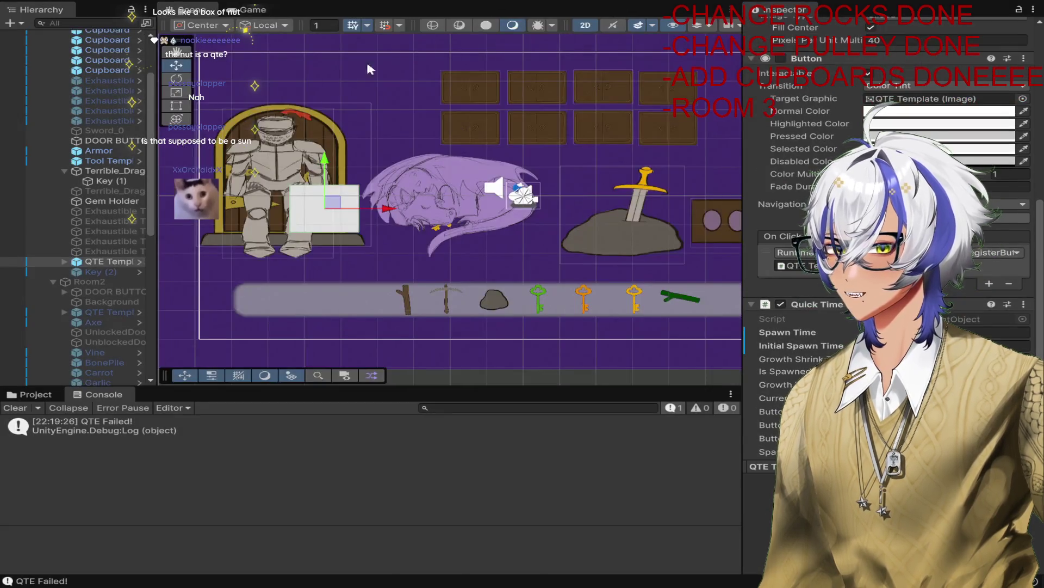
scroll(892, 272, down, 3)
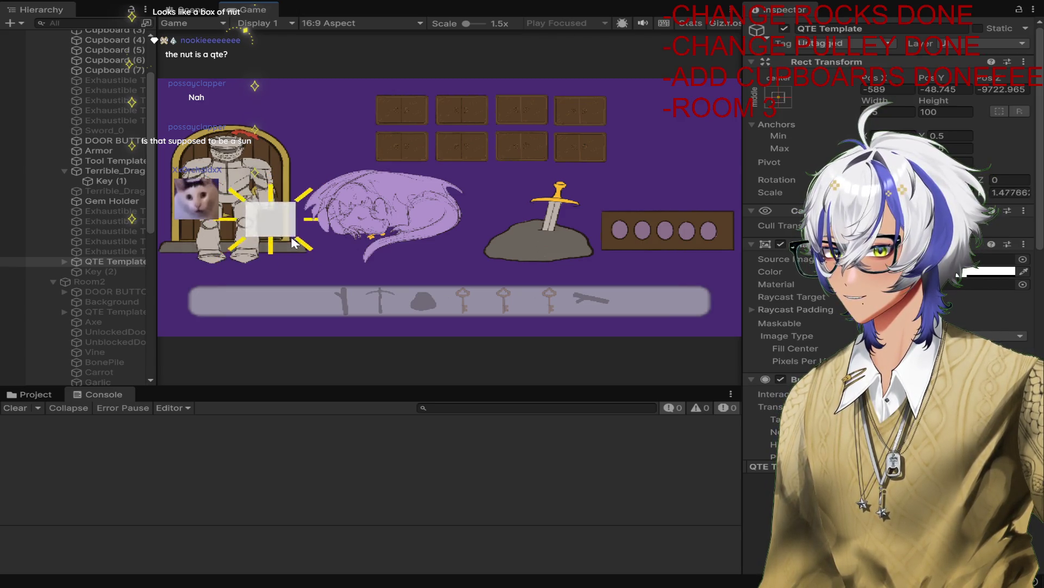
click(502, 3)
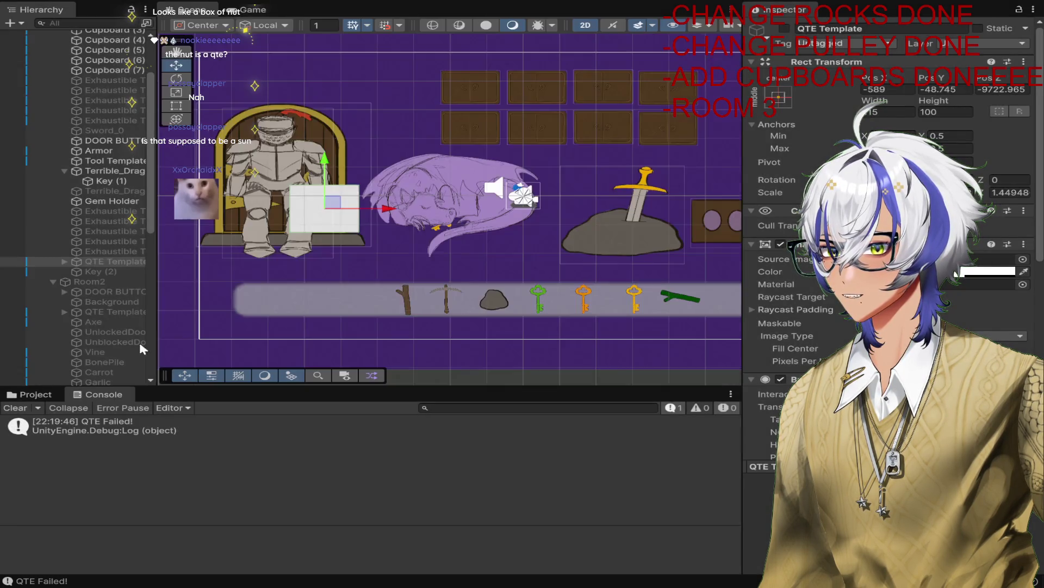
click(35, 391)
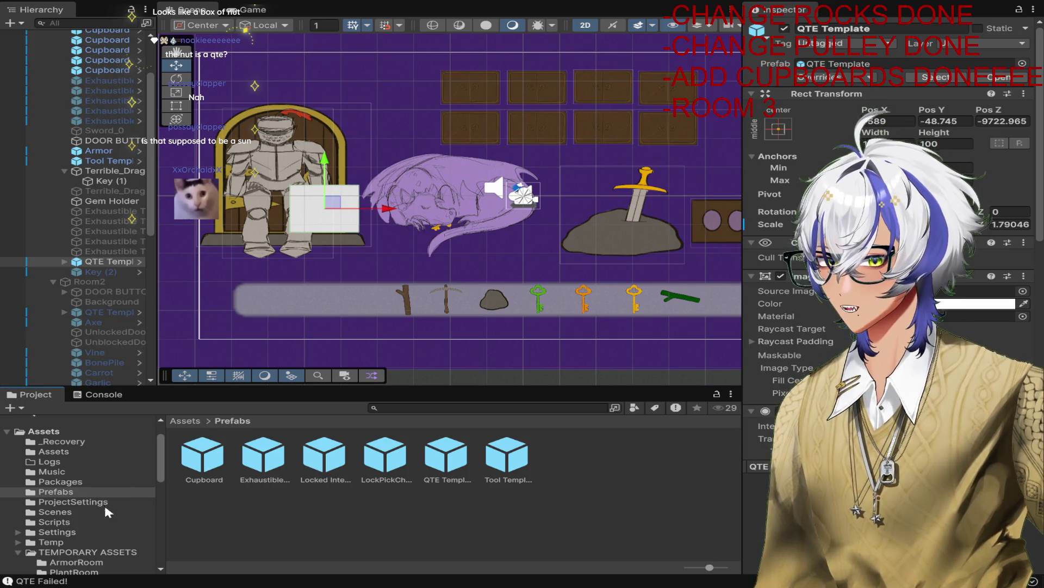
Step: Open the Scripts folder and preview QuickTimeEventObject.cs source in the Inspector
click(106, 512)
click(104, 522)
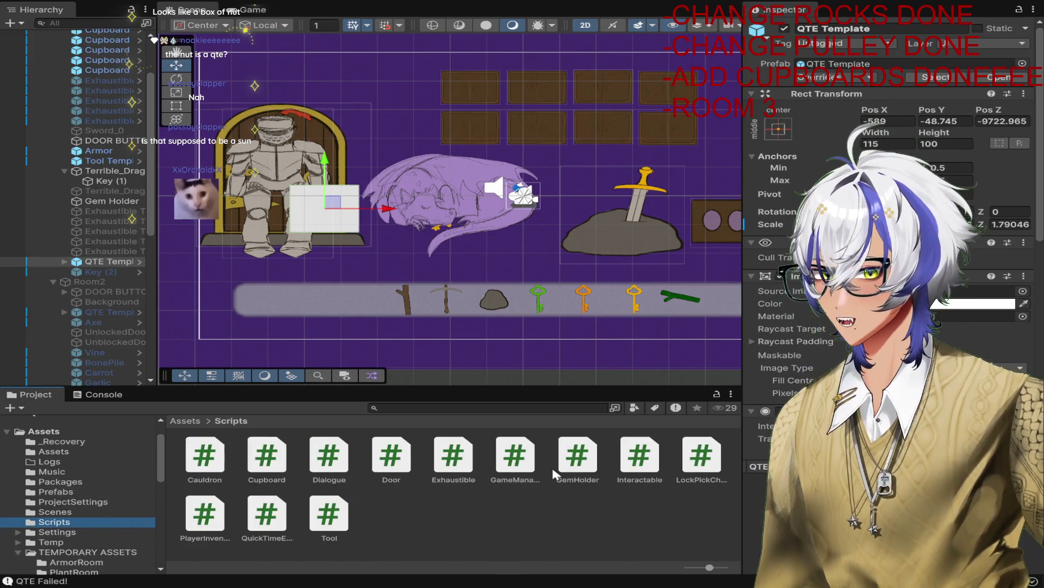
click(279, 526)
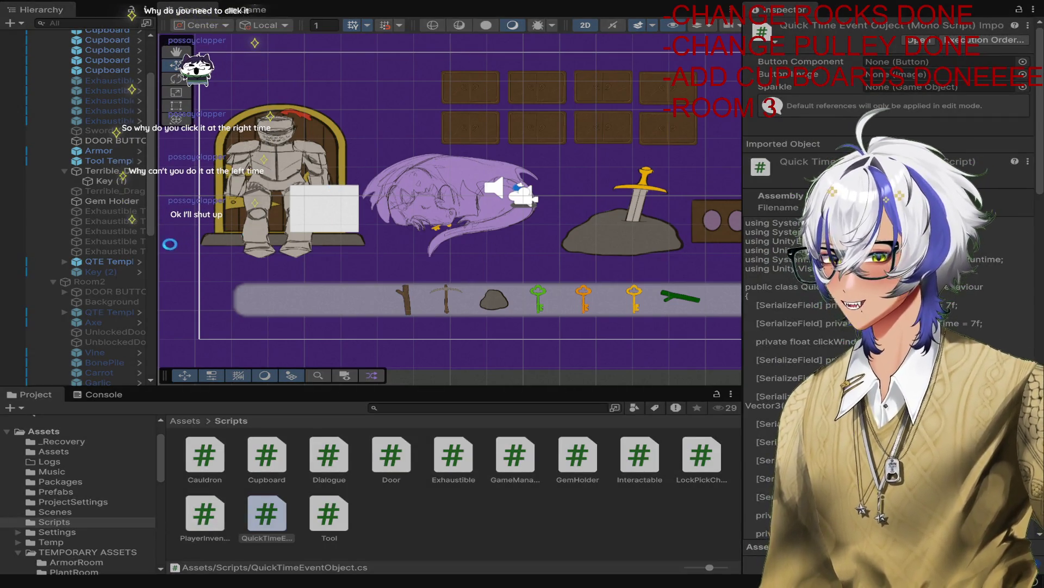
Step: Run several knight QTE playtests, inspecting the QTE Template during play
key(ctrl+p)
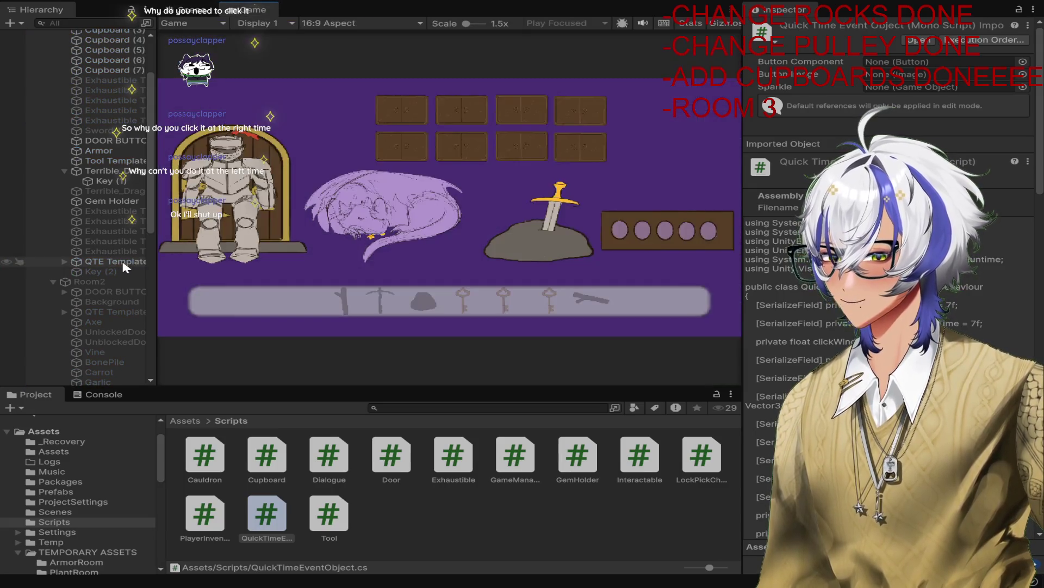
click(123, 261)
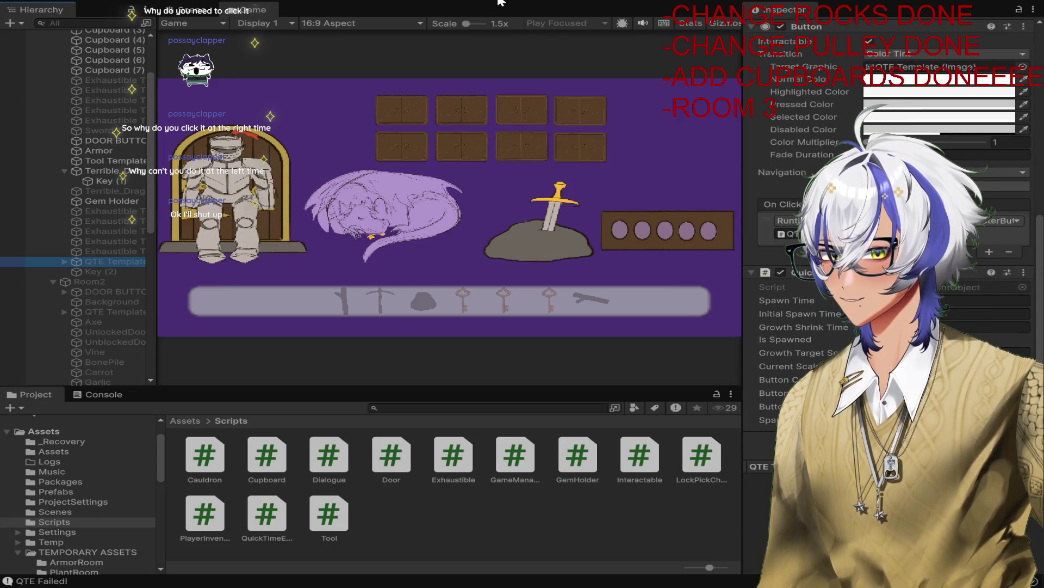
key(ctrl+p)
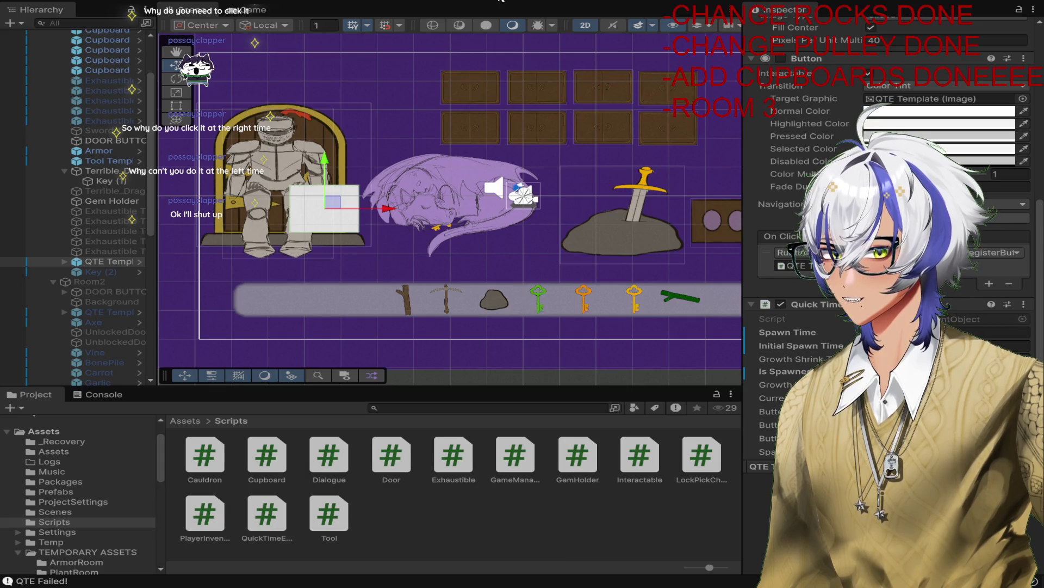
key(ctrl+p)
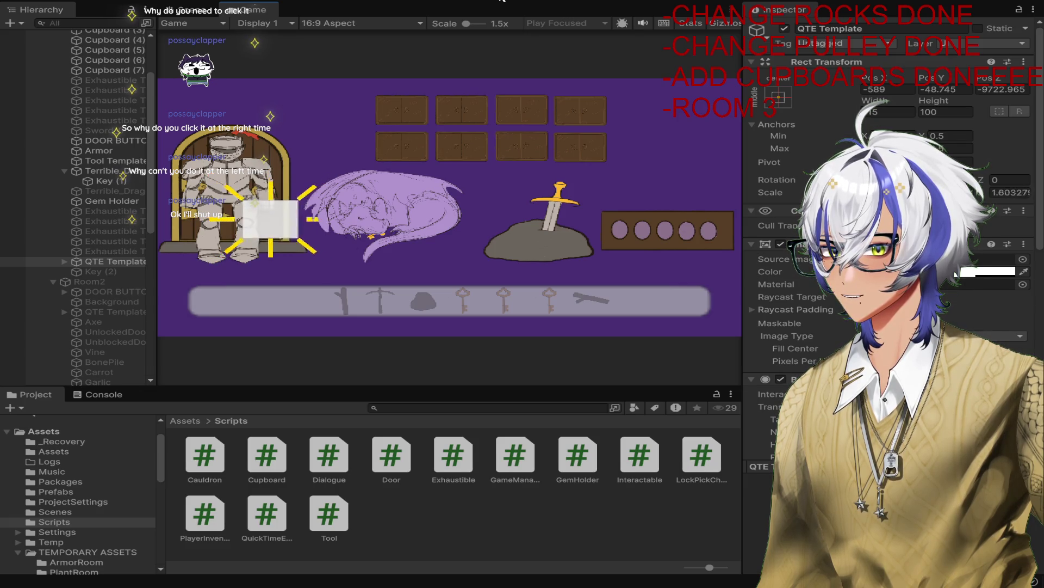
click(501, 0)
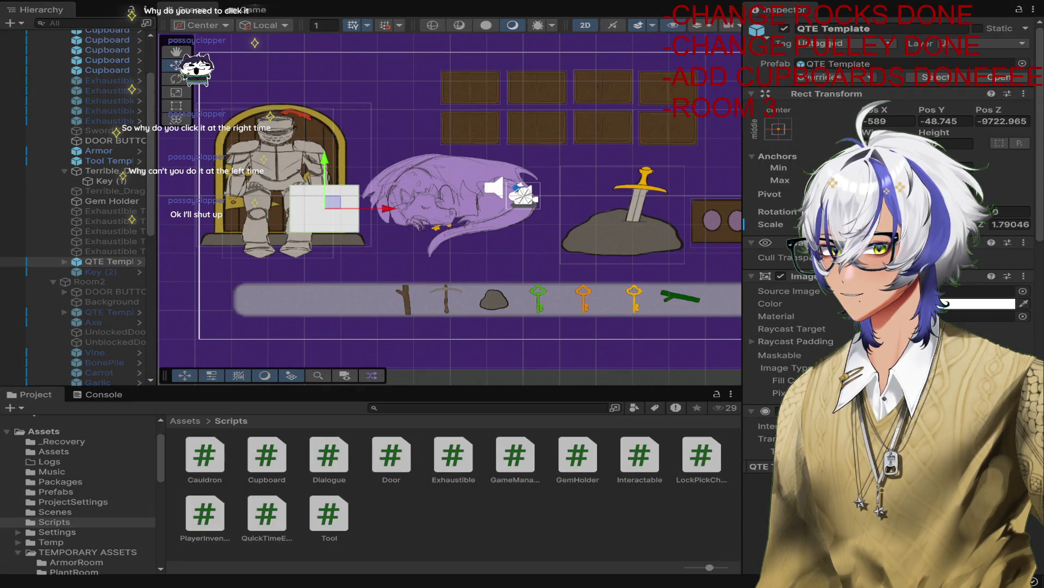
click(517, 9)
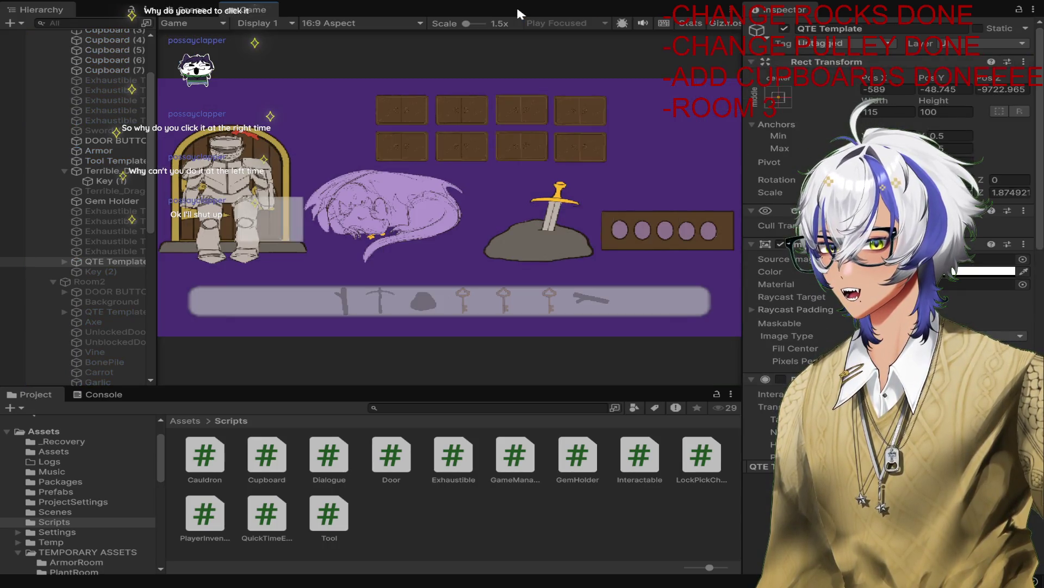
click(517, 7)
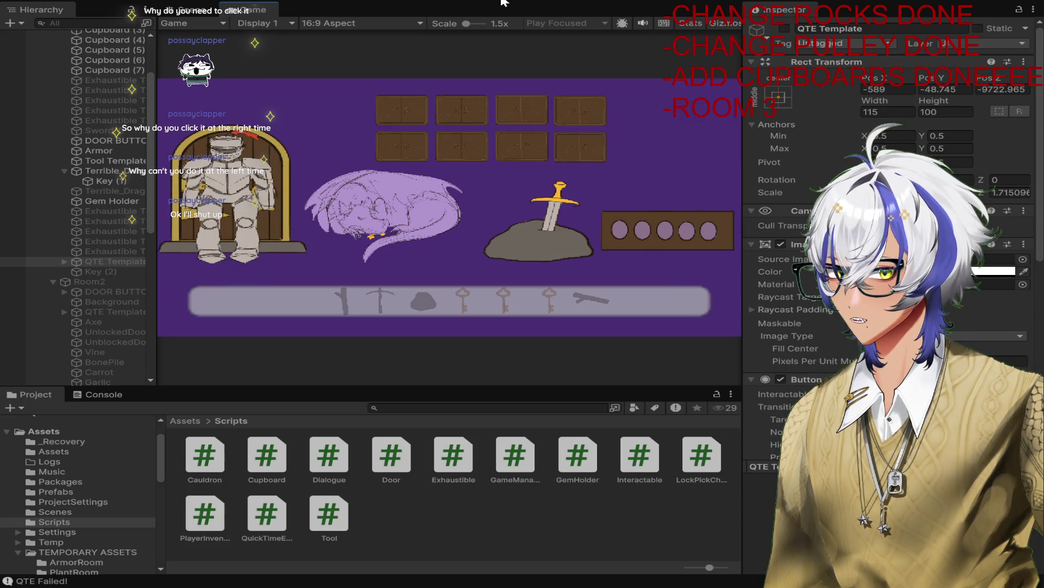
Step: Stop playing and untick the QTE Template's active checkbox
click(502, 2)
click(89, 258)
click(785, 30)
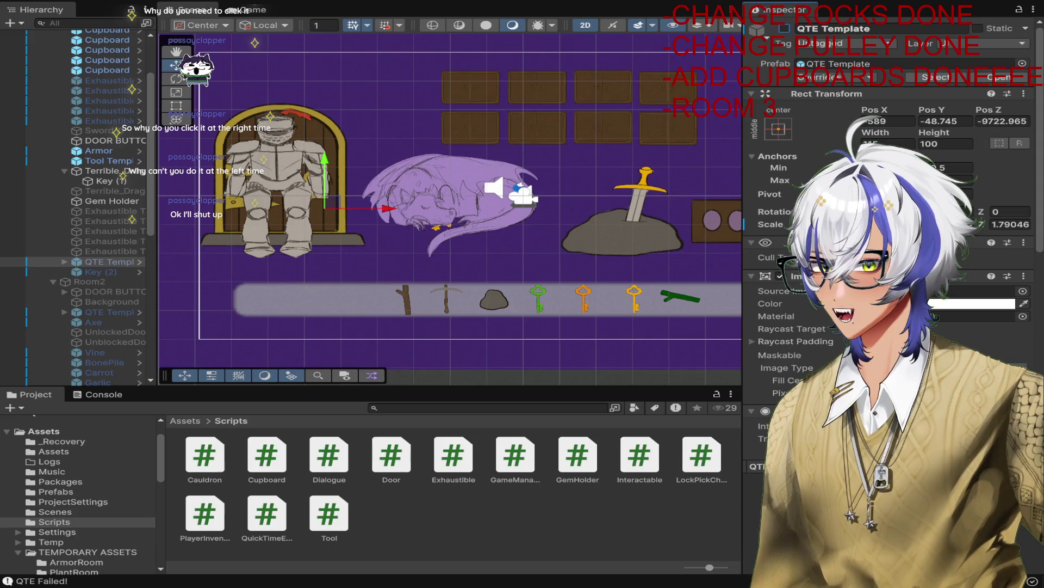
scroll(532, 301, down, 3)
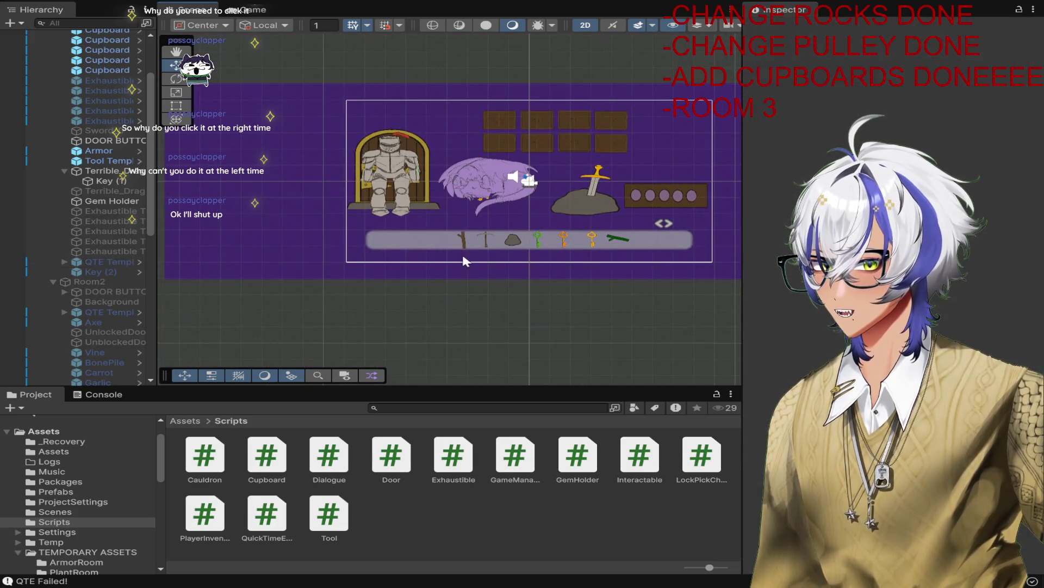
scroll(414, 171, up, 1)
scroll(413, 171, up, 1)
click(443, 142)
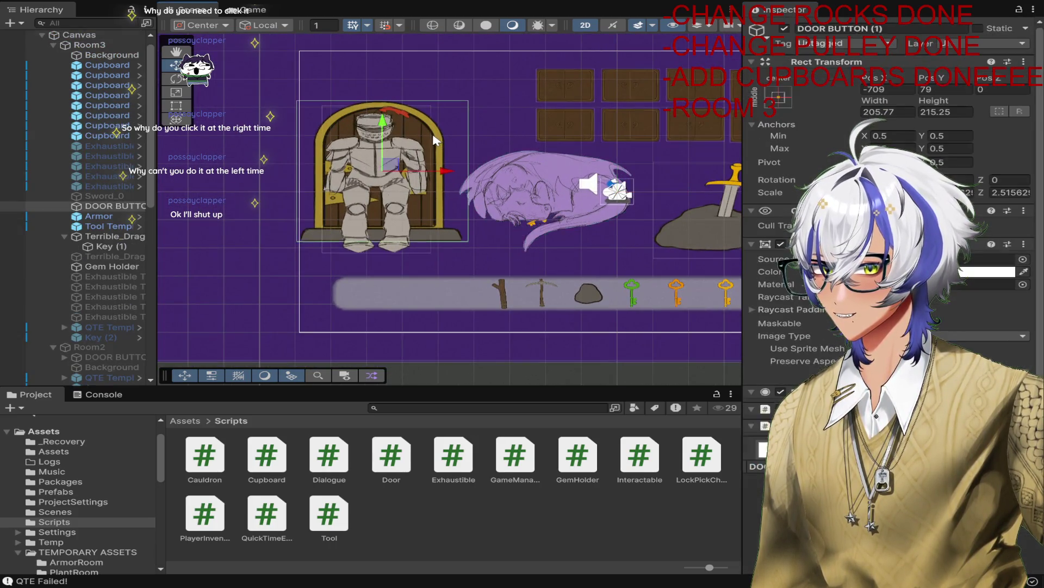
scroll(893, 217, down, 10)
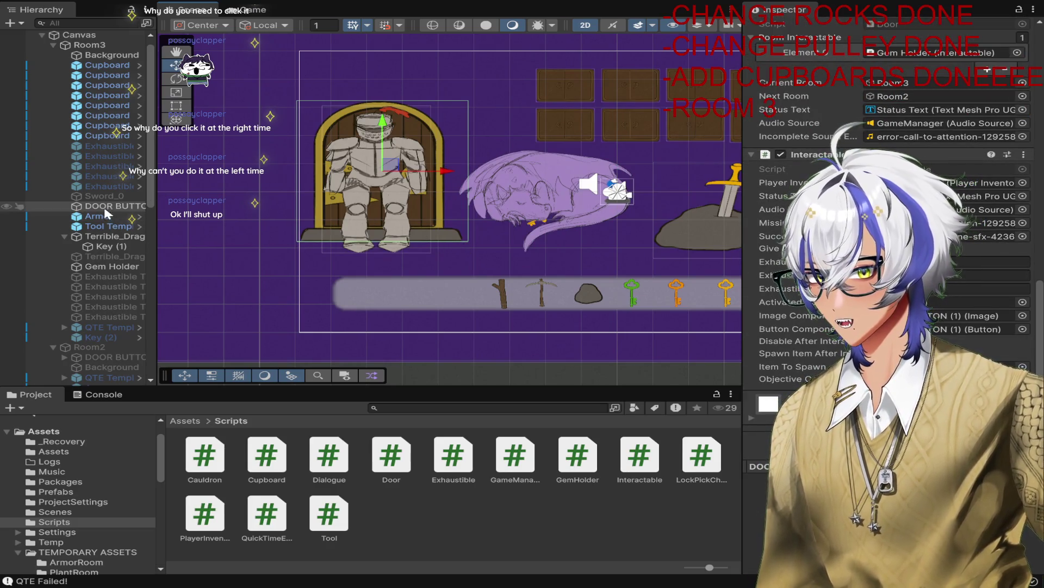
scroll(893, 218, up, 10)
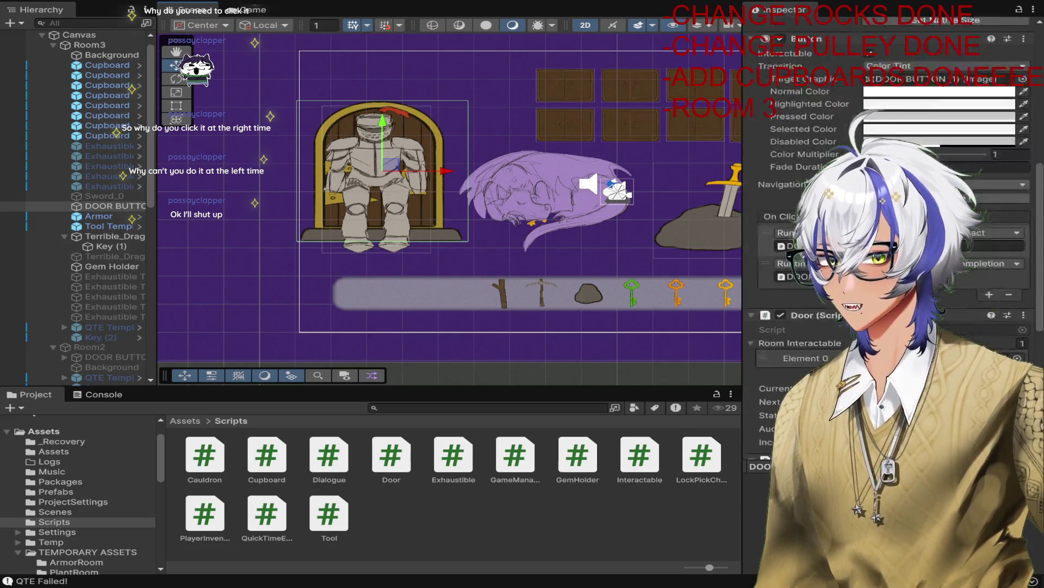
scroll(892, 217, down, 5)
scroll(892, 217, down, 4)
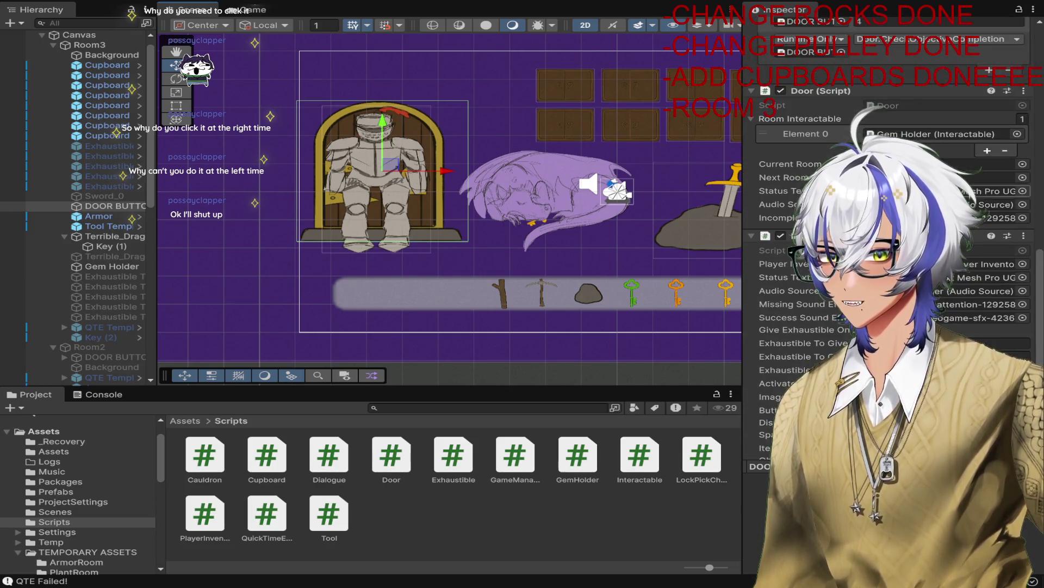
scroll(974, 250, up, 7)
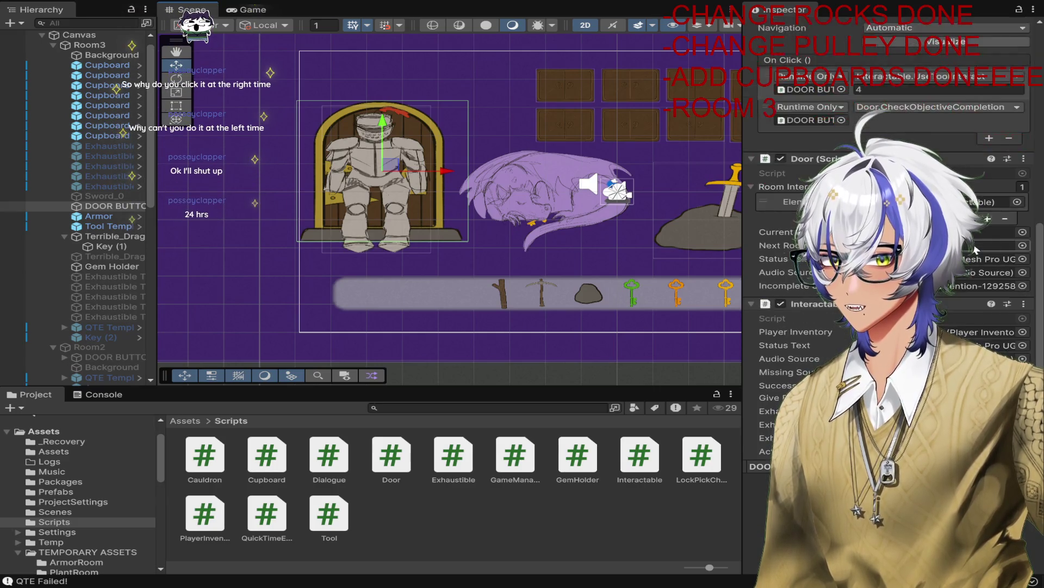
scroll(452, 218, down, 5)
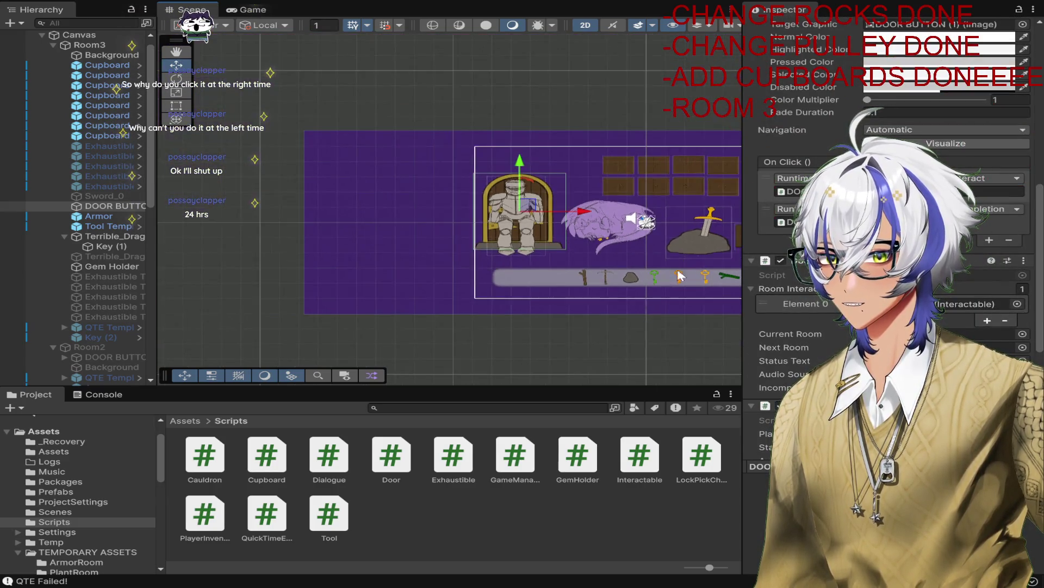
click(116, 338)
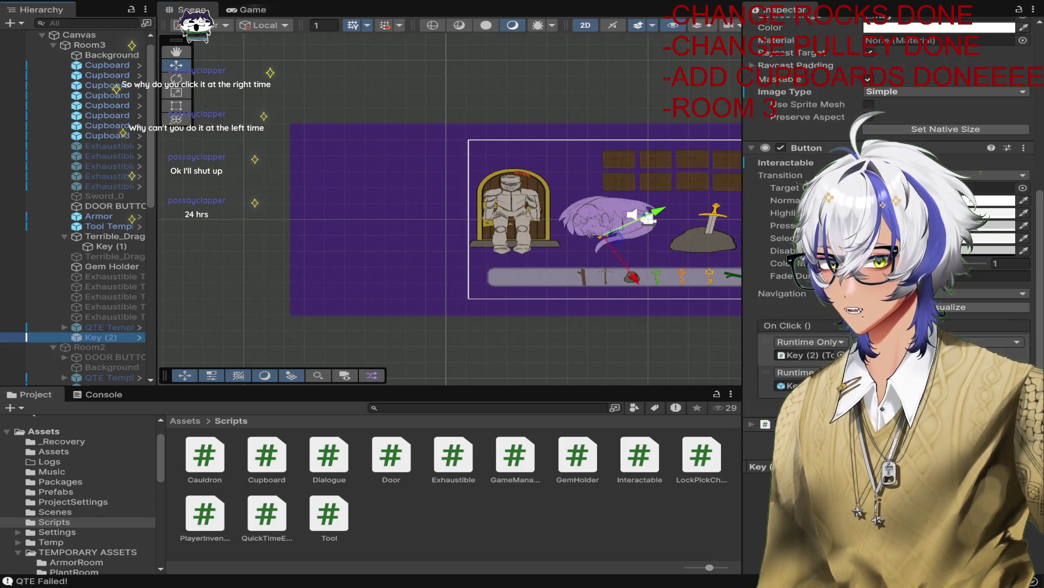
scroll(892, 217, down, 5)
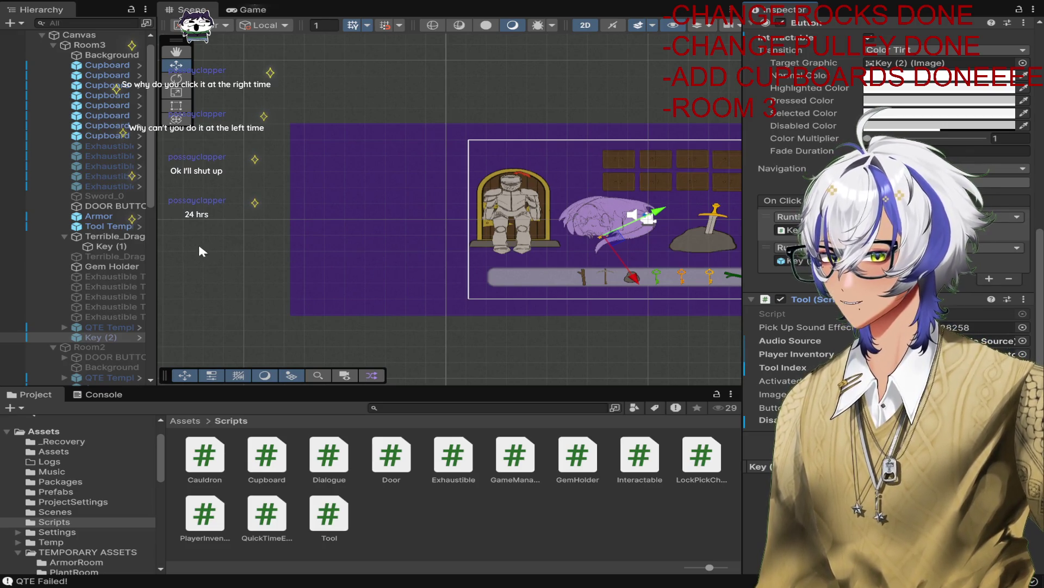
click(109, 207)
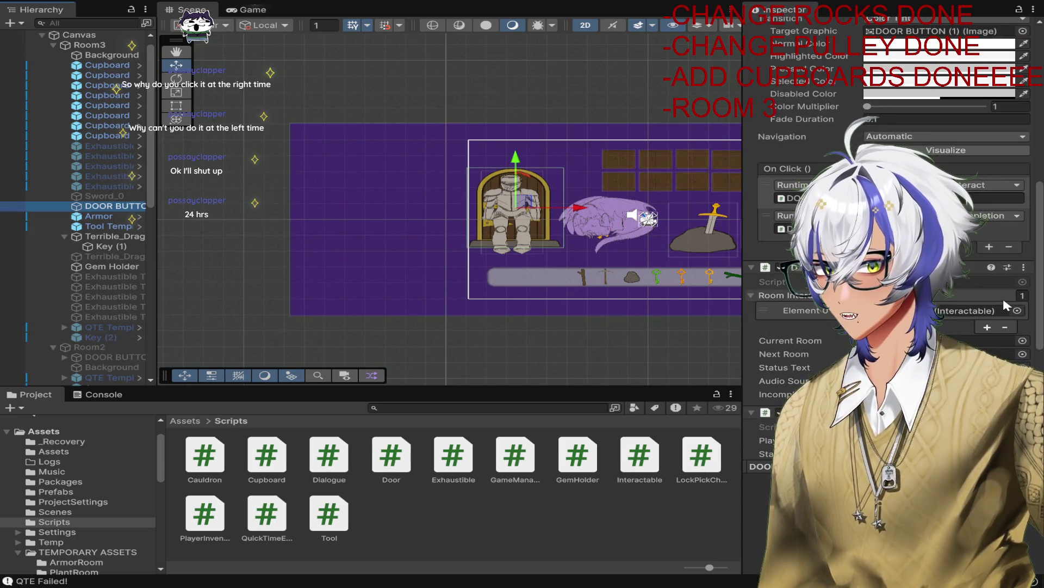
click(112, 335)
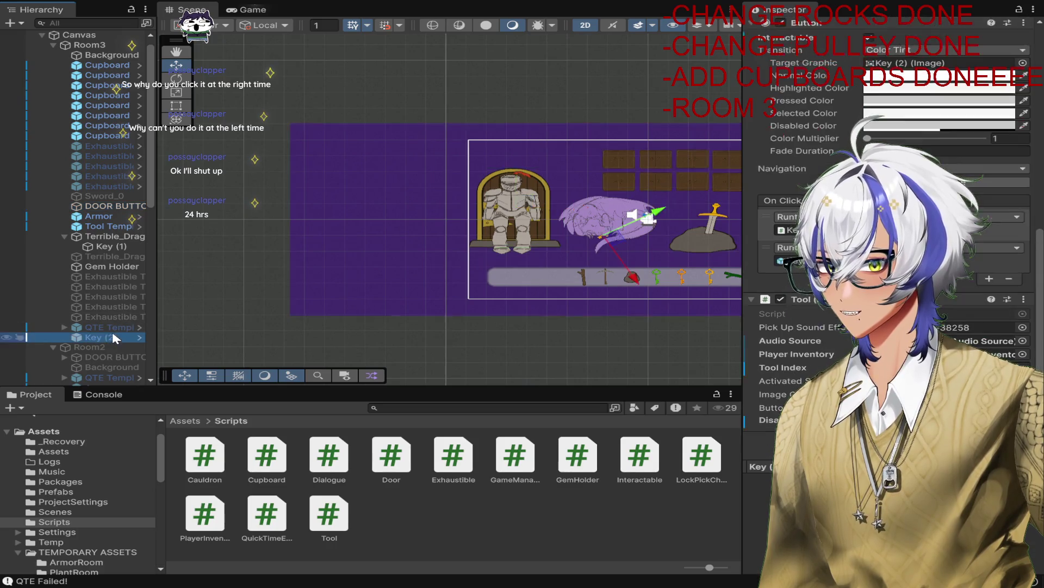
click(92, 206)
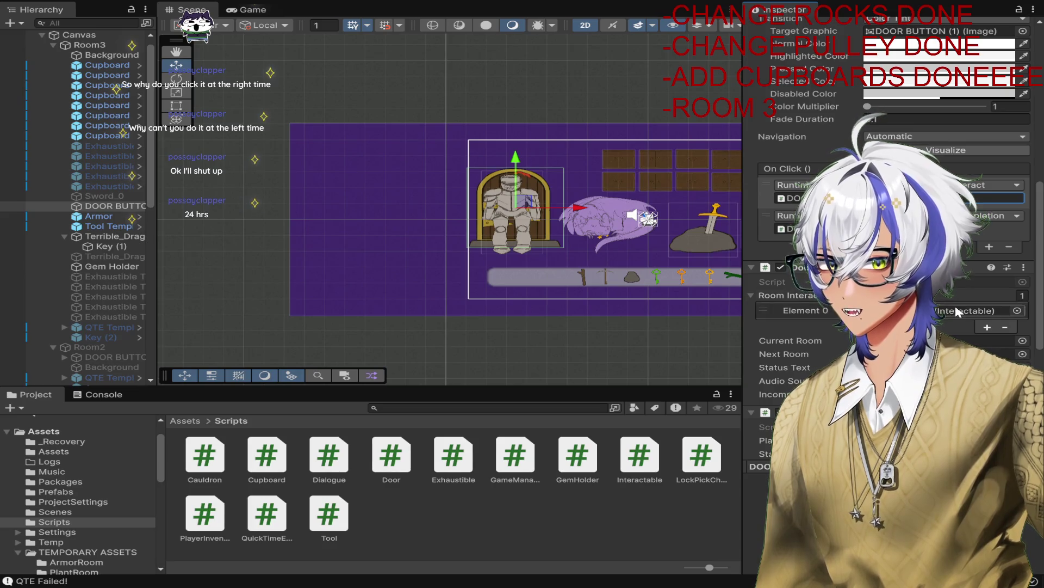
scroll(955, 309, down, 8)
scroll(955, 309, down, 1)
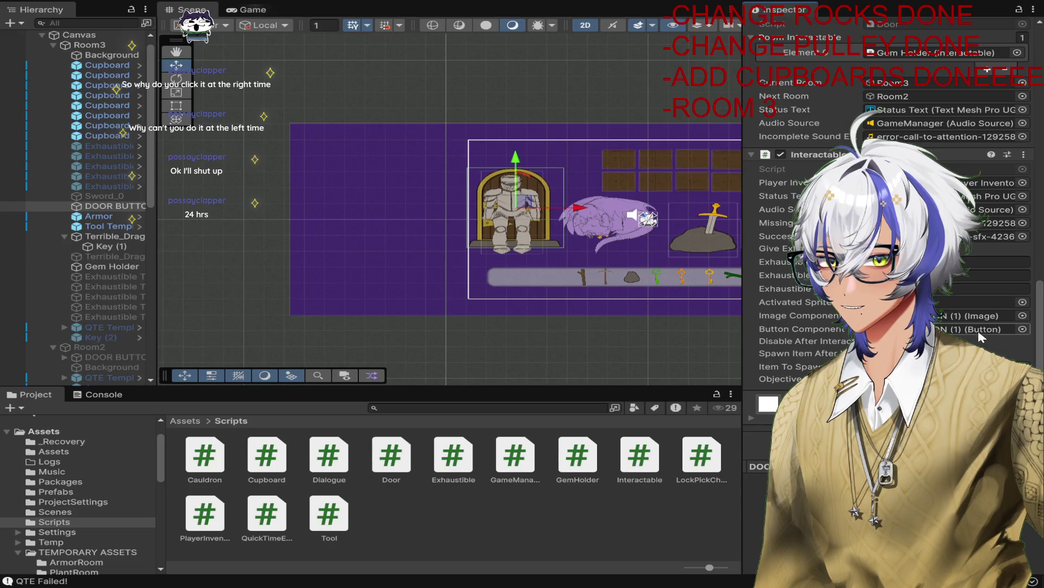
scroll(892, 218, up, 8)
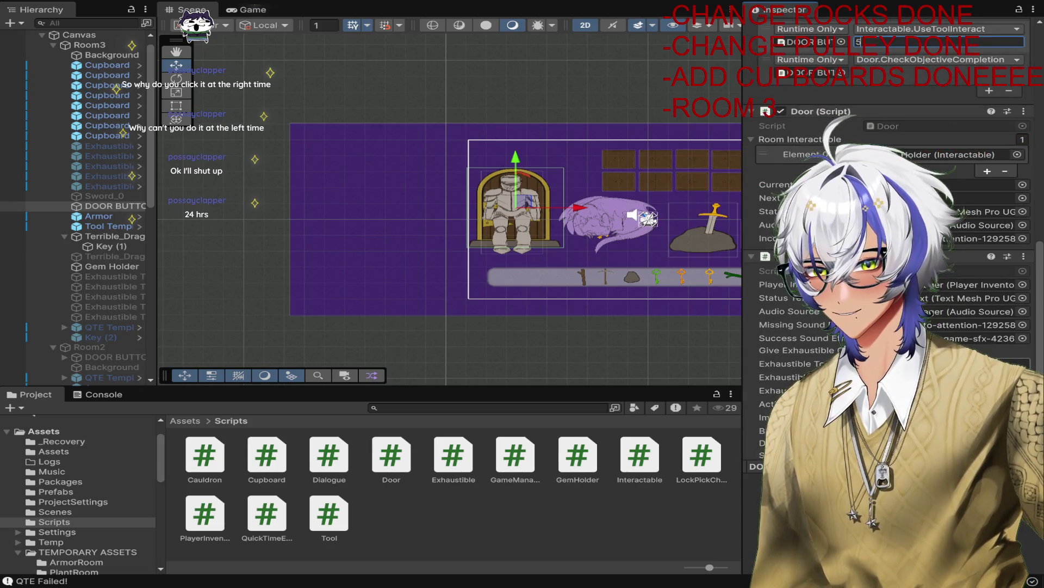
Step: Set the door button's On Click UseToolInteract tool number to 5
click(940, 110)
text(5)
key(Return)
Step: Add DOOR BUTTON (1) as a second Room Interactable and move it to Element 0
drag(633, 377, 267, 207)
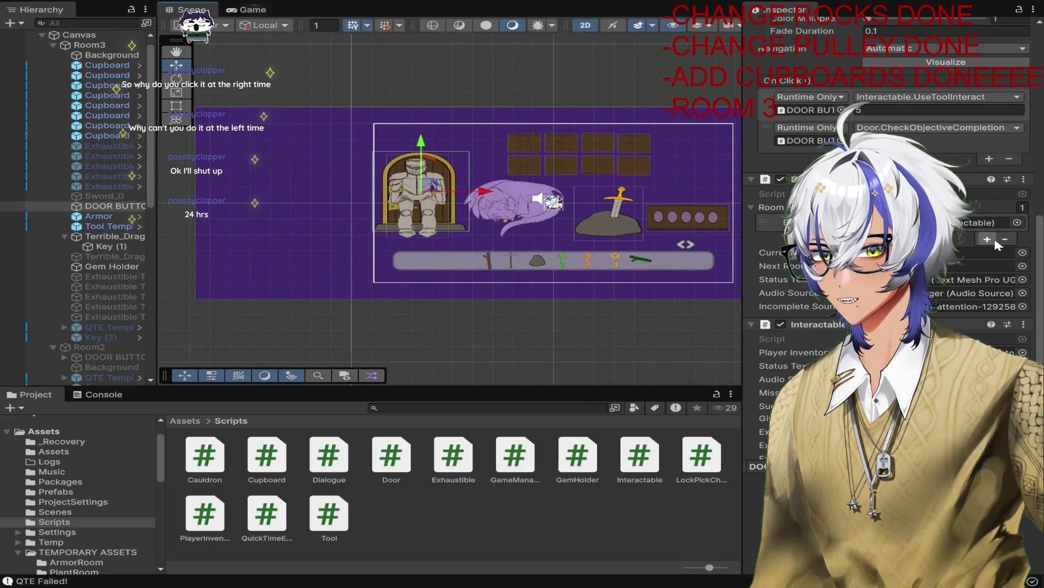
drag(98, 216, 893, 237)
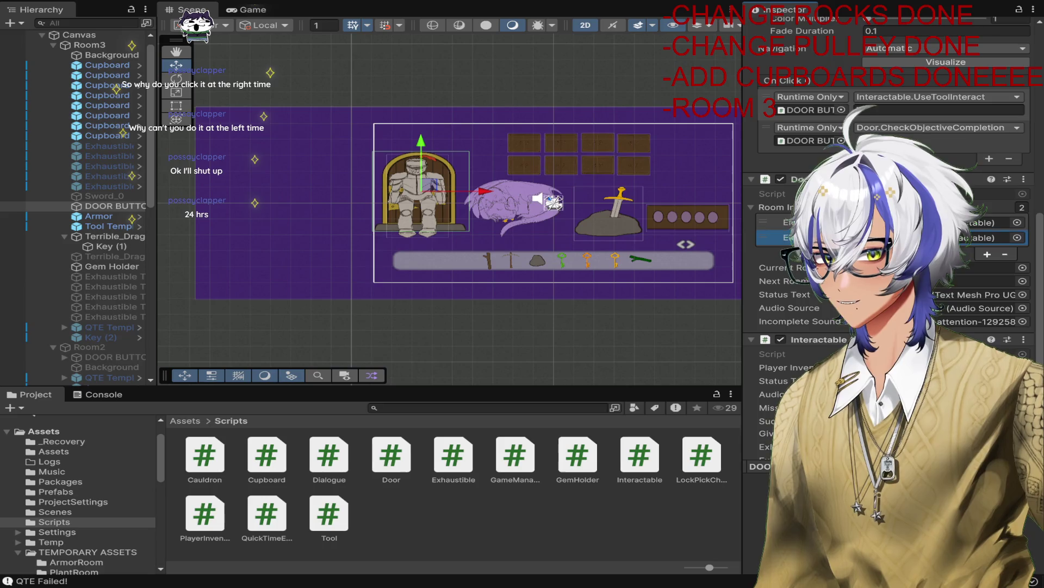
drag(764, 237, 764, 222)
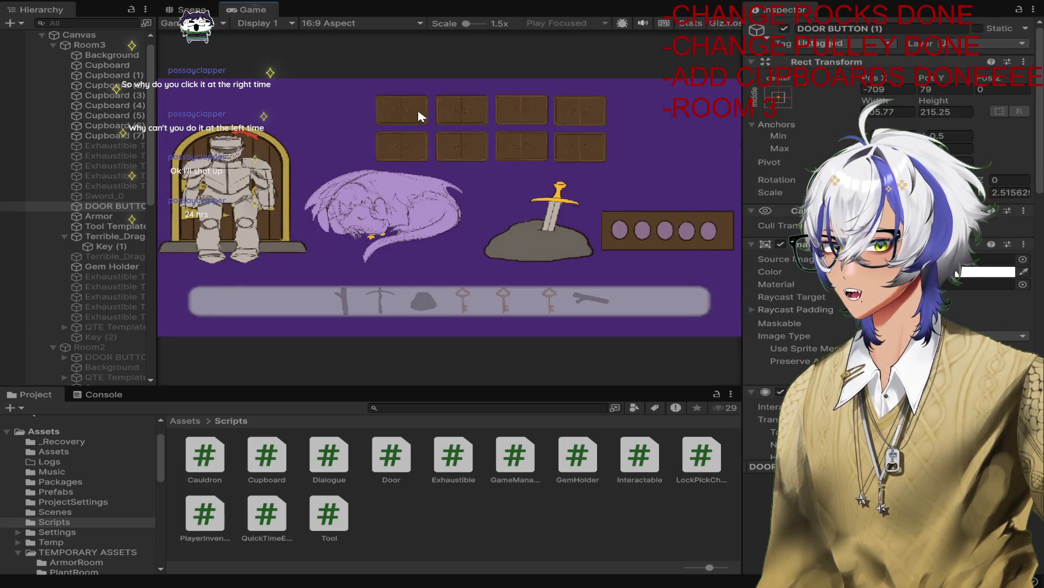
Step: Search the cupboards for the purple gem, trying the knight's door early
click(414, 109)
click(462, 110)
click(523, 110)
click(578, 109)
click(579, 142)
click(512, 145)
click(514, 146)
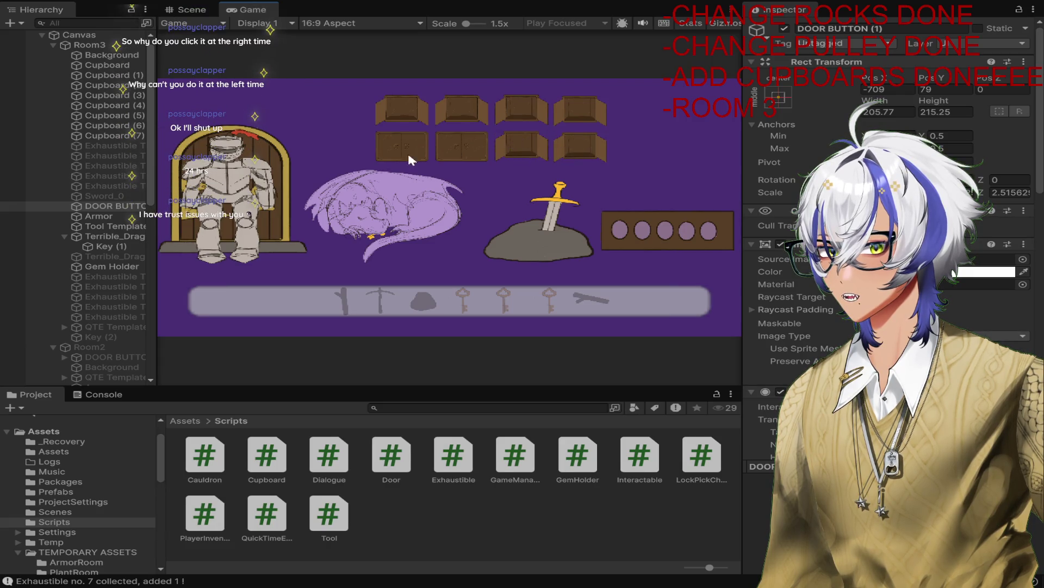
click(266, 158)
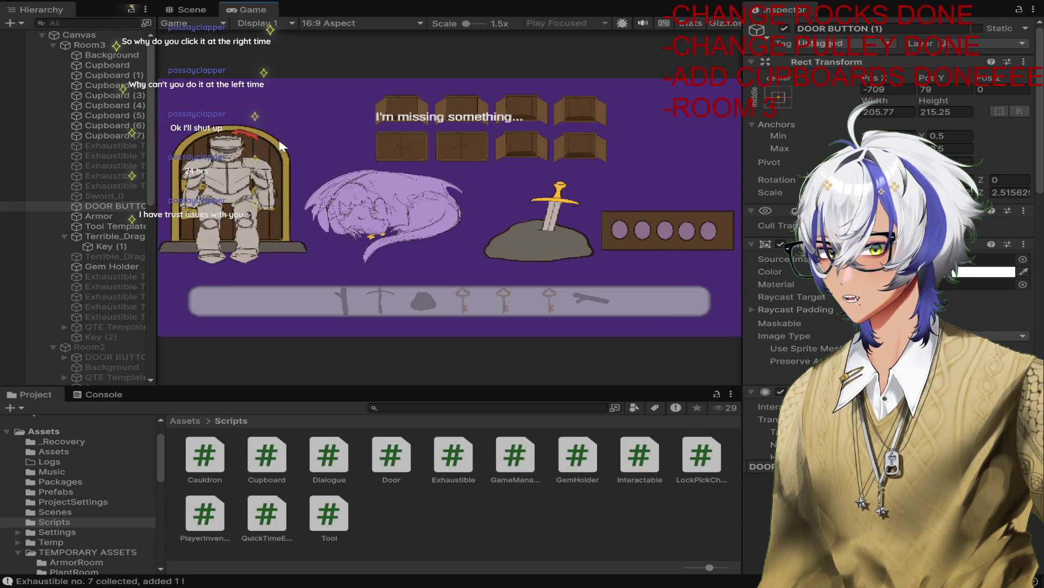
click(403, 145)
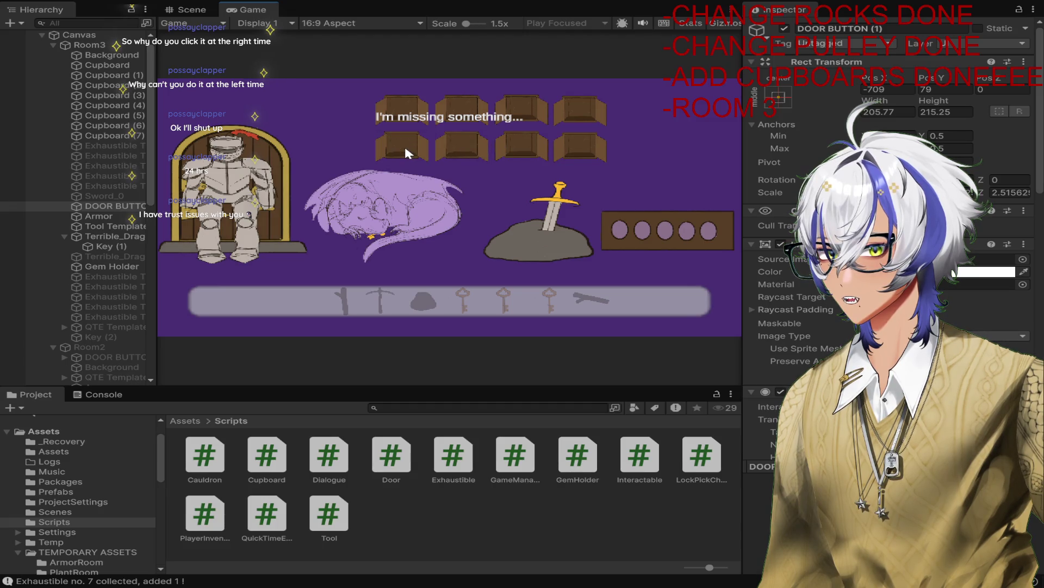
Step: Slot the gem, take the gold key, give the sword to the knight, and open the door to Room2
click(650, 238)
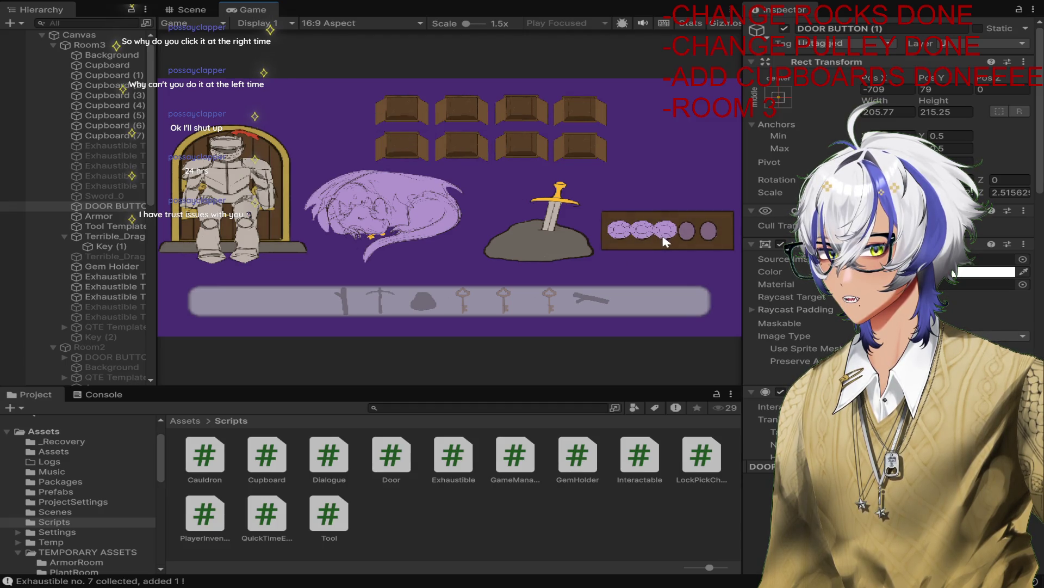
click(381, 232)
click(267, 163)
click(552, 215)
click(235, 175)
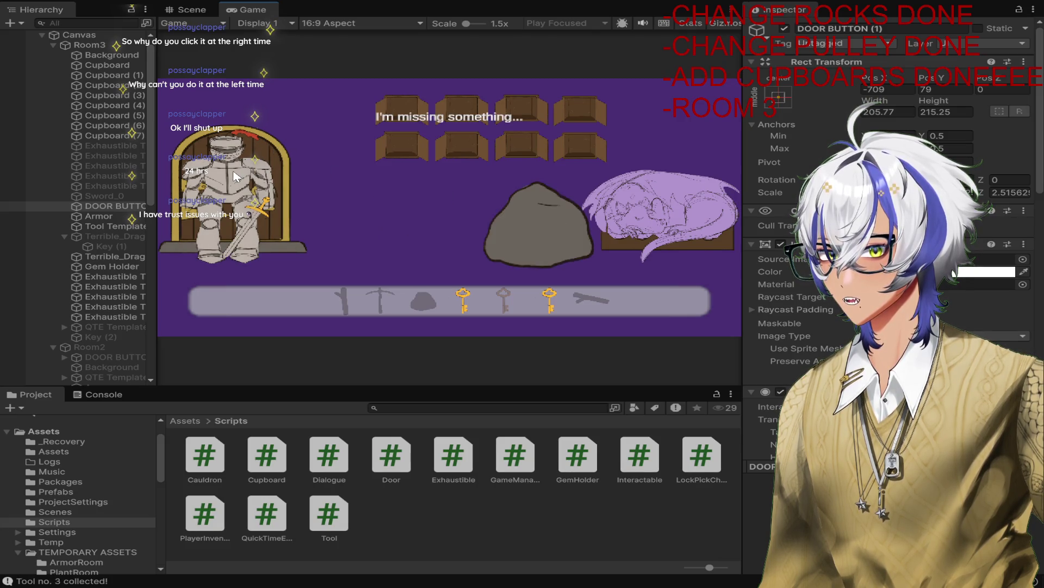
click(281, 150)
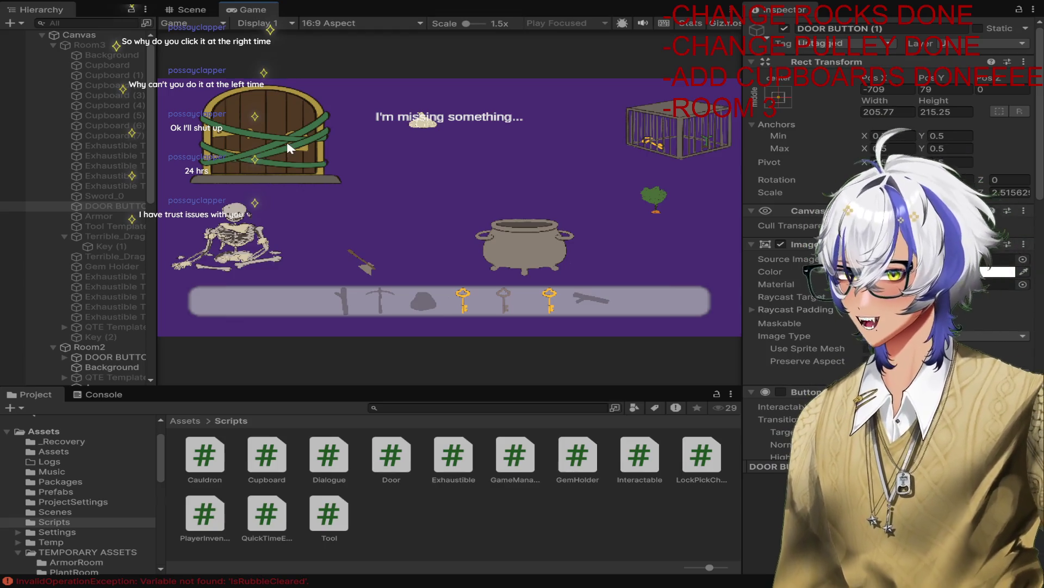
key(ctrl+p)
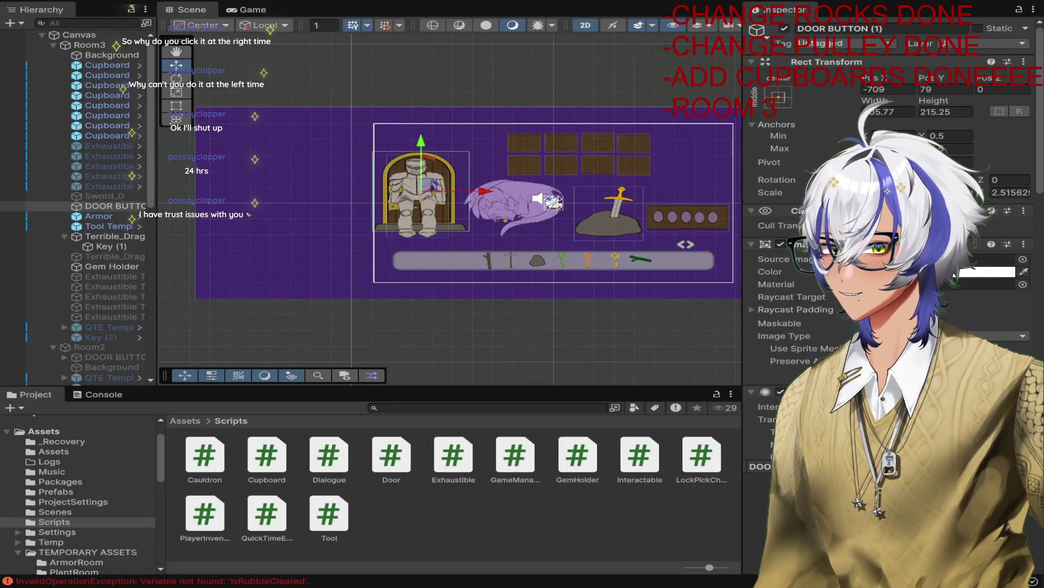
scroll(408, 185, up, 4)
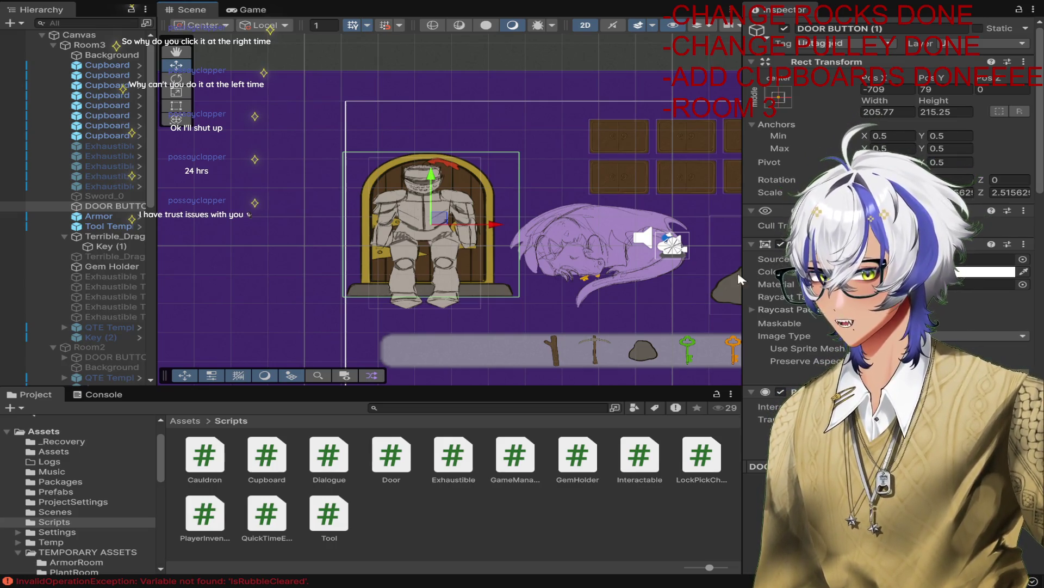
scroll(849, 261, down, 10)
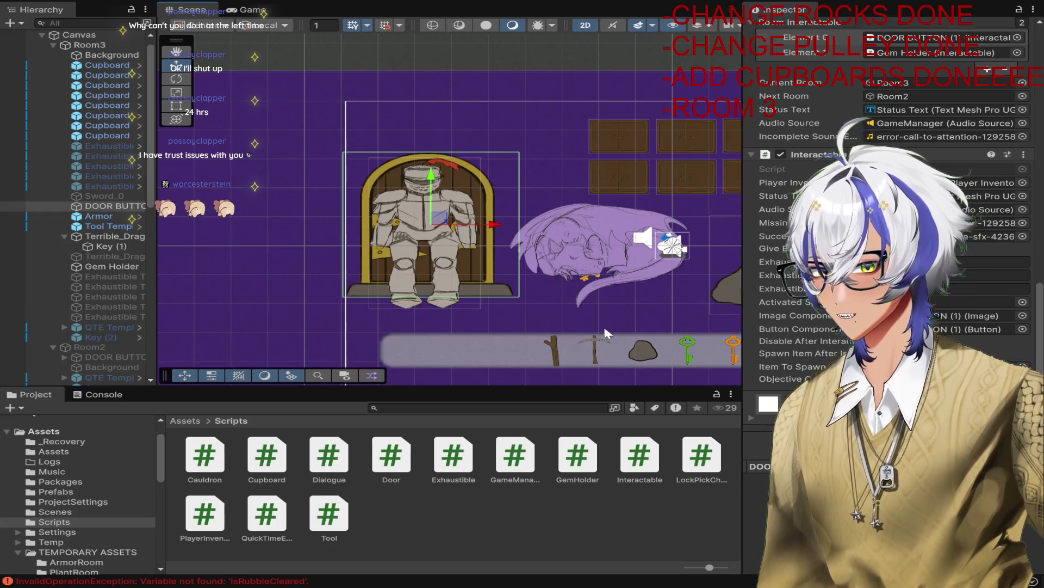
click(104, 393)
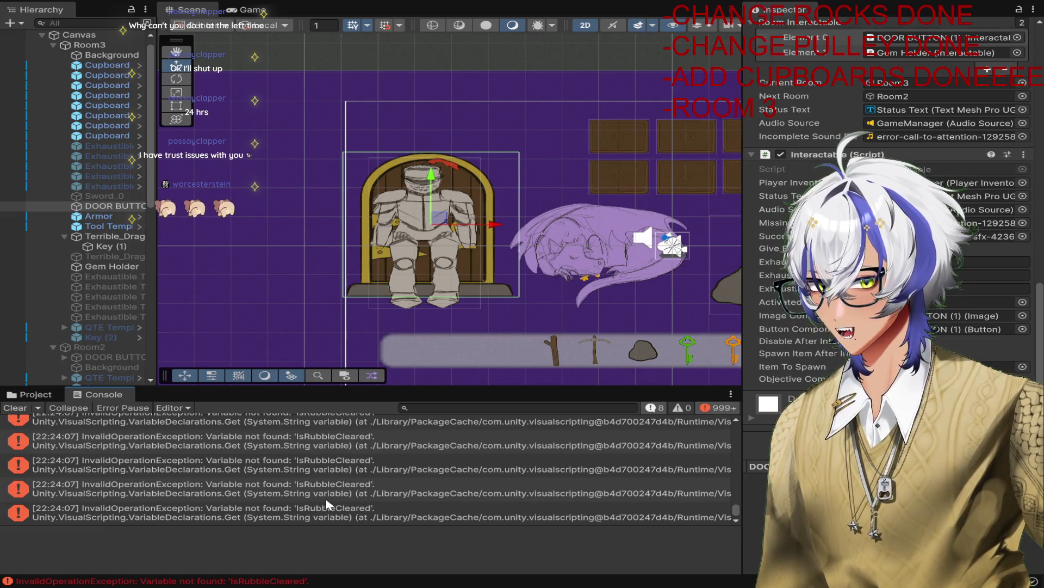
Step: Scroll through the IsRubbleCleared errors in the Console and select the canvas
scroll(363, 459, up, 1)
scroll(364, 458, up, 5)
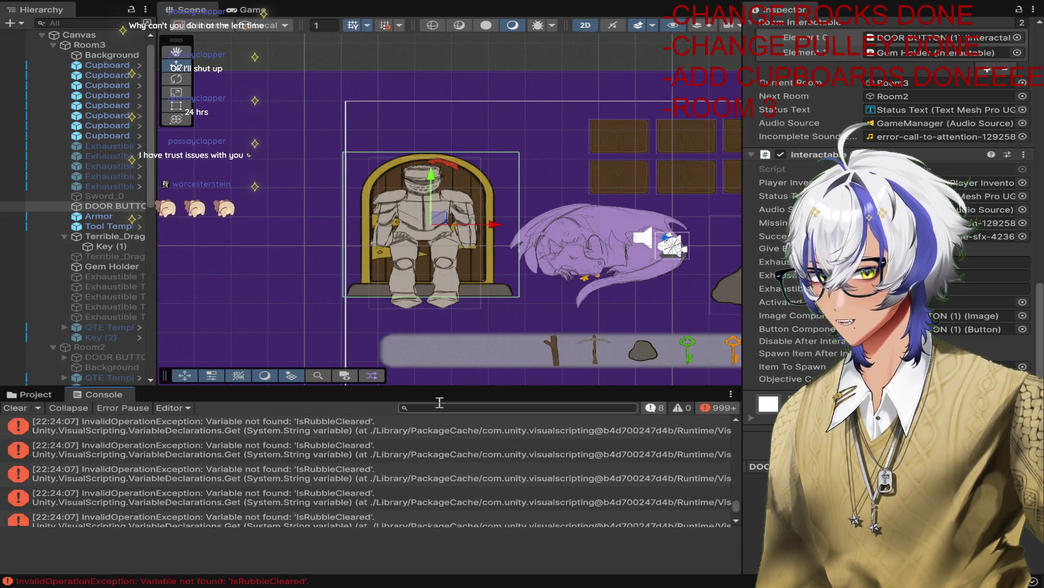
scroll(656, 295, right, 5)
click(579, 220)
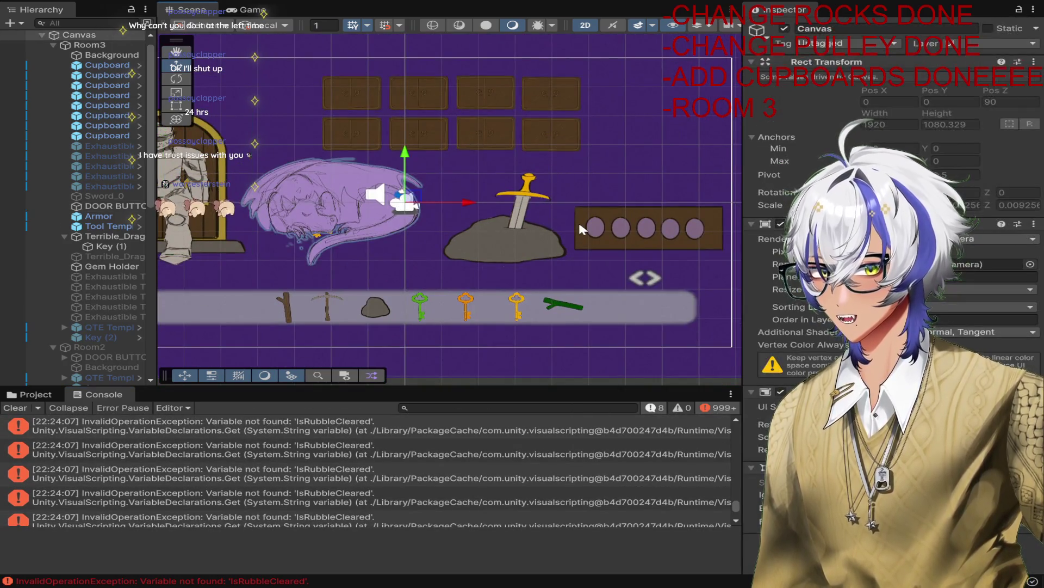
scroll(544, 310, down, 4)
scroll(544, 310, down, 2)
Step: Reselect DOOR BUTTON (1) and review its two On Click handlers in the Inspector
click(109, 207)
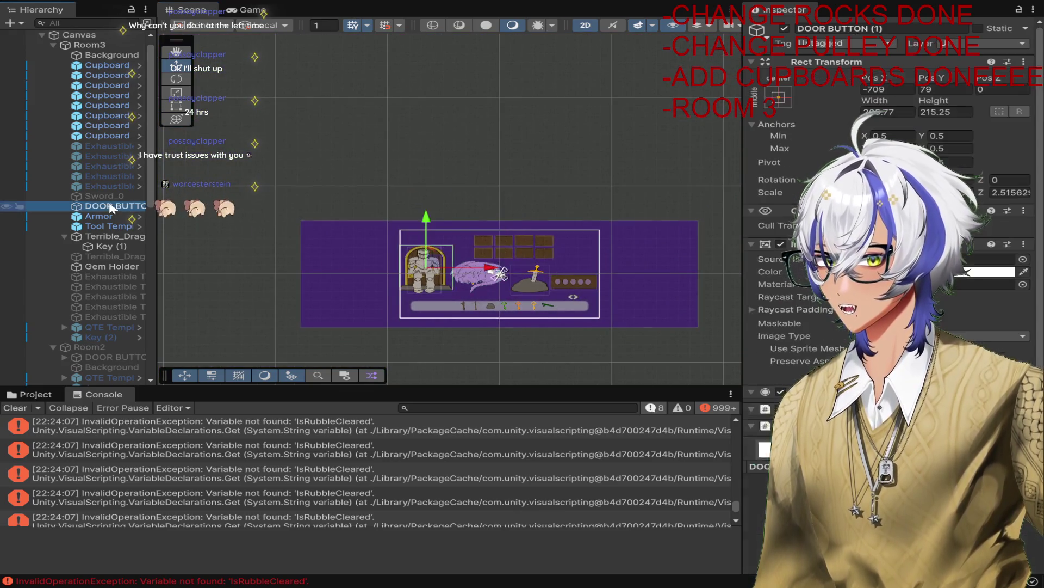
scroll(893, 217, down, 10)
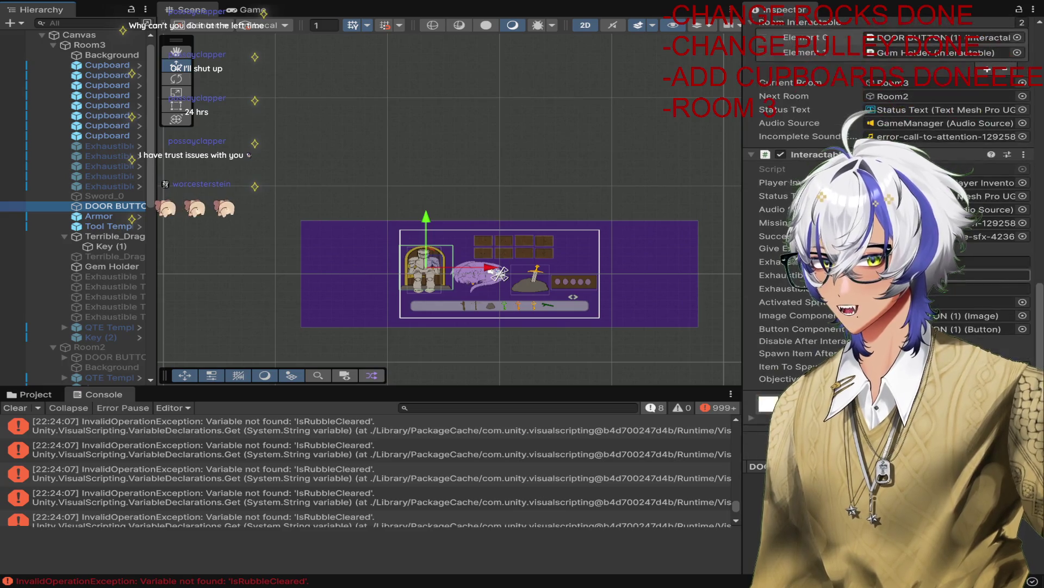
scroll(892, 217, up, 6)
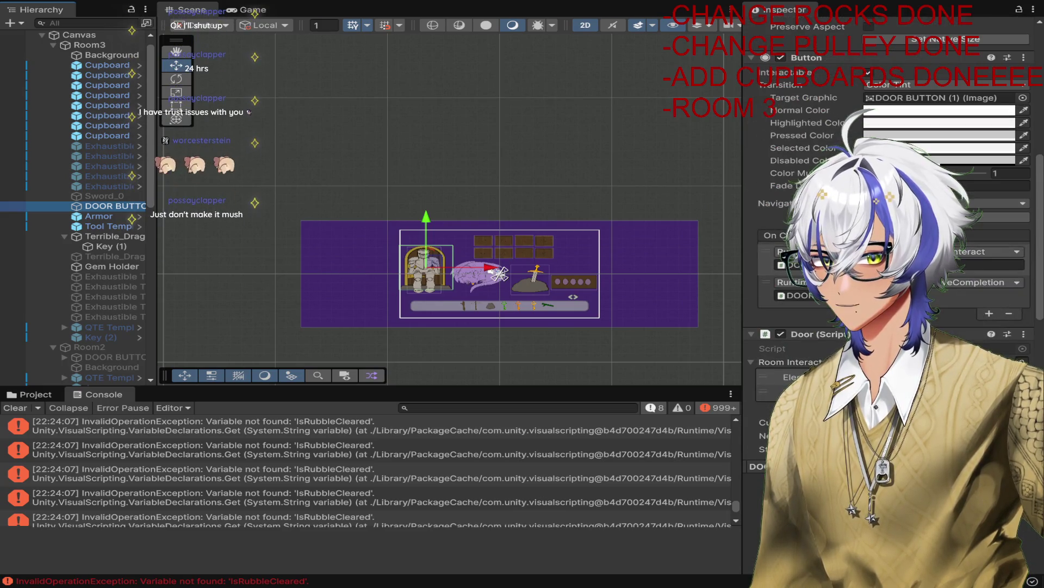
scroll(892, 218, up, 5)
scroll(893, 218, down, 3)
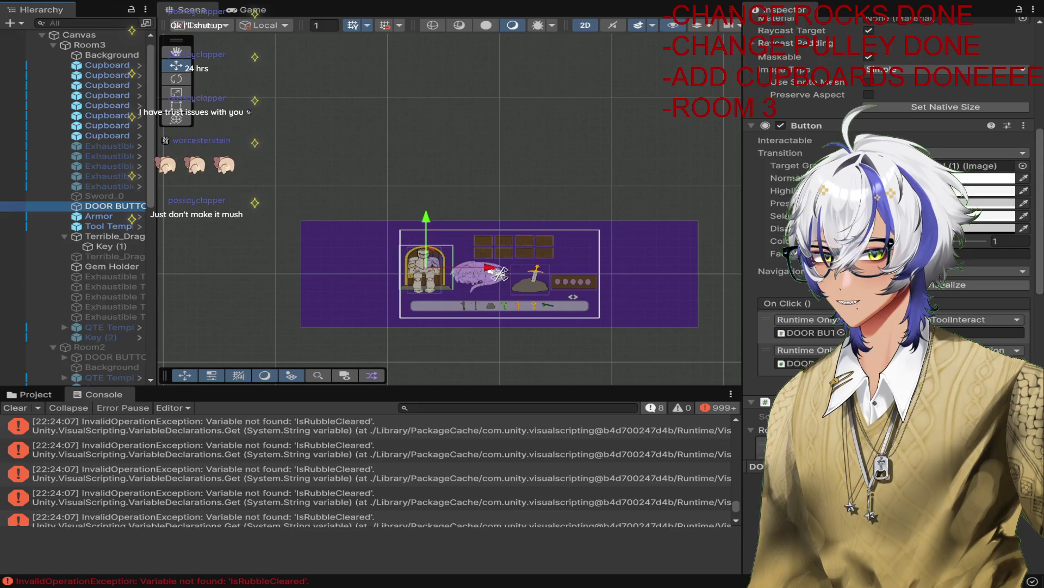
scroll(794, 315, down, 8)
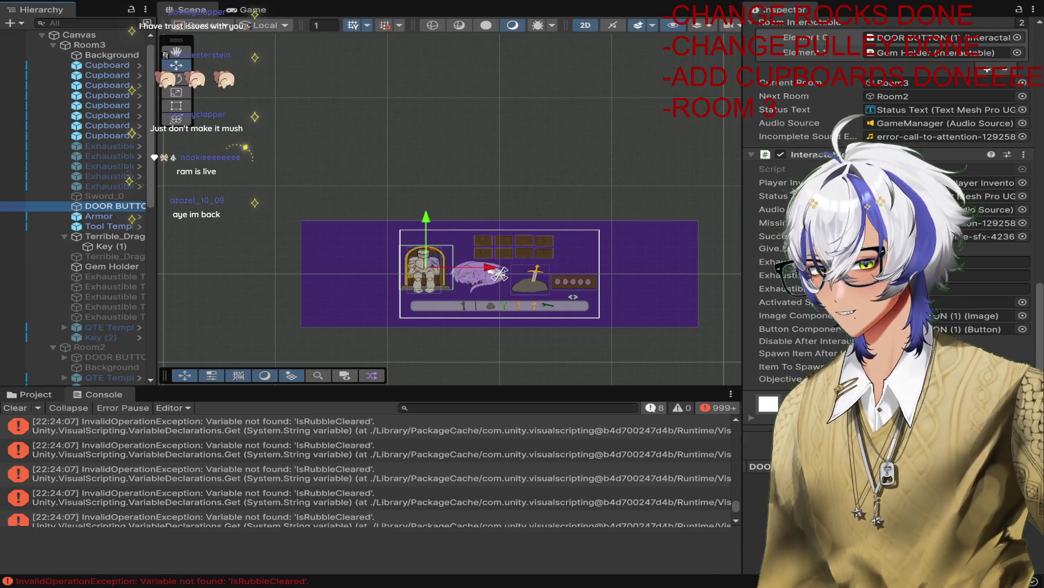
Step: Switch back to the Project panel showing Assets > Scripts
click(26, 397)
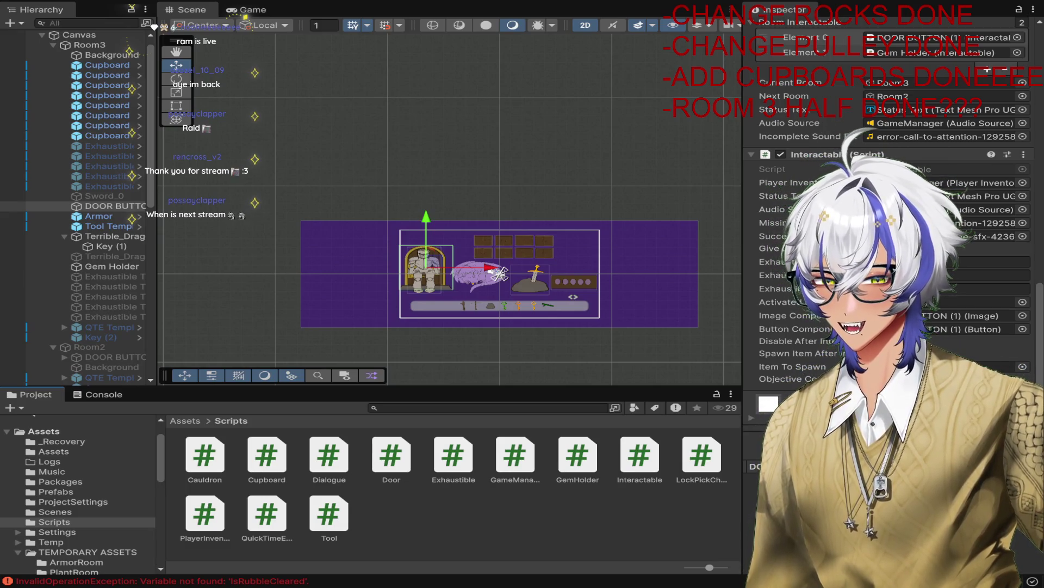
click(492, 77)
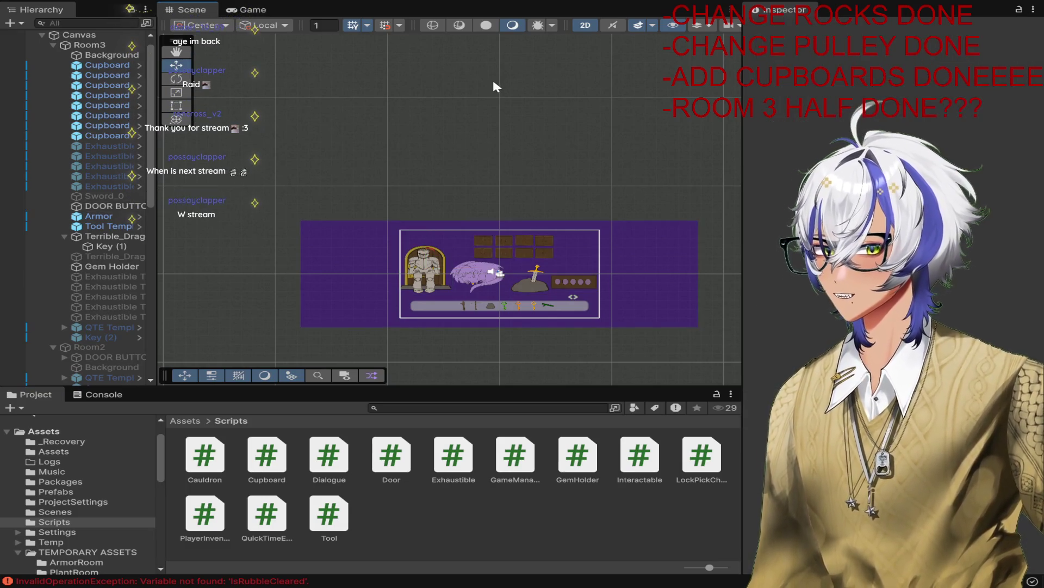
scroll(621, 296, up, 2)
scroll(622, 292, up, 3)
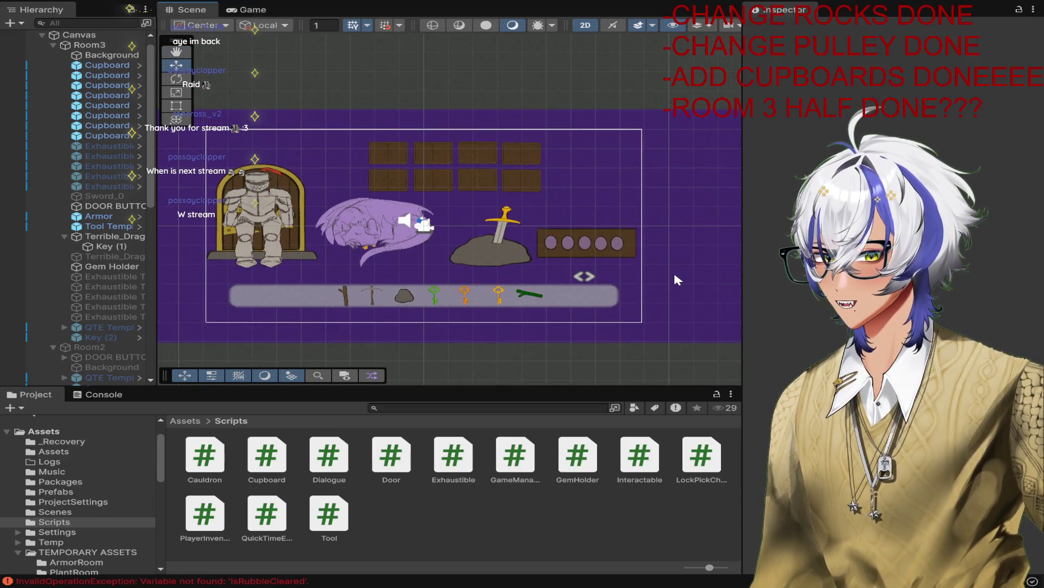